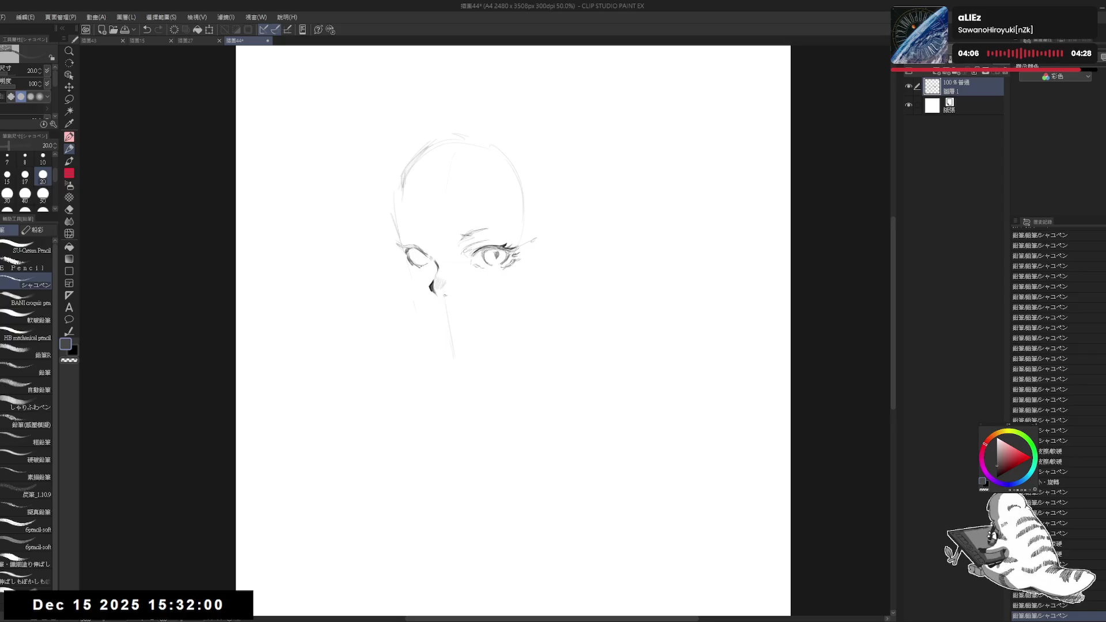
Lighten the lines around the left eye and add lash strokes to it
key("e")
mouse_move(408, 257)
left_mouse_down()
mouse_move(428, 279)
mouse_move(423, 263)
left_mouse_up()
key("p")
mouse_move(413, 257)
left_mouse_down()
mouse_move(425, 264)
mouse_move(416, 255)
left_mouse_up()
left_click_drag(513, 328, 522, 328)
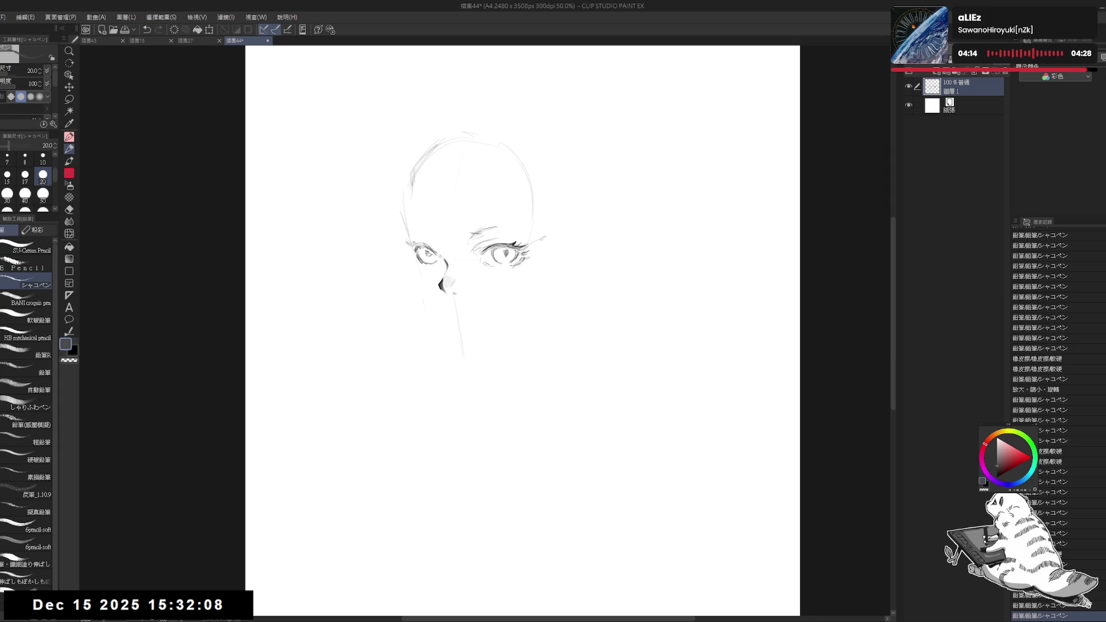
left_click_drag(399, 237, 405, 242)
left_click_drag(400, 239, 410, 247)
left_click_drag(403, 242, 410, 246)
mouse_move(403, 242)
left_mouse_down()
mouse_move(423, 230)
mouse_move(414, 270)
mouse_move(446, 266)
left_mouse_up()
Add small lash marks beside the left eye and short strokes above it
key("e")
key("p")
left_click_drag(441, 259, 446, 267)
left_click_drag(440, 259, 446, 267)
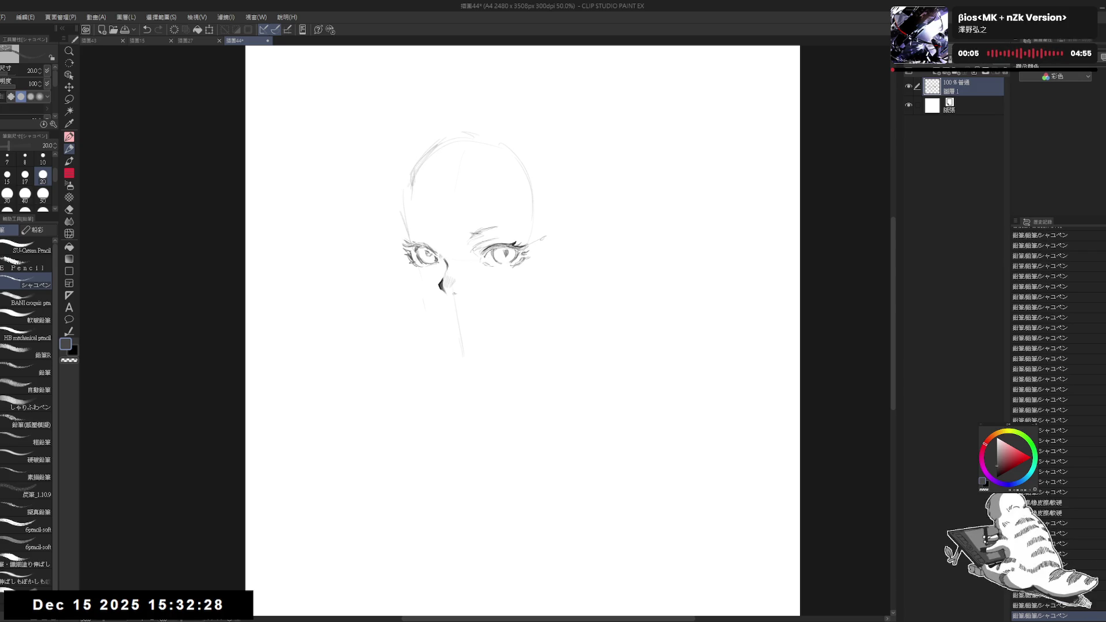
left_click_drag(441, 259, 431, 238)
mouse_move(429, 236)
left_mouse_down()
mouse_move(438, 241)
mouse_move(411, 211)
mouse_move(425, 226)
left_mouse_up()
left_click_drag(426, 229, 489, 228)
Lightly erase the faint brow lines, then add pencil marks near both eyes
key("e")
left_click_drag(475, 234, 495, 229)
left_click_drag(414, 219, 452, 314)
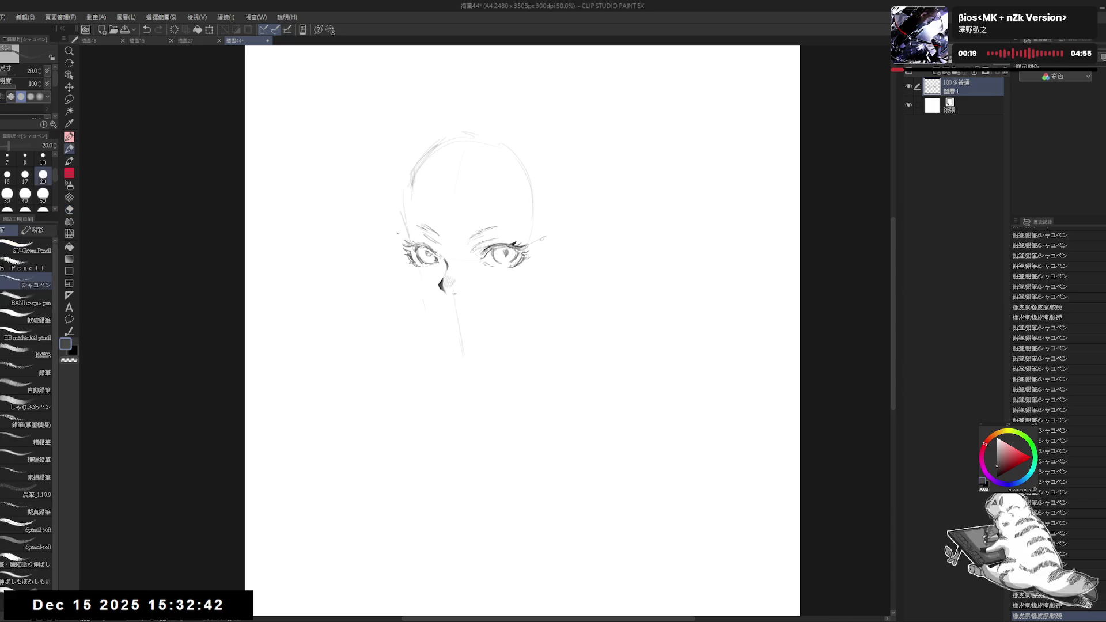
key("p")
left_click_drag(418, 225, 437, 233)
left_click_drag(503, 257, 507, 263)
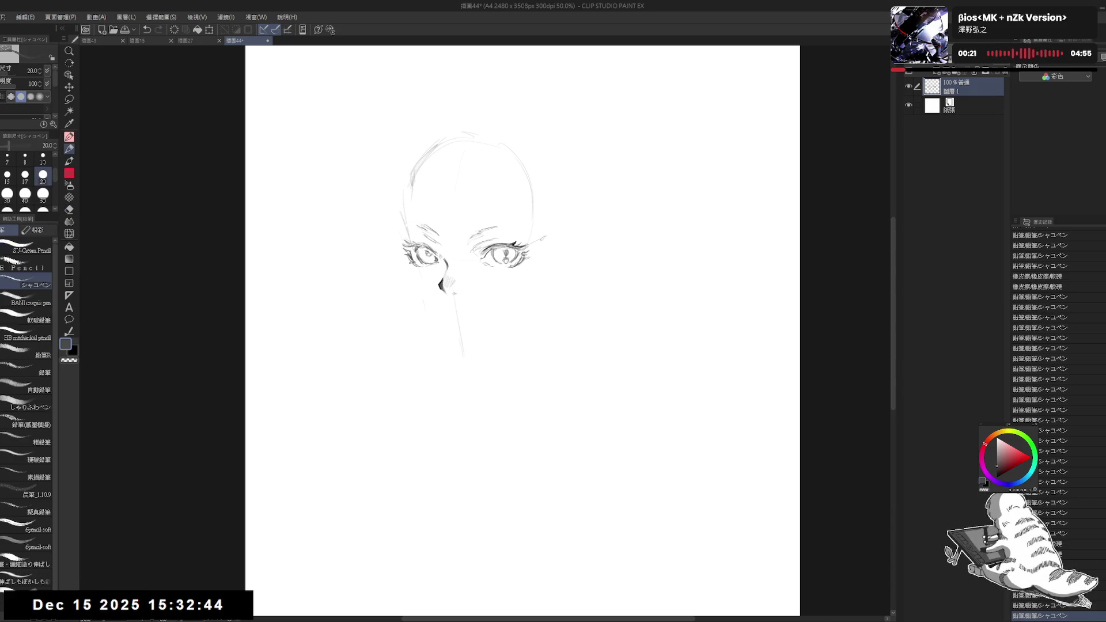
Zoom in and rotate the view, then touch up and partly erase the left eye
scroll(513, 246, "up", 3)
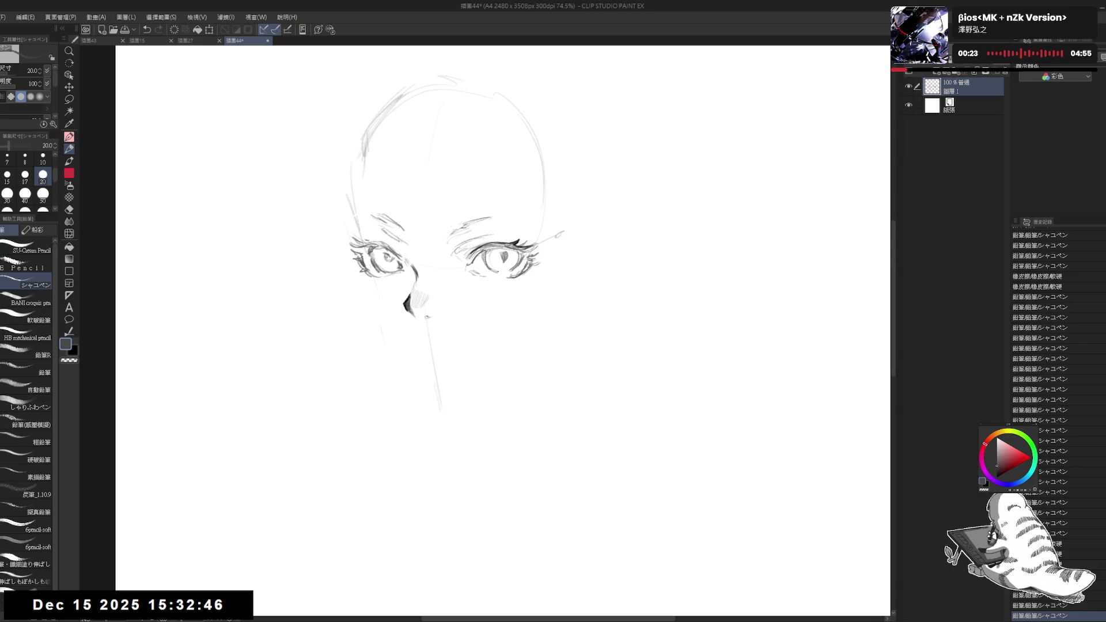
key("minus")
key("minus")
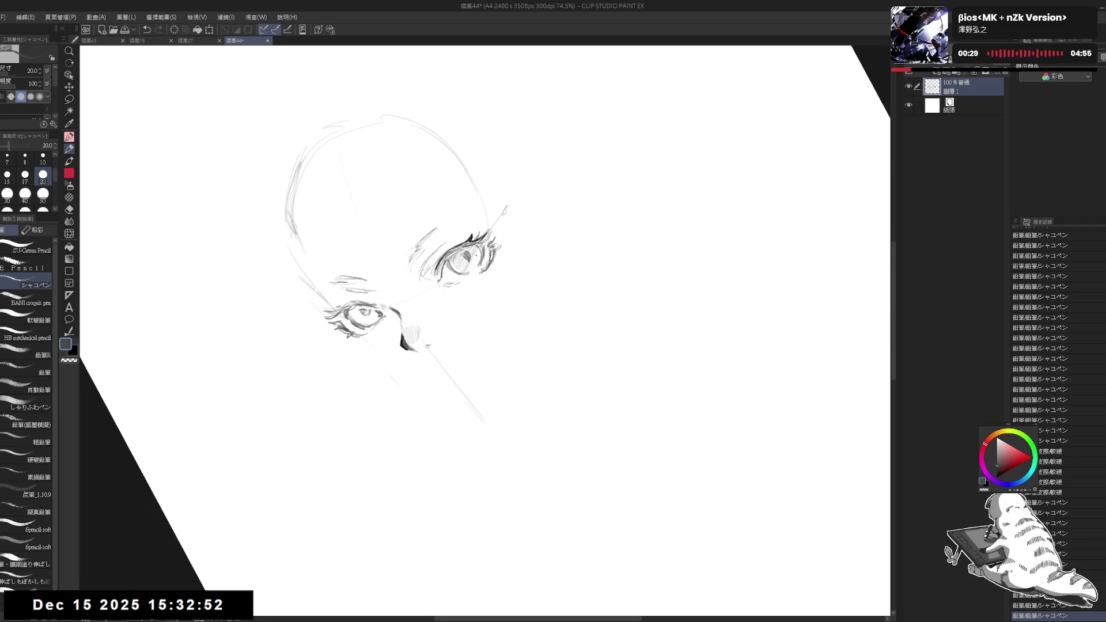
key("ctrl+shift+r")
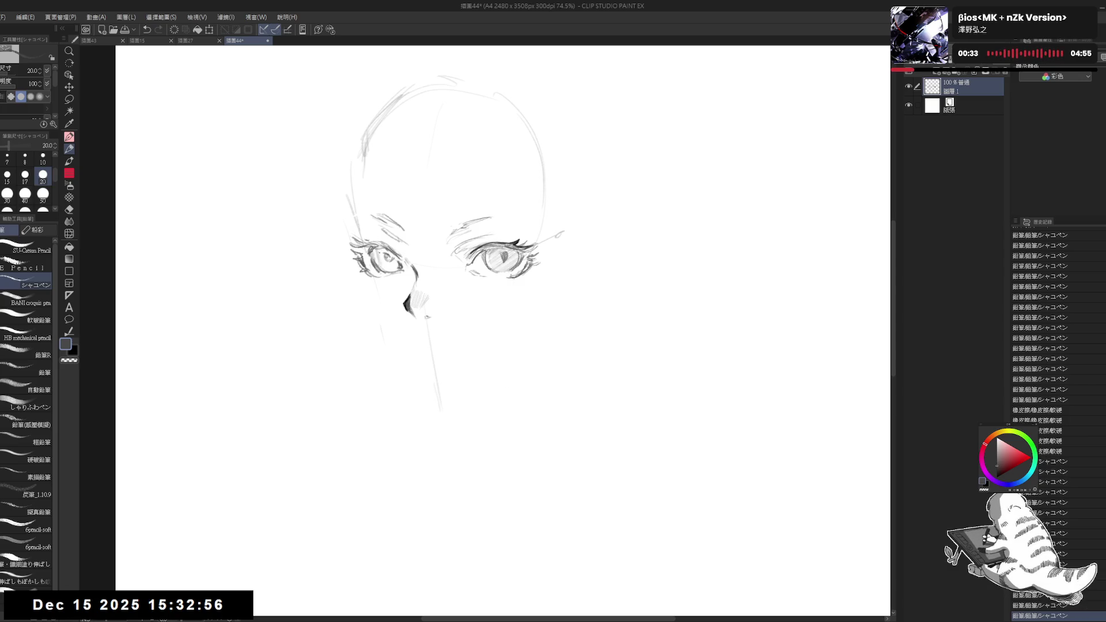
left_click_drag(377, 253, 392, 269)
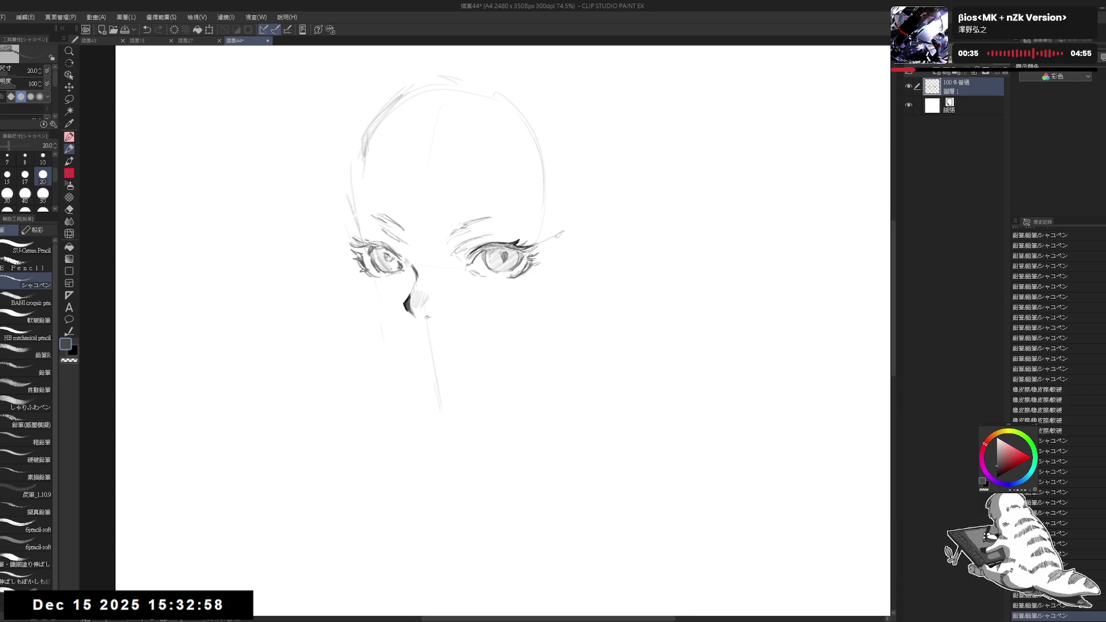
left_click(411, 183)
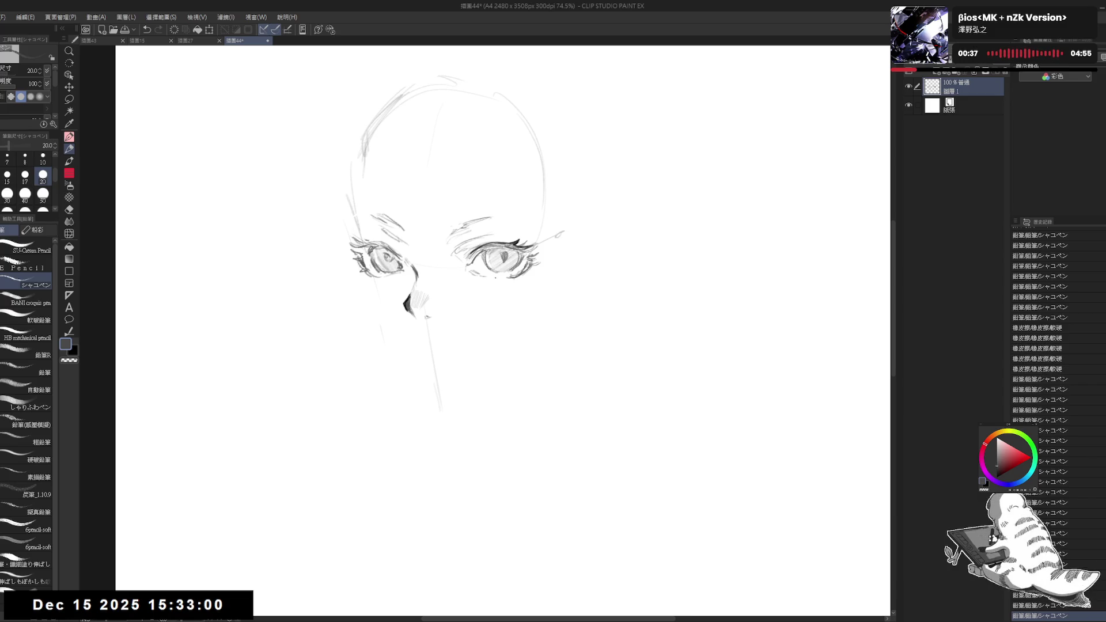
key("e")
left_click_drag(377, 264, 391, 271)
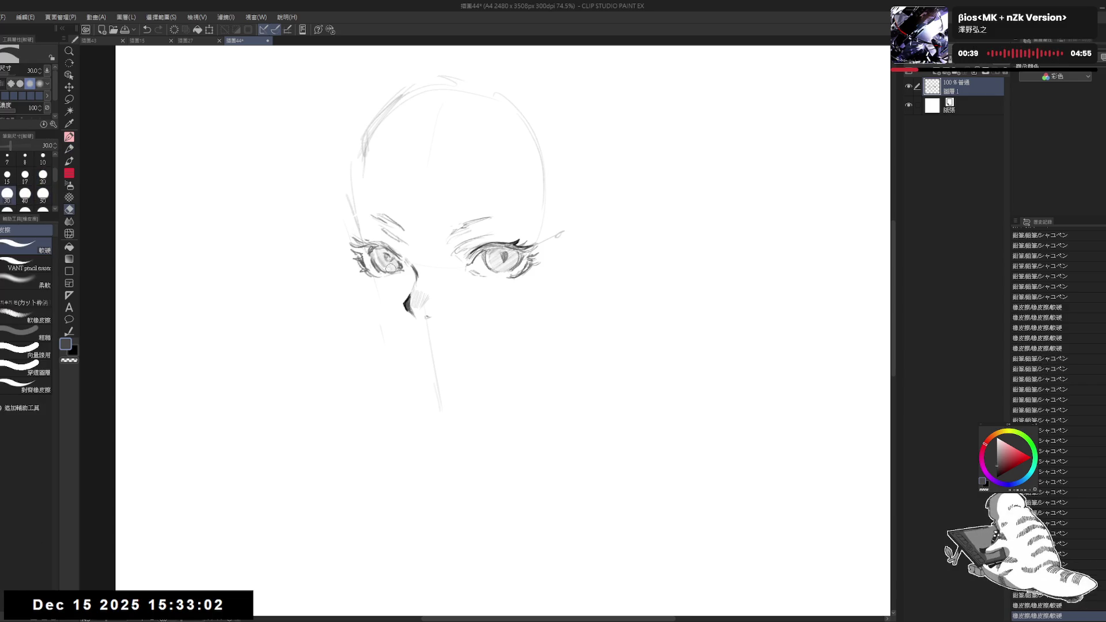
key("p")
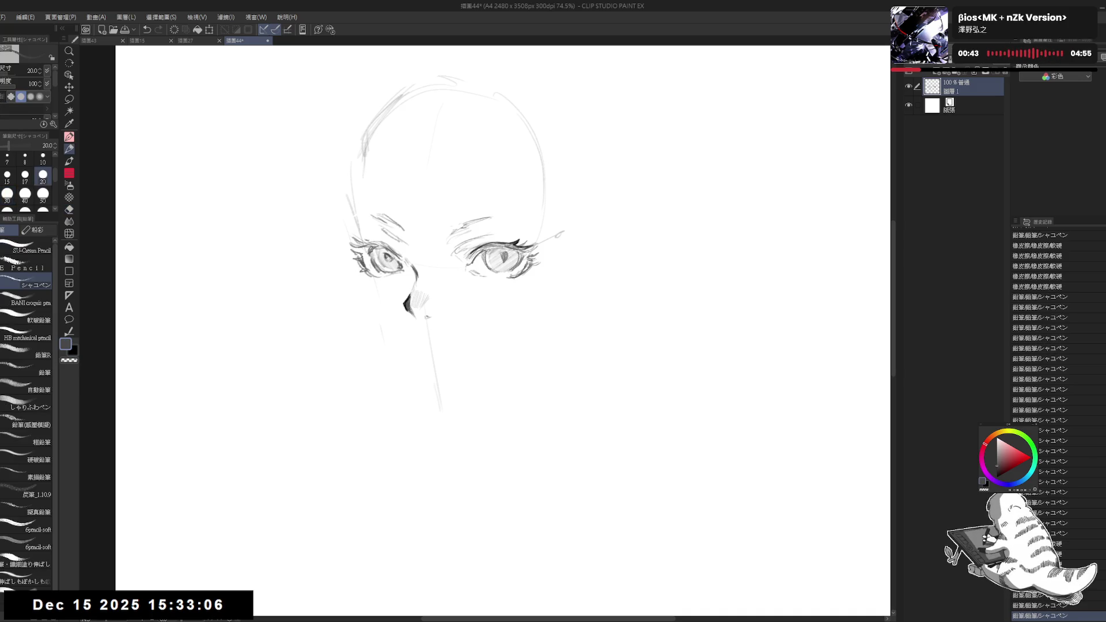
Add a black dot below the left eye, check the flipped view, and lasso the nose
key("x")
left_click(381, 284)
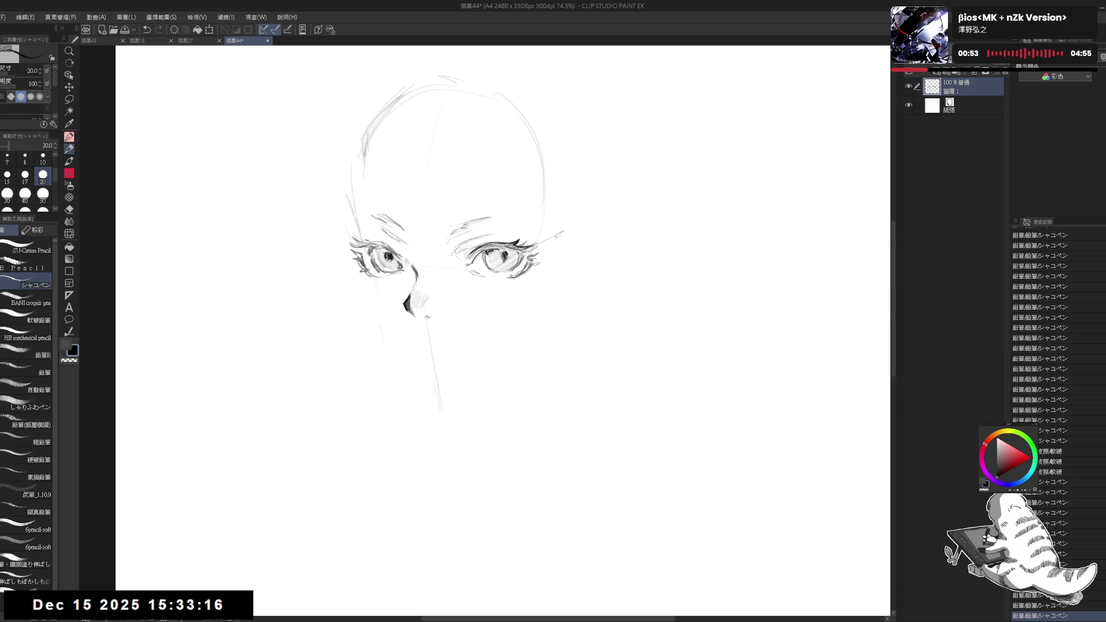
key("h")
key("h")
key("ctrl+minus")
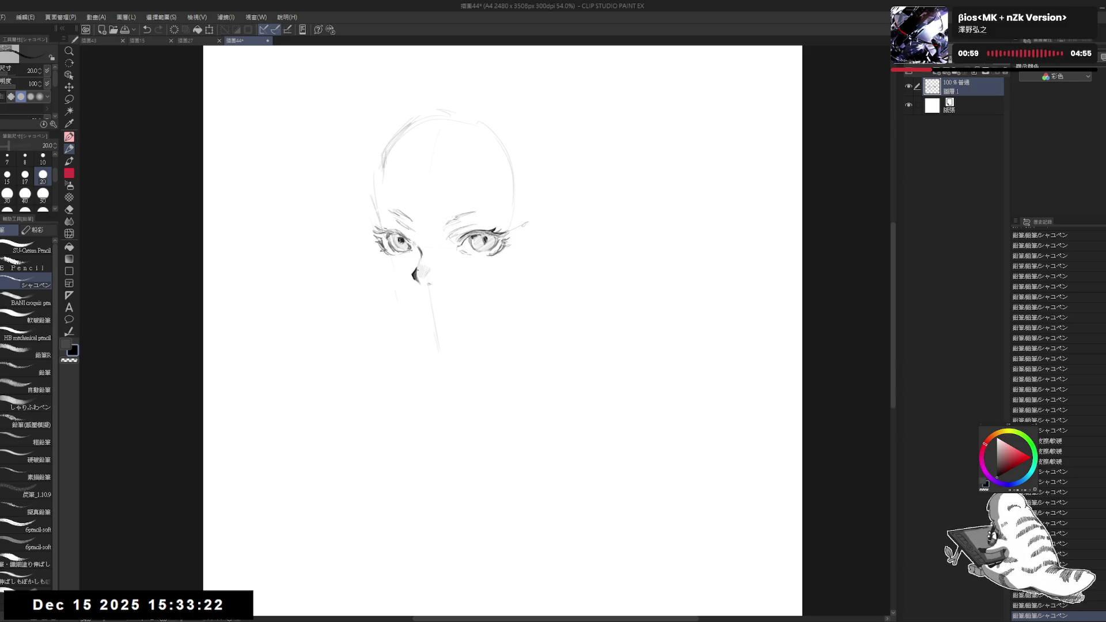
key("m")
mouse_move(423, 253)
left_mouse_down()
mouse_move(406, 288)
mouse_move(426, 254)
mouse_move(427, 269)
left_mouse_up()
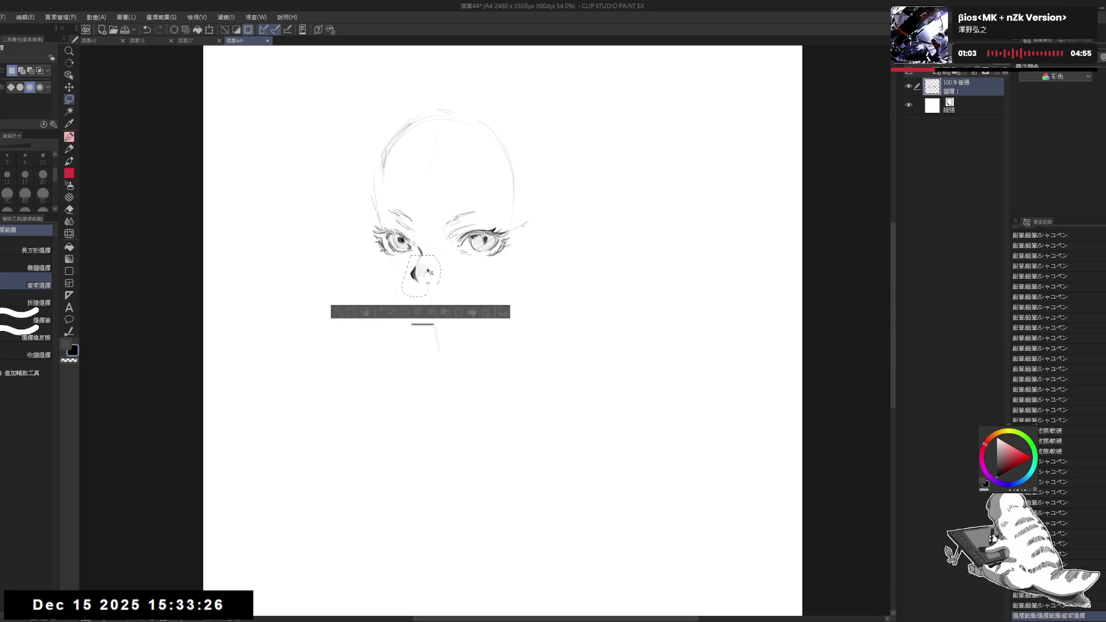
Nudge the nose down-left, deselect, and sketch marks right of the face
key("ctrl+d")
key("p")
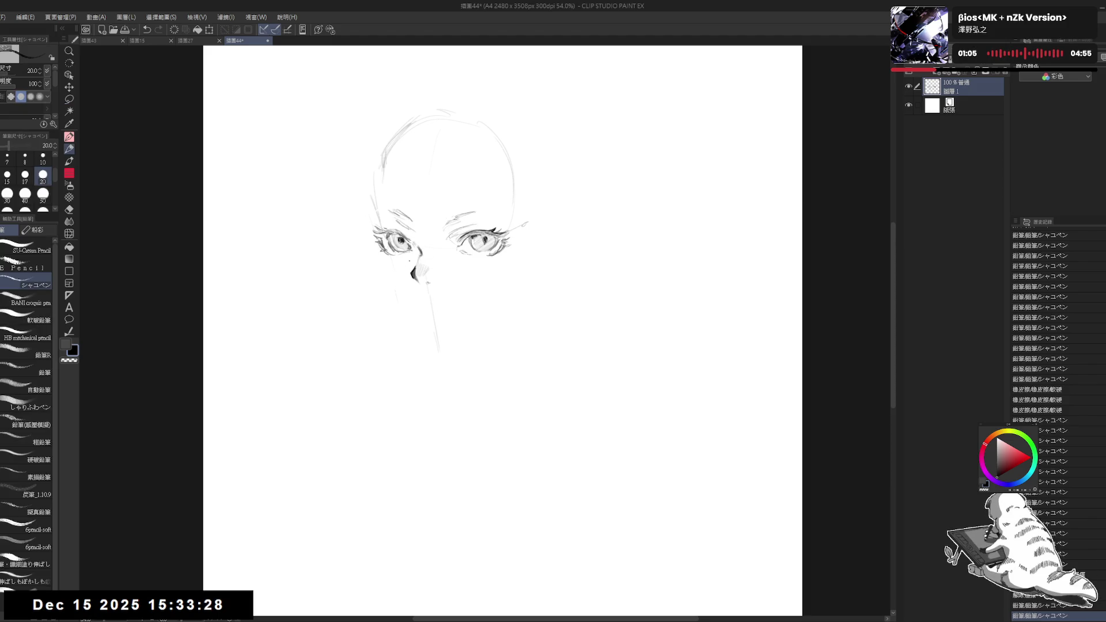
mouse_move(530, 214)
left_mouse_down()
mouse_move(559, 250)
mouse_move(533, 217)
left_mouse_up()
left_click(519, 264)
left_click_drag(519, 269, 539, 249)
left_click(369, 257)
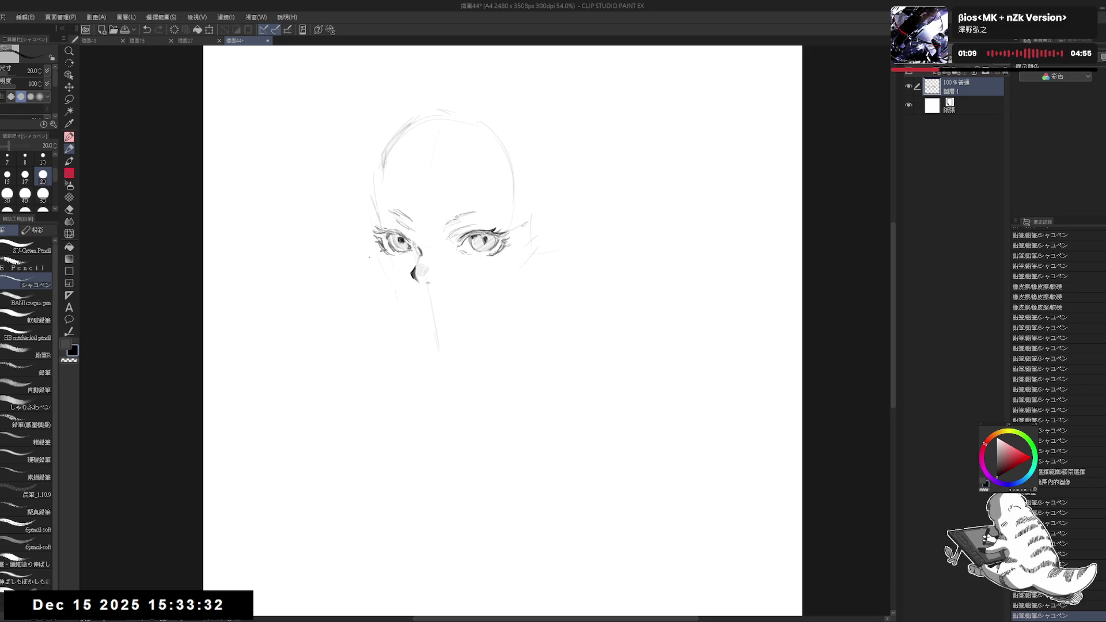
Sketch guide marks left of the face, set pencil size 15, and undo a stray stroke
left_click_drag(369, 222, 373, 230)
left_click(376, 339)
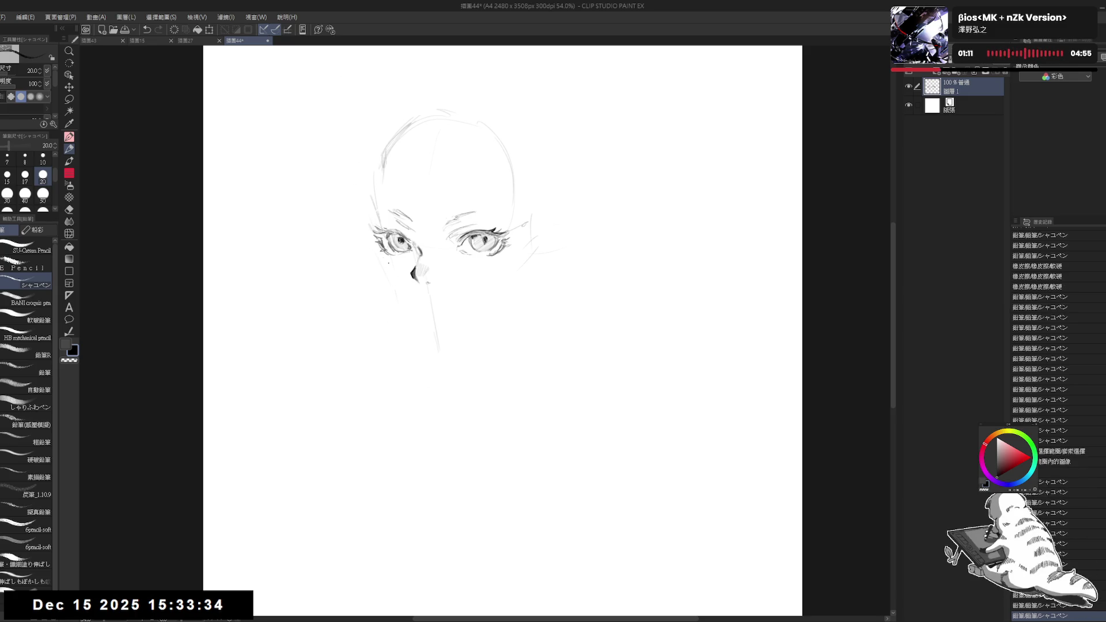
left_click(376, 252)
left_click_drag(379, 253, 389, 286)
left_click(7, 174)
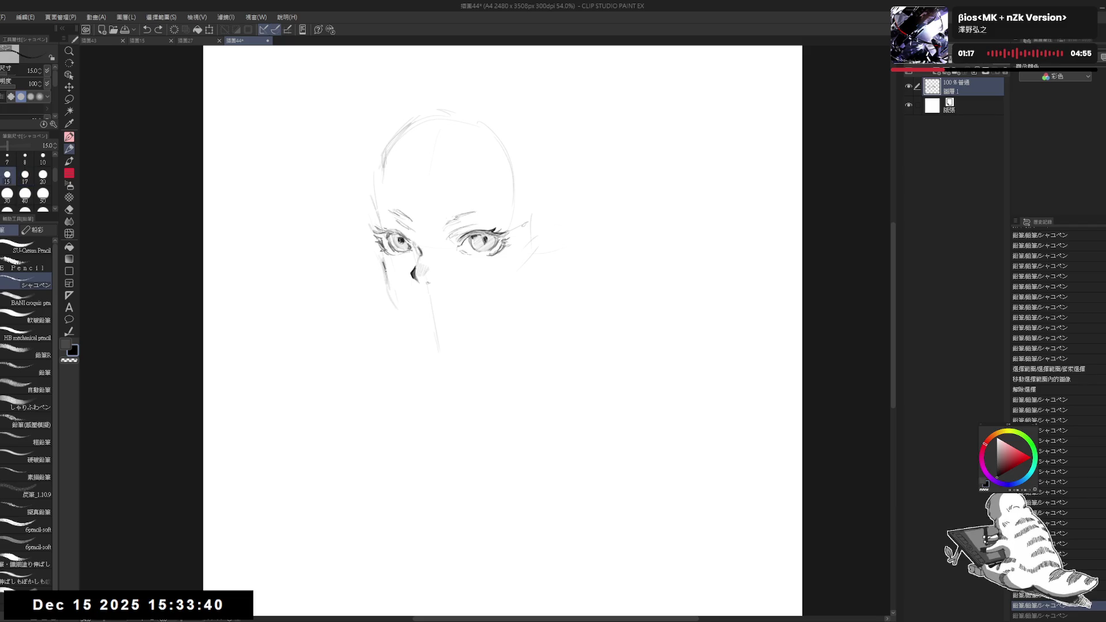
key("ctrl+z")
key("ctrl+z")
left_click(369, 236)
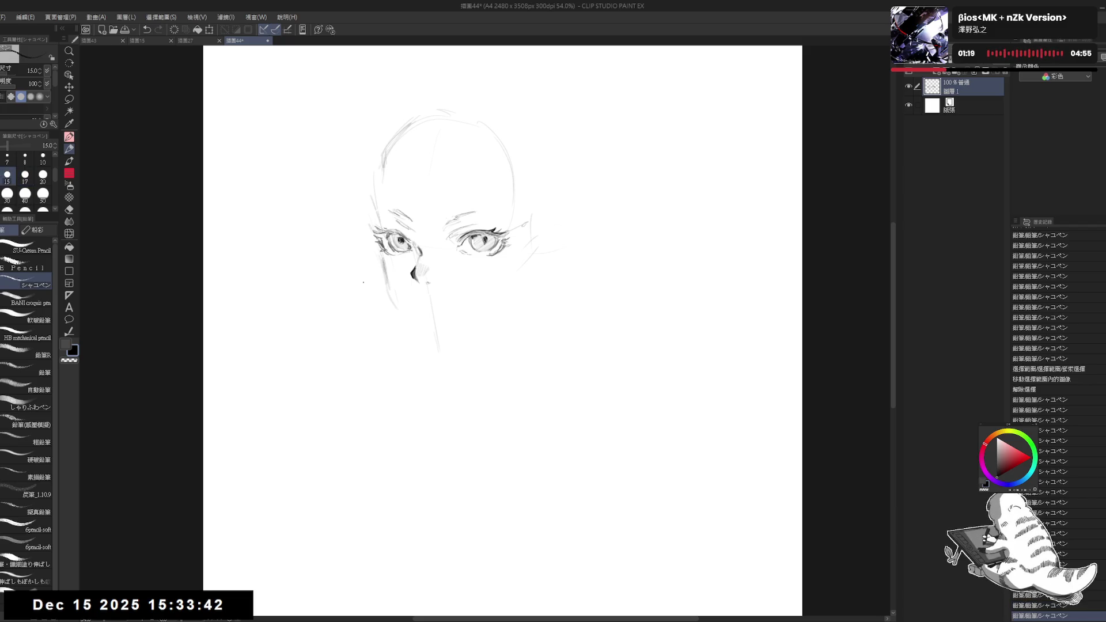
left_click_drag(382, 272, 413, 321)
Draw the left jaw line down into a curved chin and up the right jaw
left_click(416, 324)
left_click_drag(385, 283, 431, 341)
left_click_drag(429, 339, 443, 347)
left_click_drag(441, 346, 476, 335)
left_click(451, 342)
mouse_move(471, 337)
left_mouse_down()
mouse_move(525, 291)
mouse_move(515, 300)
left_mouse_up()
left_click_drag(450, 345, 494, 315)
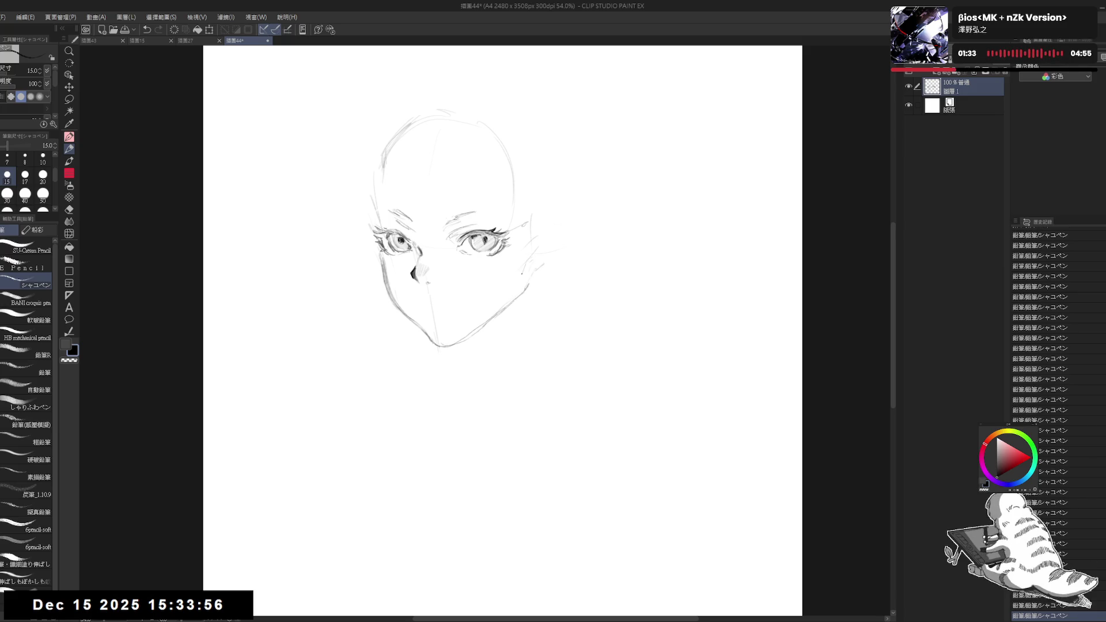
left_click_drag(526, 260, 521, 282)
Erase parts of the right-cheek stroke and stray bits of the chin line
key("e")
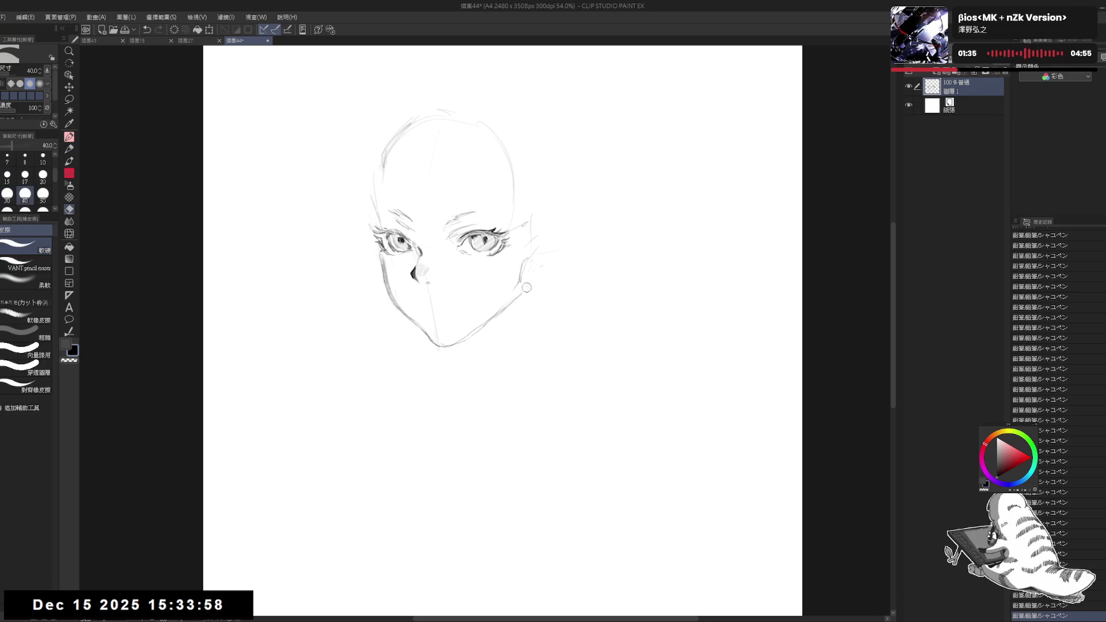
key("p")
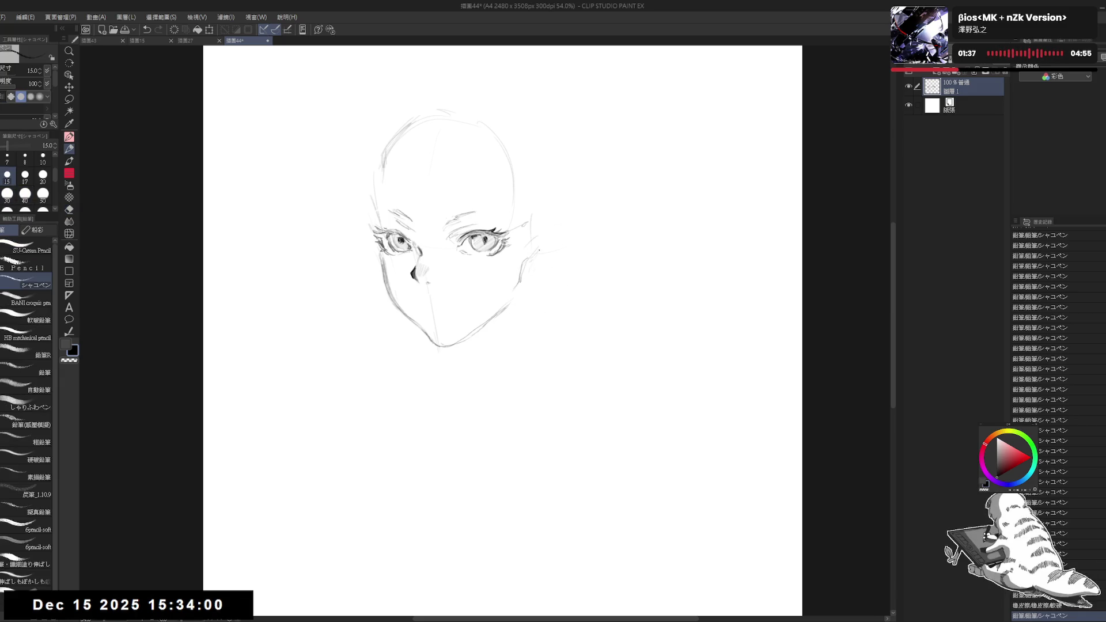
key("e")
left_click_drag(525, 260, 519, 285)
key("p")
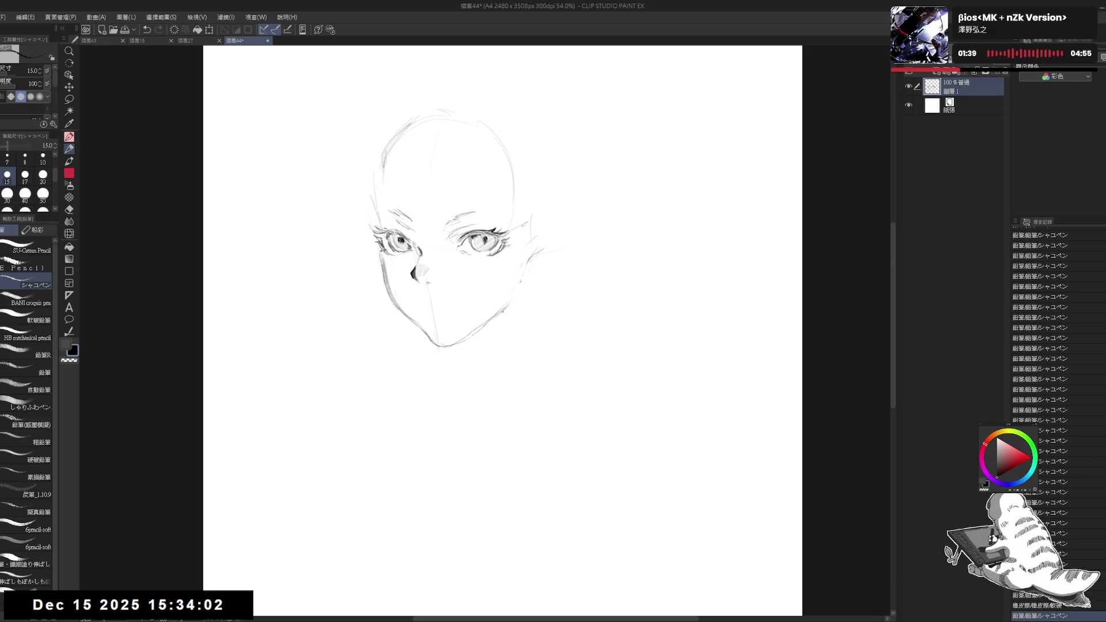
key("e")
left_click_drag(433, 329, 442, 341)
key("p")
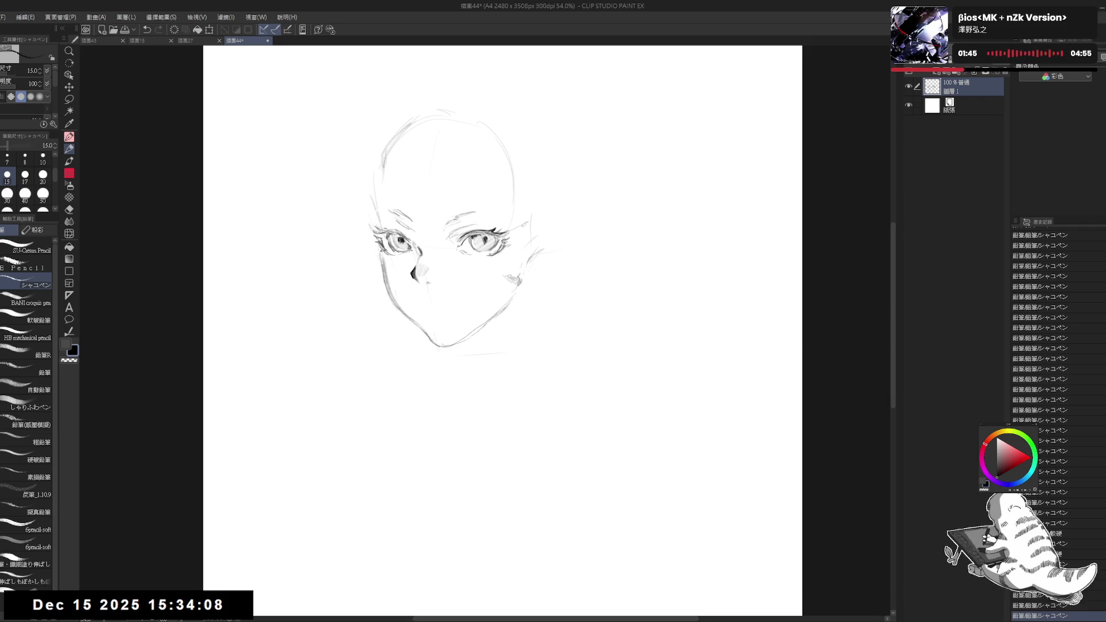
Add a right cheek stroke and darken the left jawline and chin bottom
mouse_move(502, 274)
left_mouse_down()
mouse_move(516, 275)
mouse_move(478, 324)
mouse_move(499, 311)
left_mouse_up()
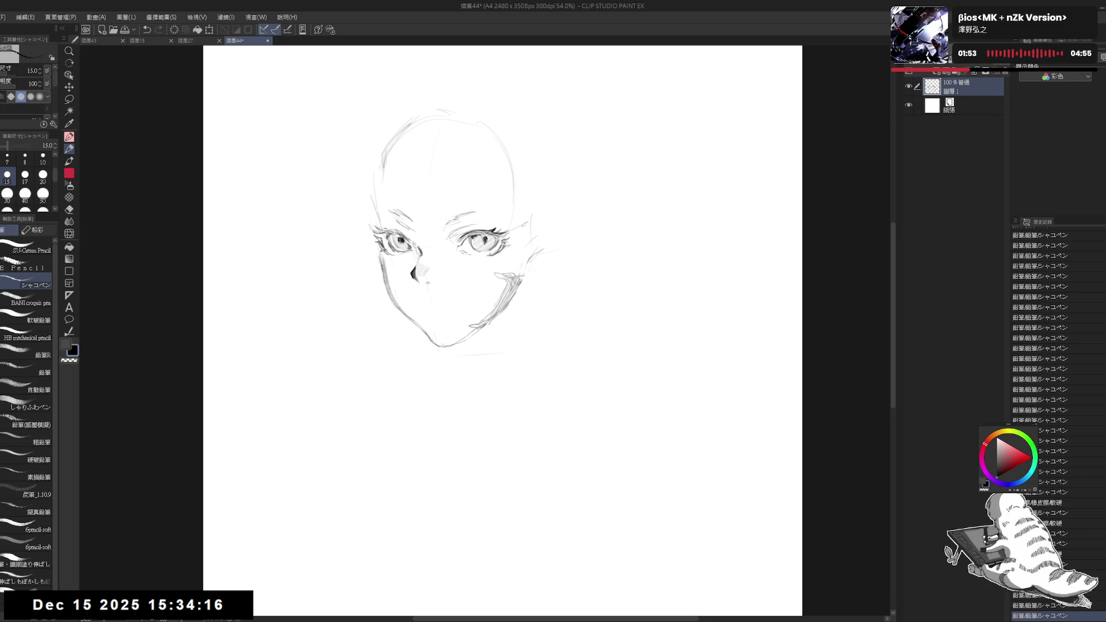
mouse_move(381, 269)
left_mouse_down()
mouse_move(397, 309)
mouse_move(448, 344)
left_mouse_up()
key("e")
key("p")
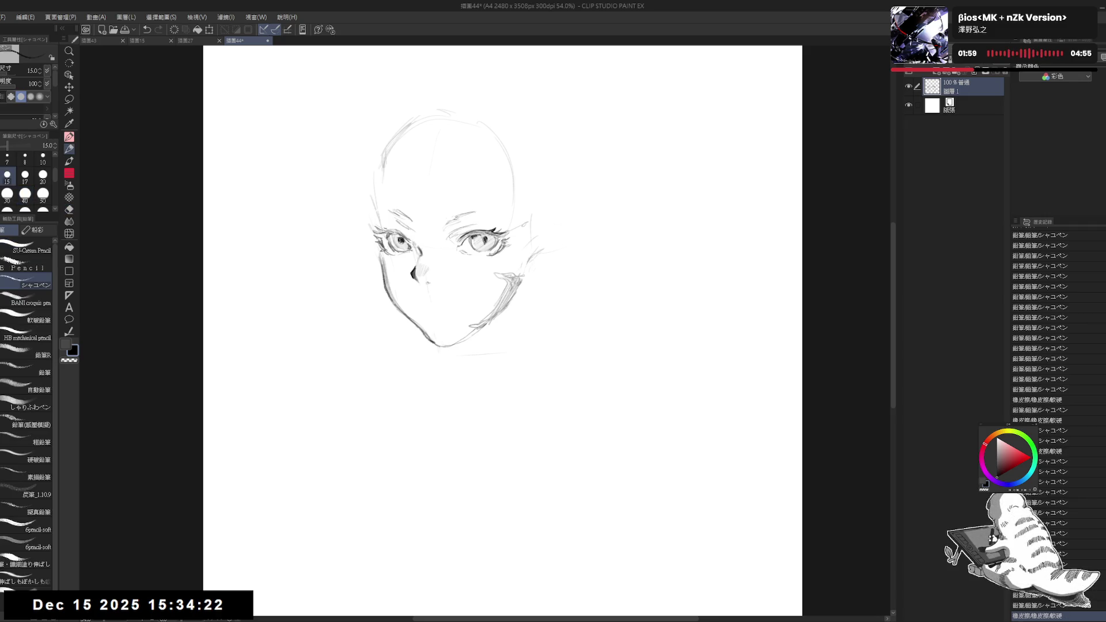
left_click_drag(433, 343, 446, 346)
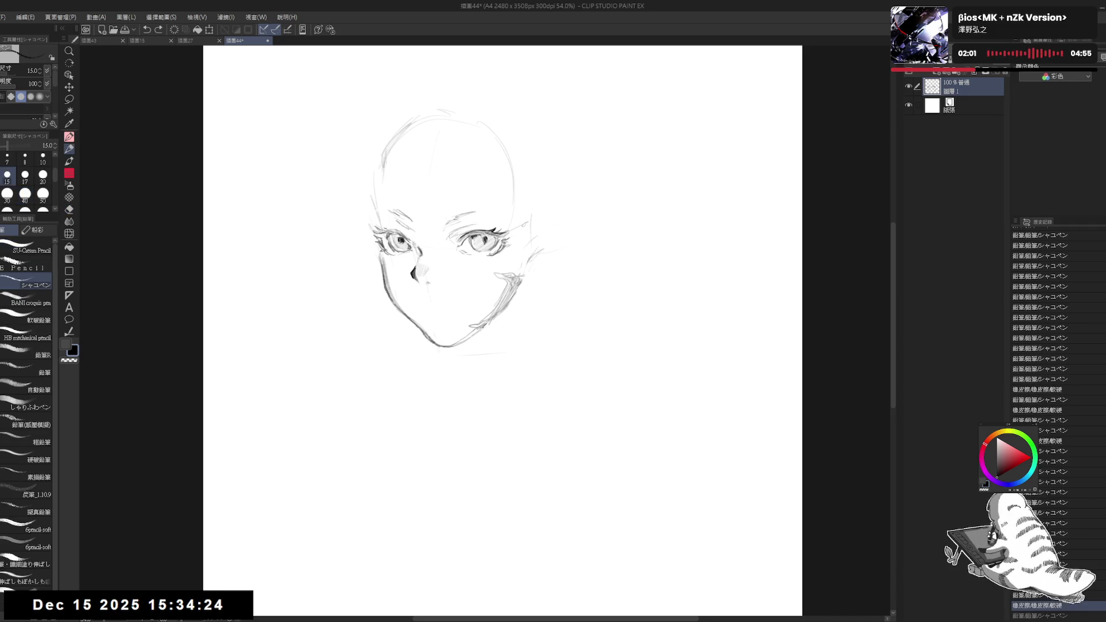
left_click_drag(461, 288, 439, 272)
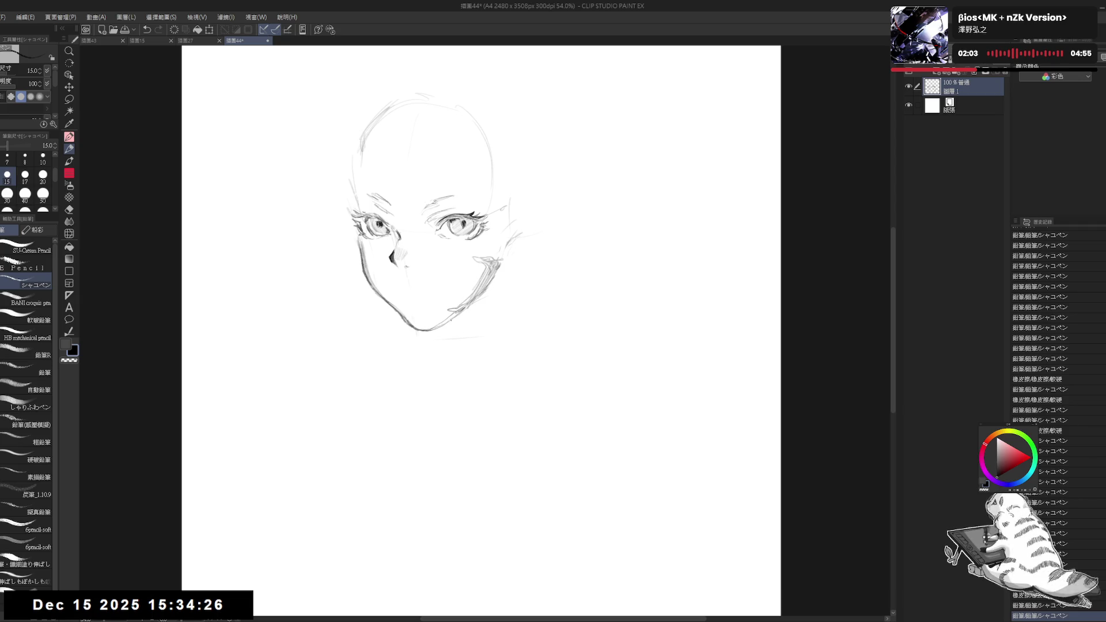
Sketch a guide line and pointed ear right of the face, erasing stray lines beside it
left_click_drag(516, 255, 514, 302)
left_click(526, 253)
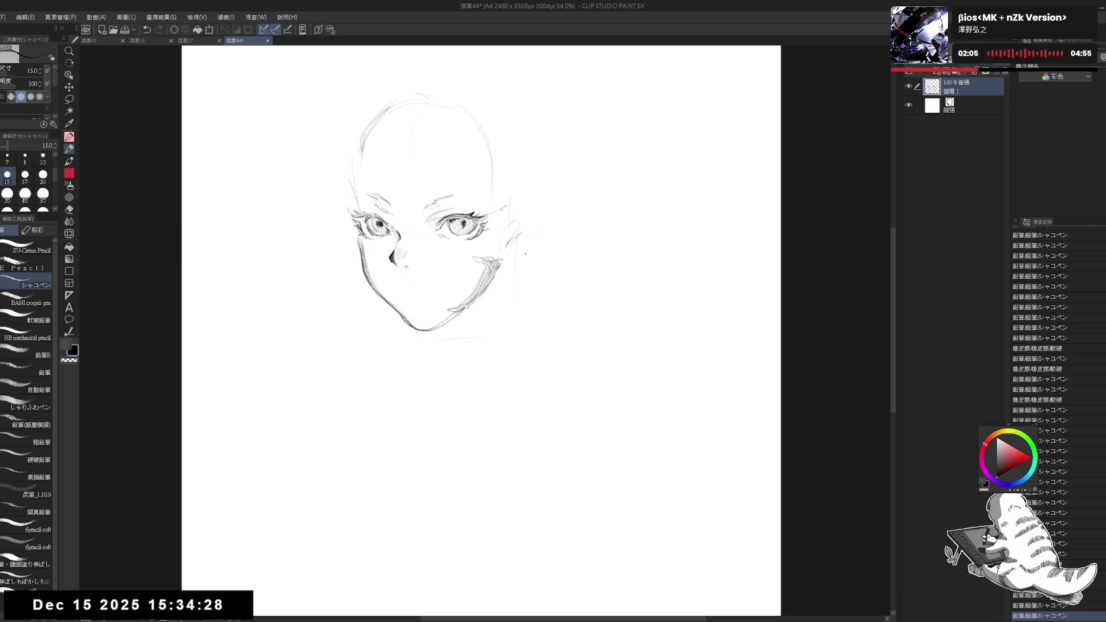
mouse_move(533, 251)
left_mouse_down()
mouse_move(501, 275)
mouse_move(514, 256)
left_mouse_up()
key("e")
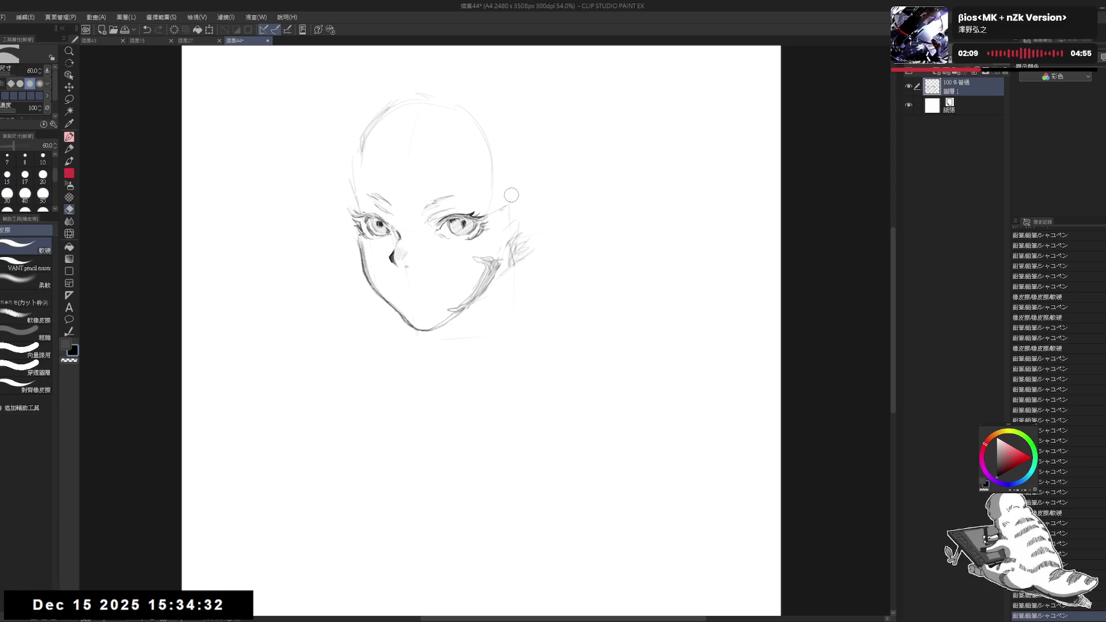
mouse_move(511, 195)
left_mouse_down()
mouse_move(502, 236)
mouse_move(509, 201)
left_mouse_up()
key("p")
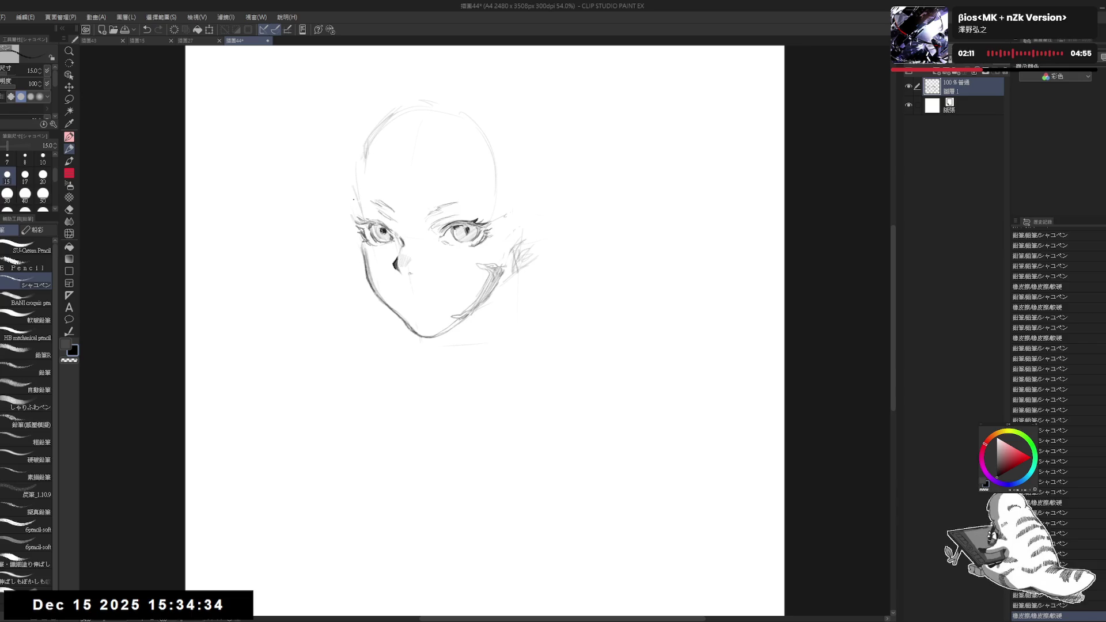
Erase faint strokes at the head's upper-left and a stray mark near the nose
key("e")
left_click_drag(366, 147, 389, 124)
mouse_move(415, 81)
left_mouse_down()
mouse_move(386, 129)
mouse_move(409, 112)
left_mouse_up()
key("p")
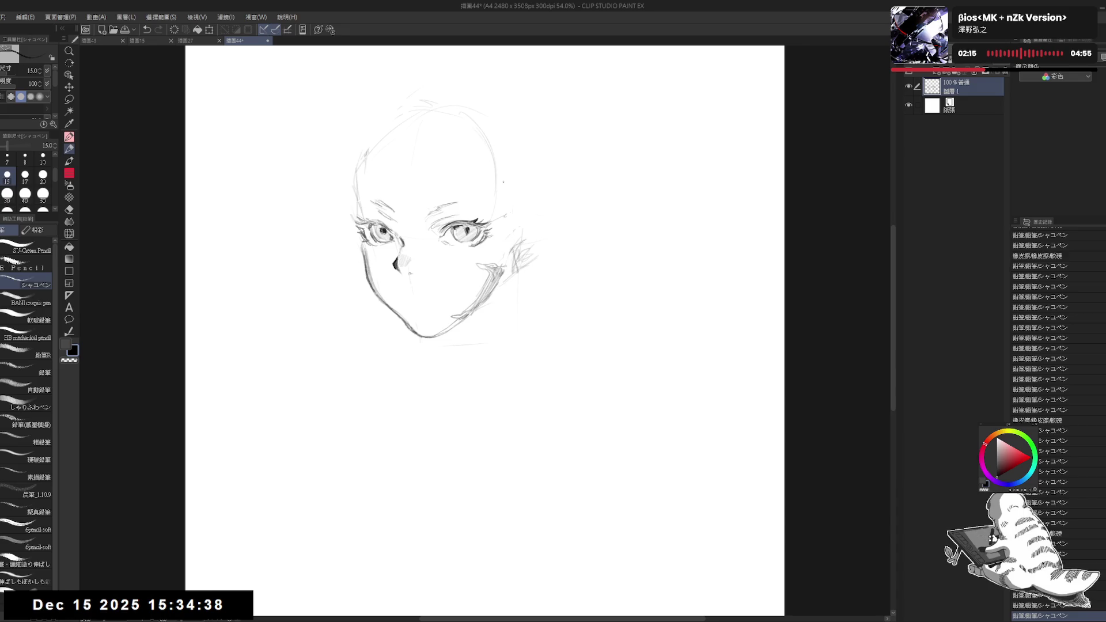
left_click_drag(419, 258, 438, 265)
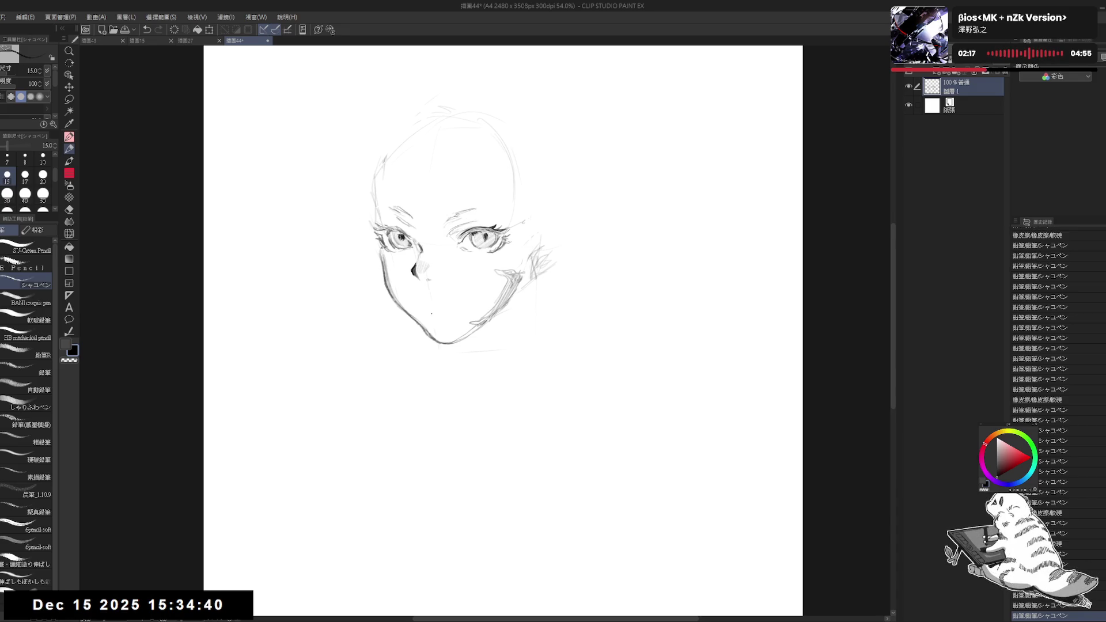
key("e")
left_click_drag(432, 311, 420, 279)
key("p")
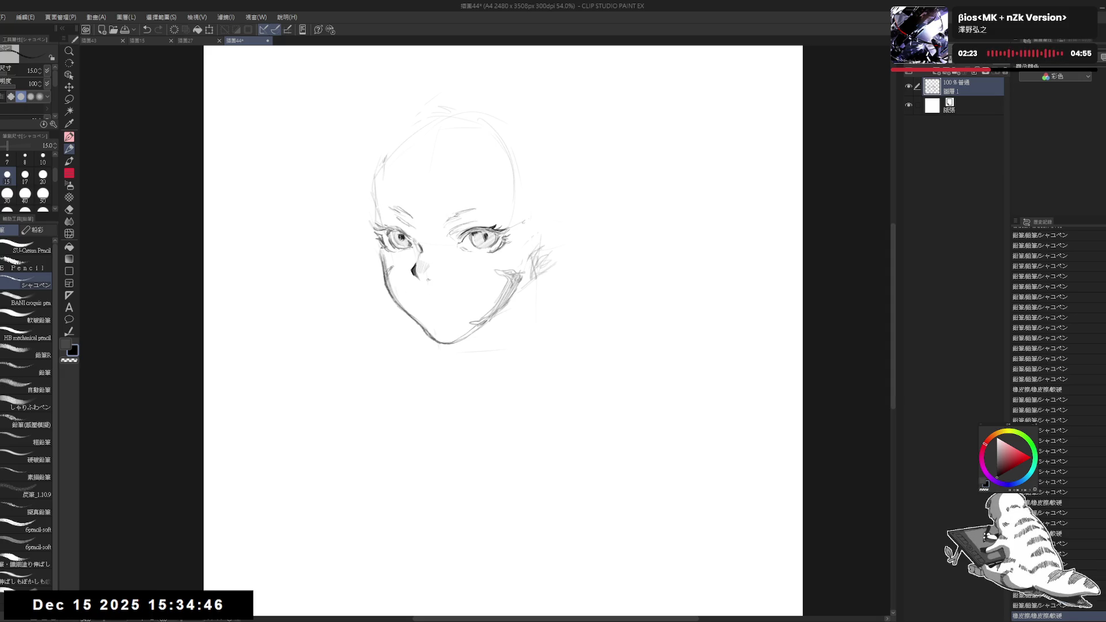
Add short strokes on the left cheek and redraw the chin line darker
mouse_move(390, 268)
left_mouse_down()
mouse_move(399, 266)
mouse_move(397, 288)
left_mouse_up()
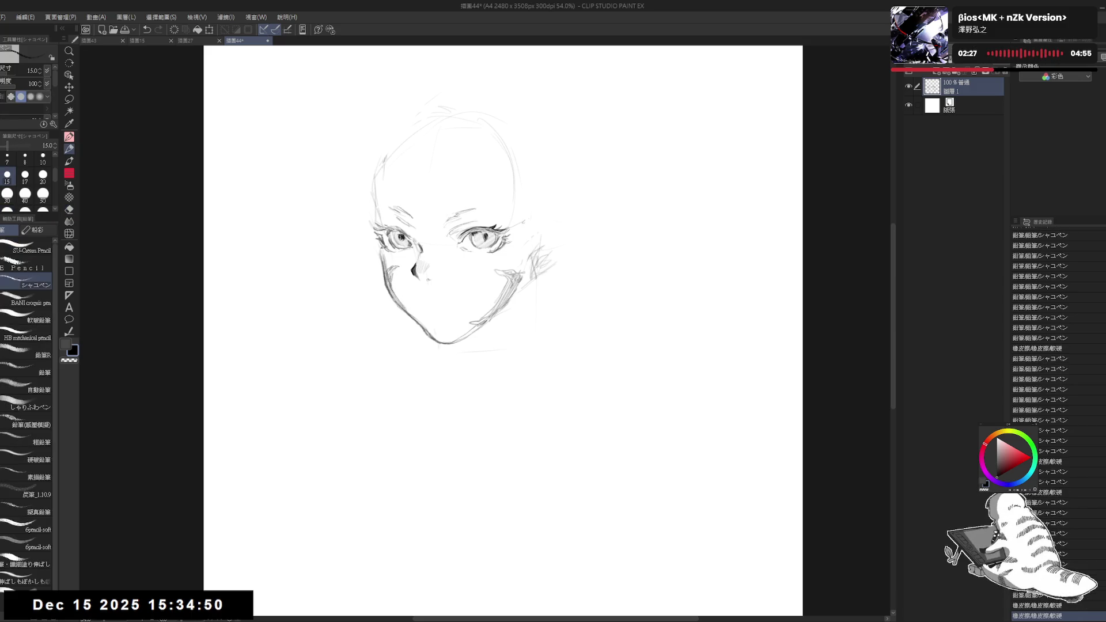
left_click_drag(402, 292, 432, 333)
left_click_drag(484, 288, 465, 283)
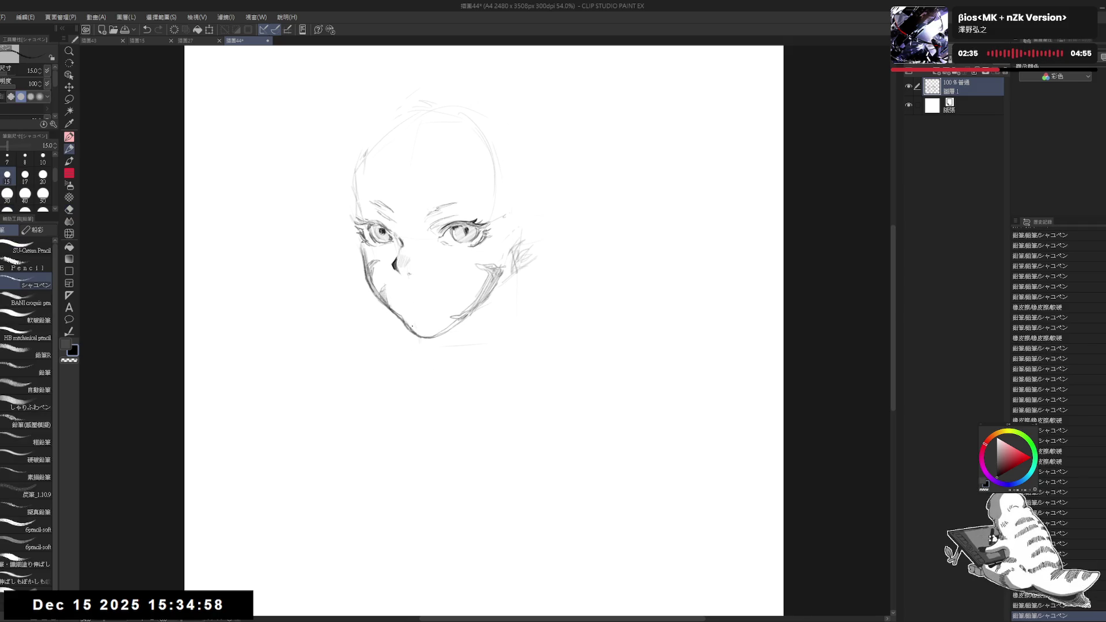
left_click_drag(409, 323, 426, 336)
key("ctrl+z")
left_click_drag(478, 309, 480, 311)
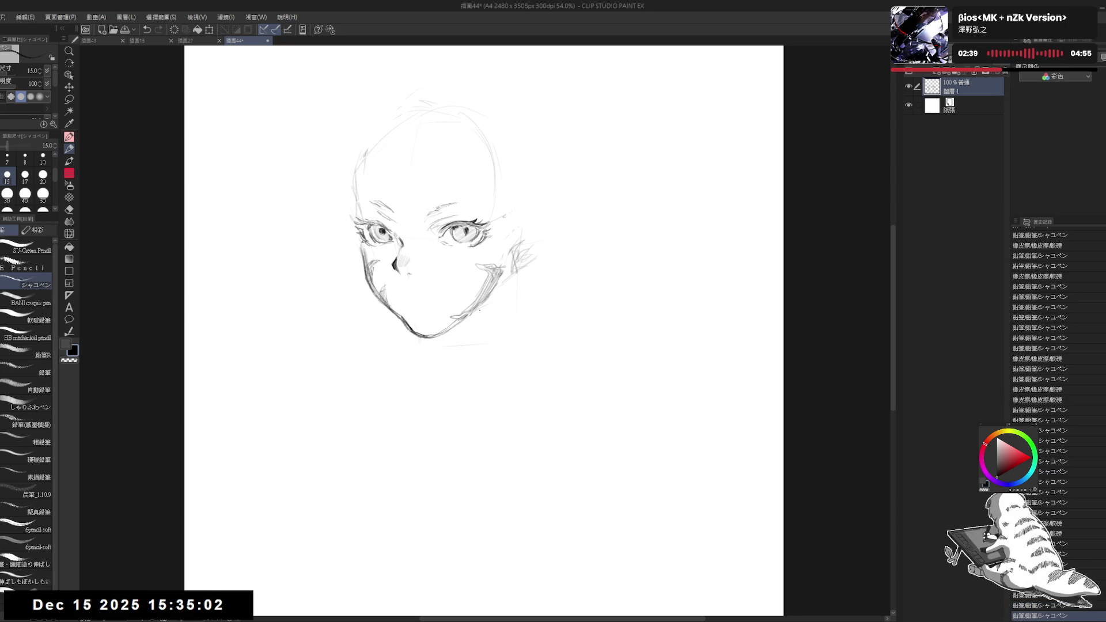
Draw the diagonal neck line and a shoulder line, and raise pencil size to 17
left_click_drag(460, 350, 501, 380)
left_click_drag(522, 268, 448, 413)
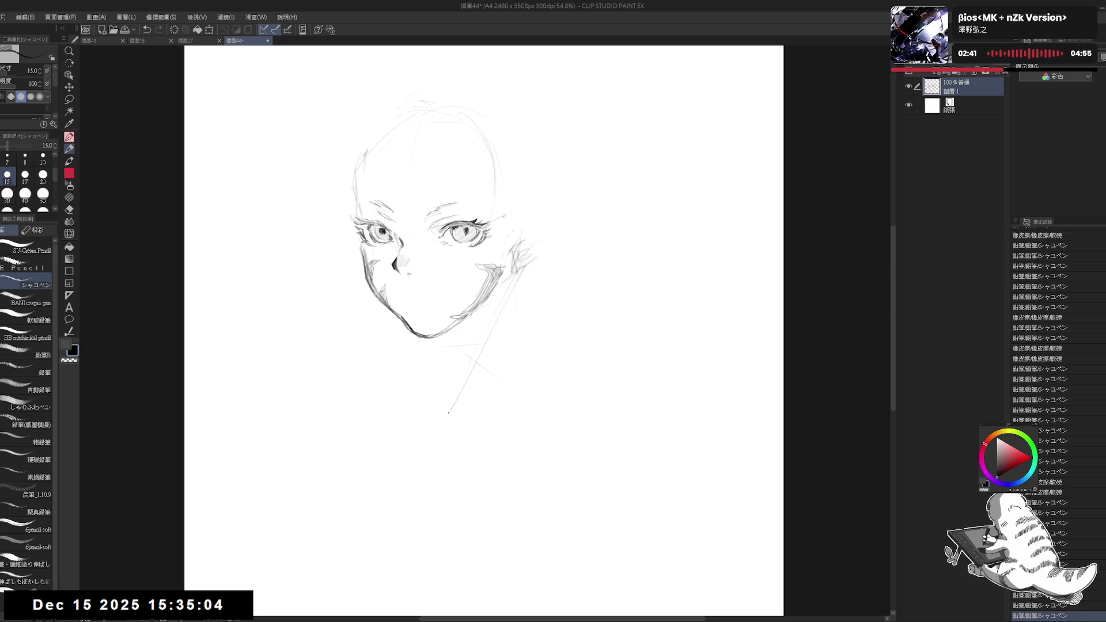
mouse_move(440, 346)
left_mouse_down()
mouse_move(460, 328)
mouse_move(478, 360)
left_mouse_up()
left_click_drag(461, 323, 451, 337)
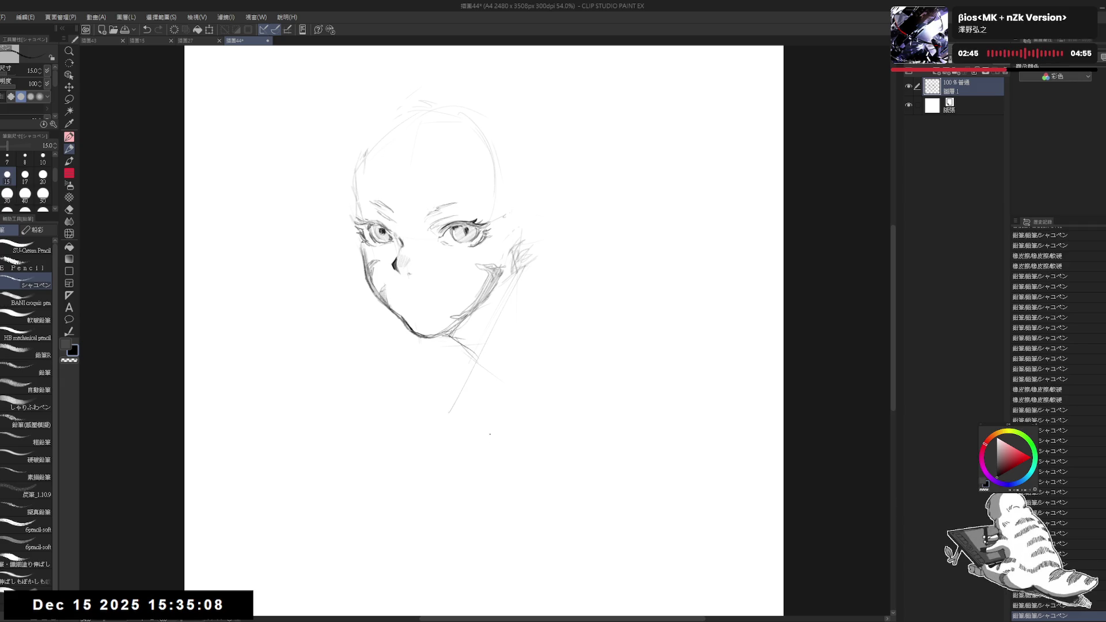
key("bracketright")
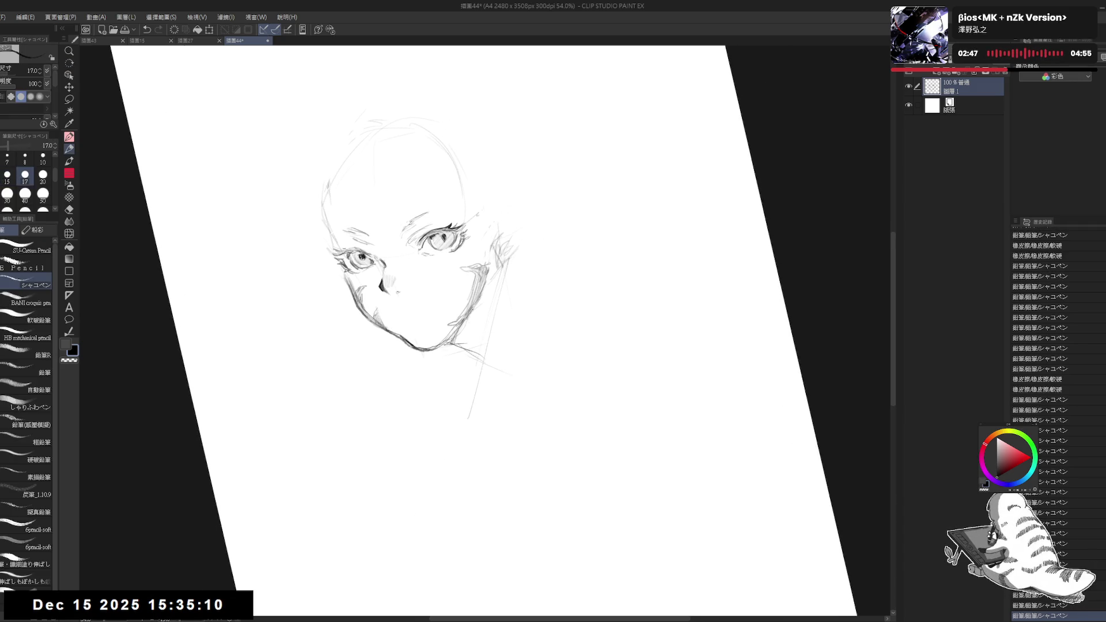
Hatch shading under the right jaw and draw a darkened line down the neck
left_click_drag(468, 304, 450, 348)
mouse_move(479, 304)
left_mouse_down()
mouse_move(456, 344)
mouse_move(474, 370)
left_mouse_up()
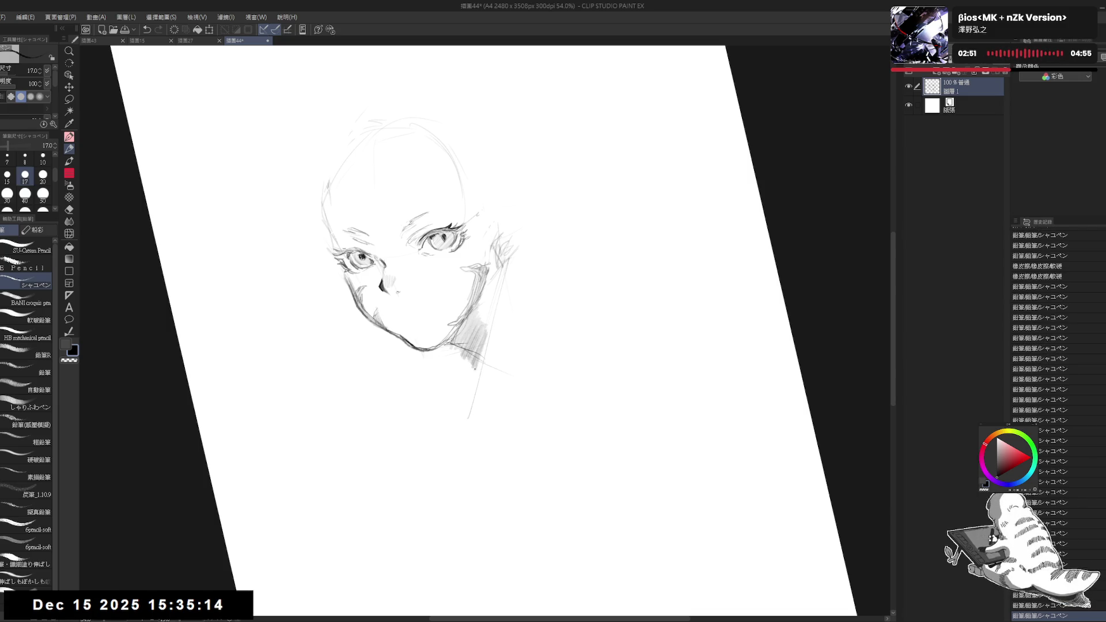
left_click_drag(488, 332, 455, 461)
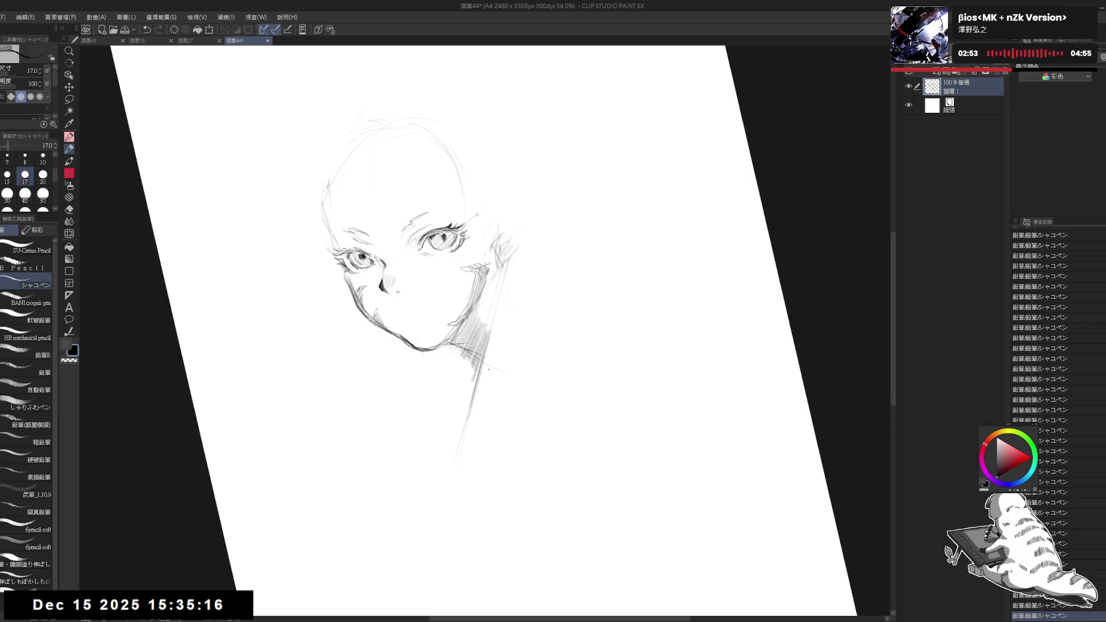
left_click_drag(472, 357, 465, 405)
left_click_drag(474, 358, 471, 398)
left_click_drag(475, 365, 473, 395)
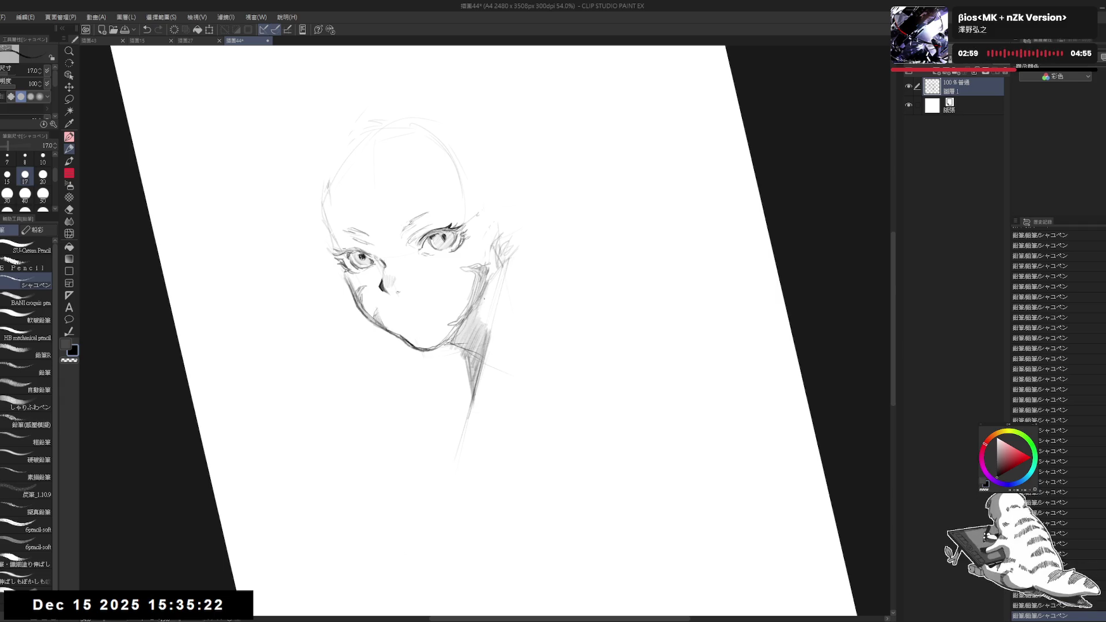
Erase strokes where jaw meets neck, darken that line, and add a short mouth stroke
key("e")
left_click_drag(488, 286, 486, 312)
key("p")
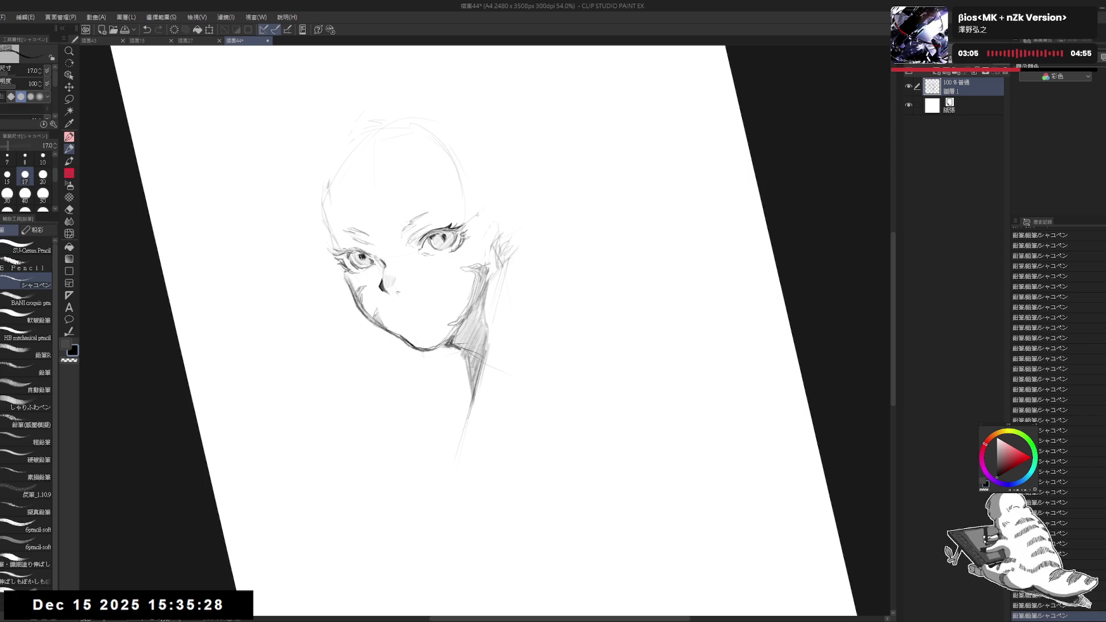
left_click_drag(468, 315, 452, 340)
left_click_drag(461, 326, 458, 345)
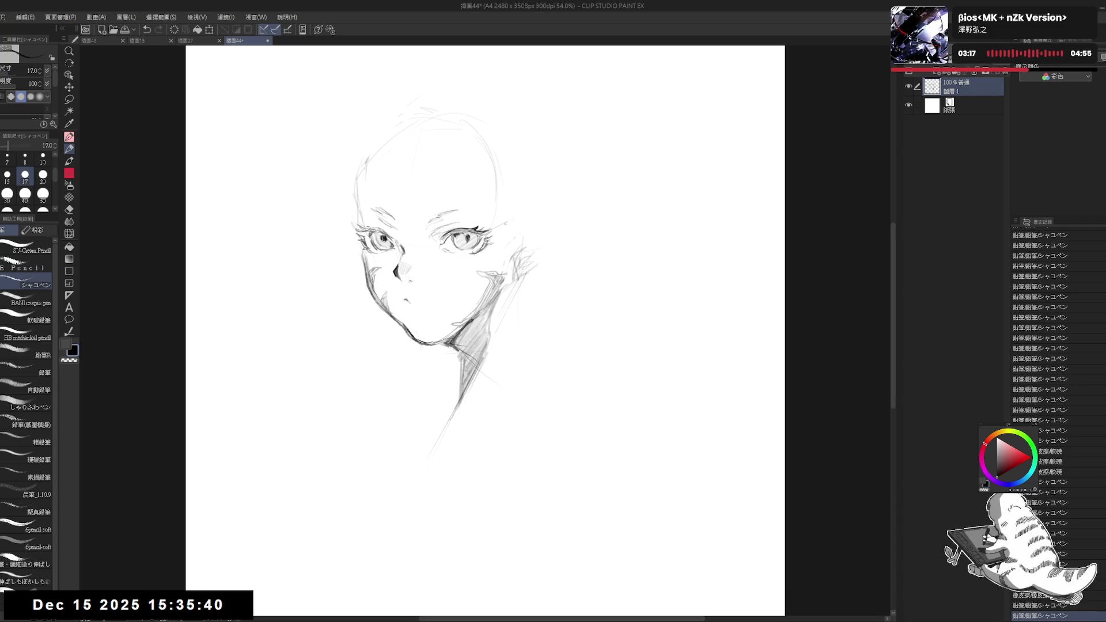
mouse_move(419, 302)
left_mouse_down()
mouse_move(432, 300)
mouse_move(419, 301)
left_mouse_up()
Replace the short mouth stroke with marks at both mouth corners
key("e")
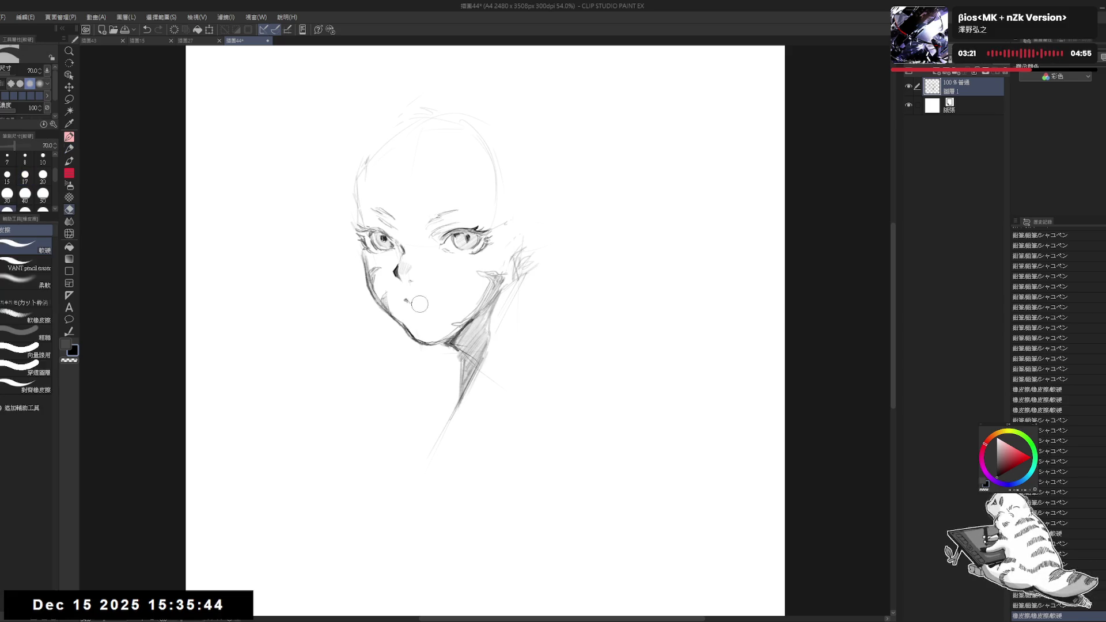
key("p")
left_click(439, 301)
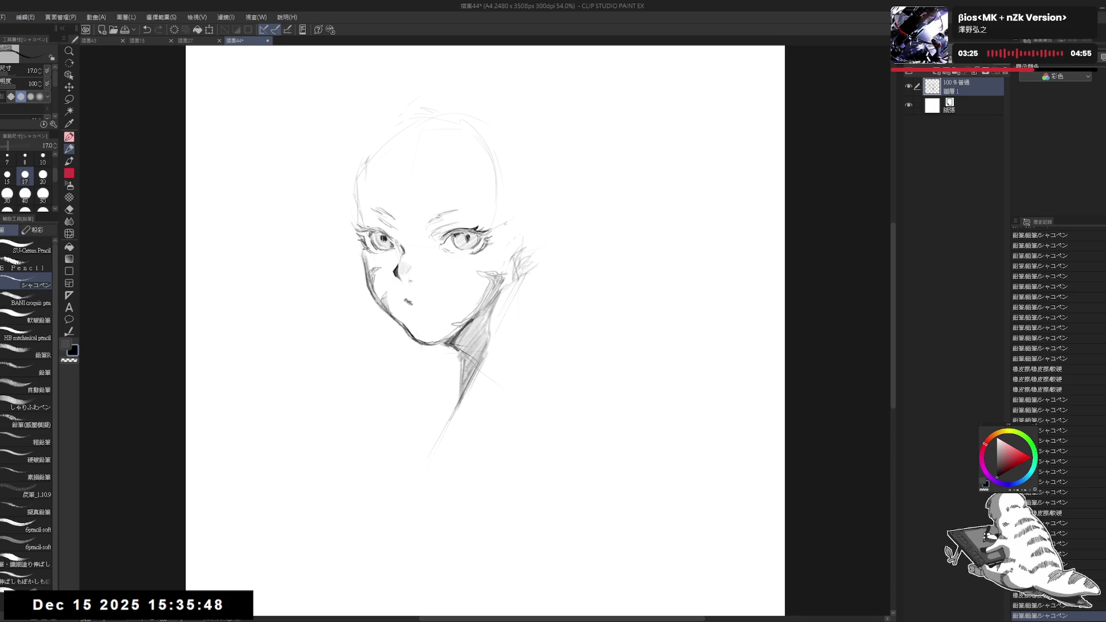
left_click(440, 297)
left_click(440, 297)
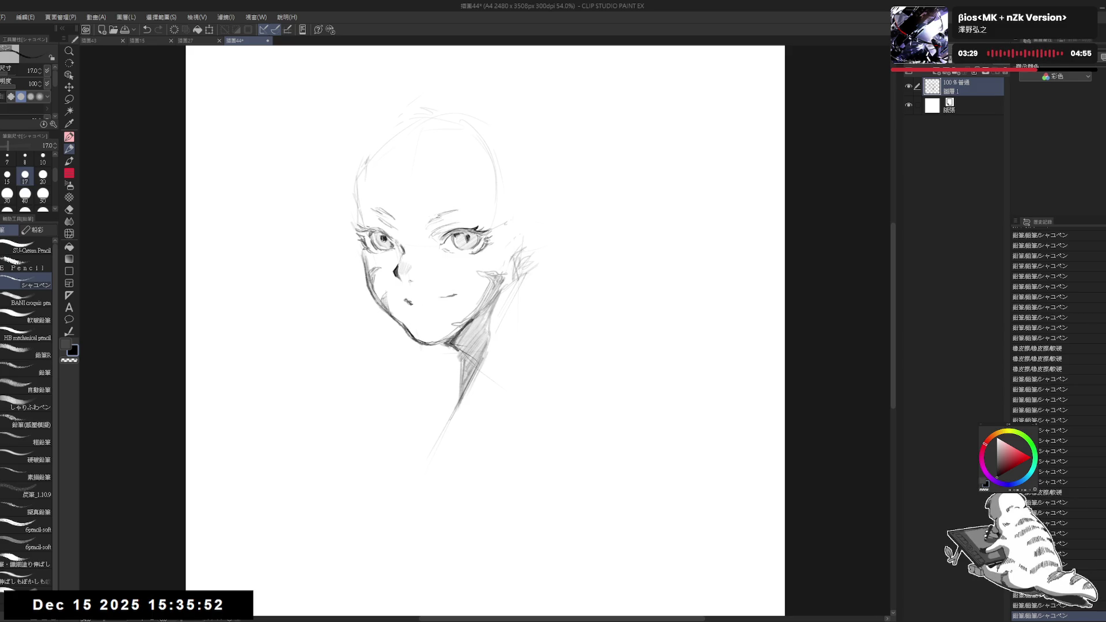
left_click(427, 301)
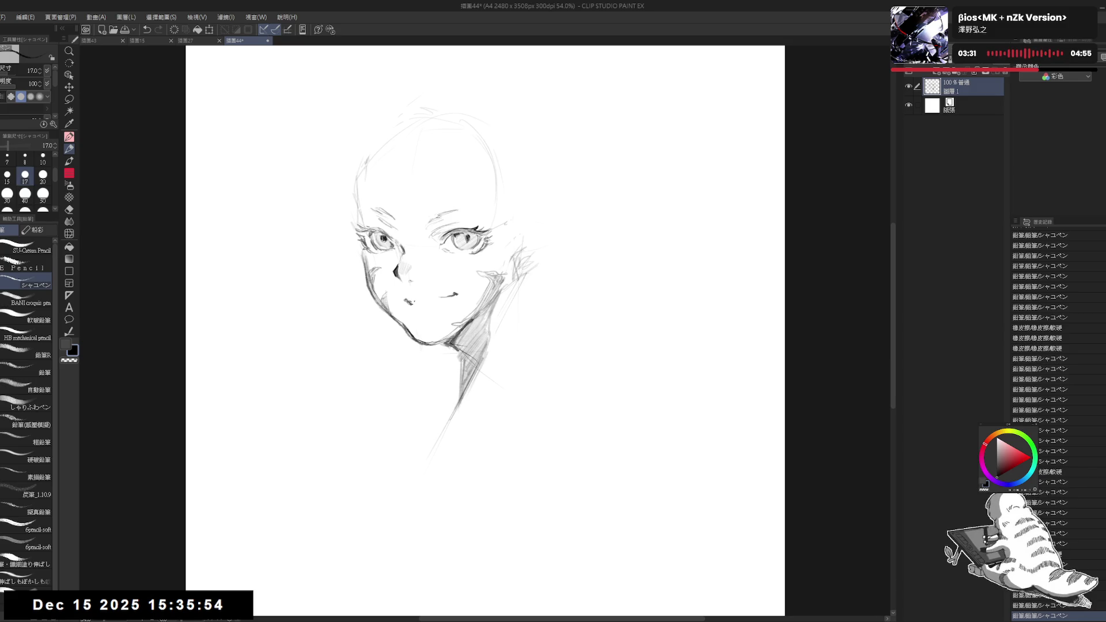
key("ctrl+z")
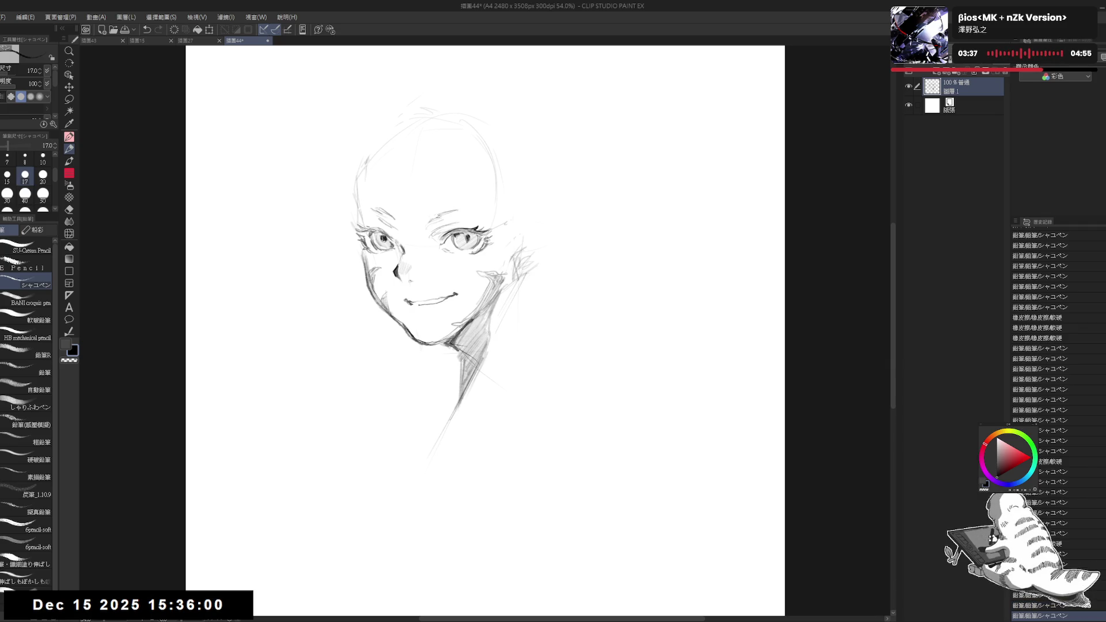
Draw and refine the curved smile line below the nose with small strokes
left_click(416, 306)
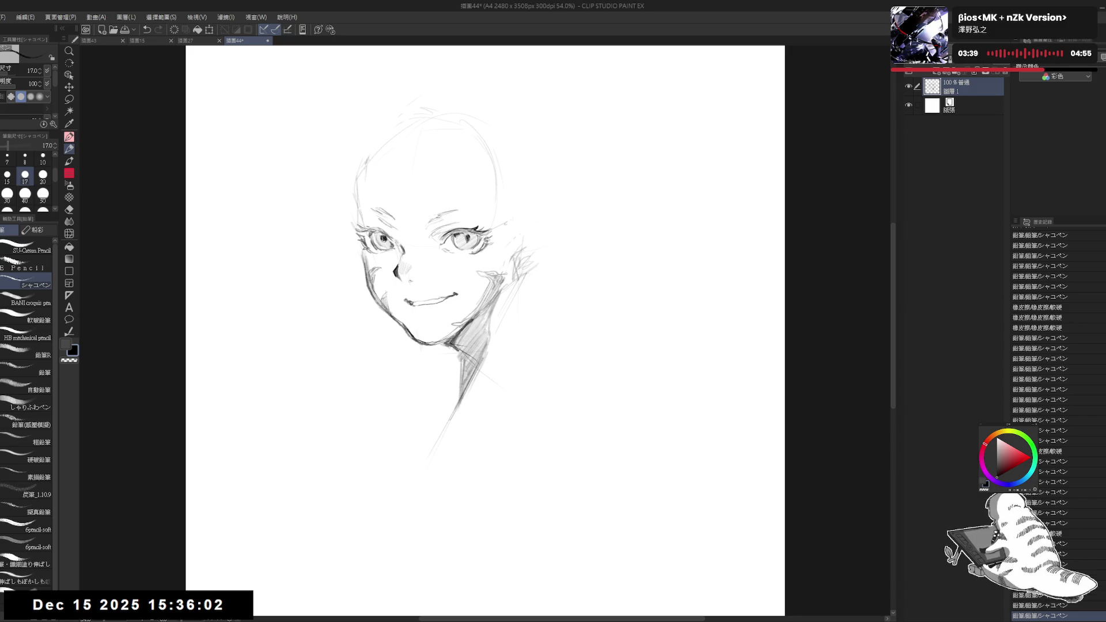
left_click(417, 309)
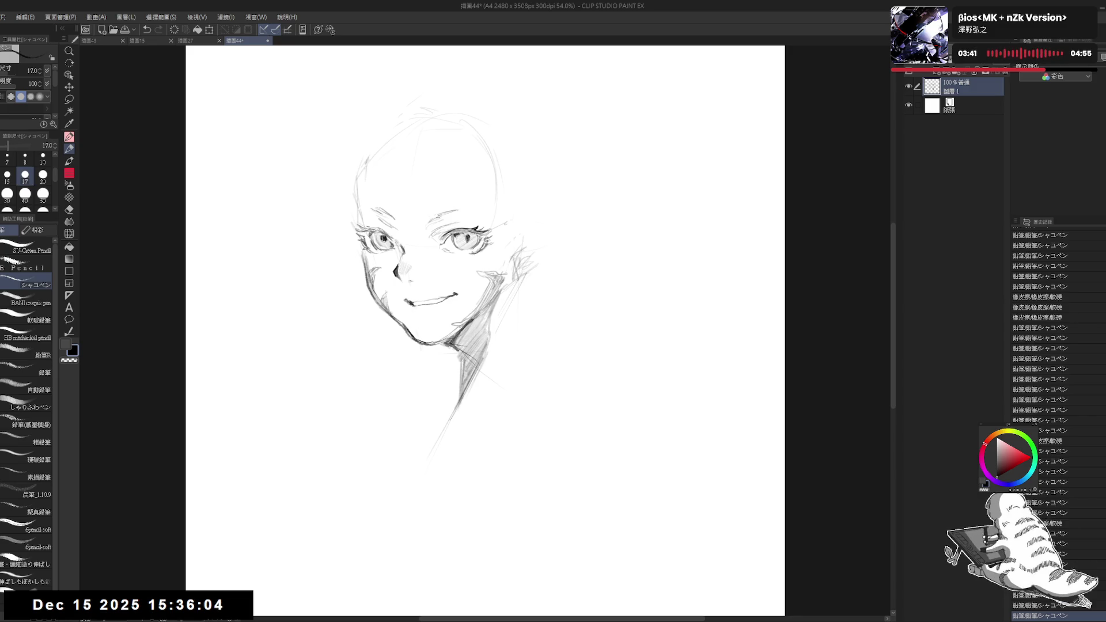
left_click(414, 305)
left_click(415, 306)
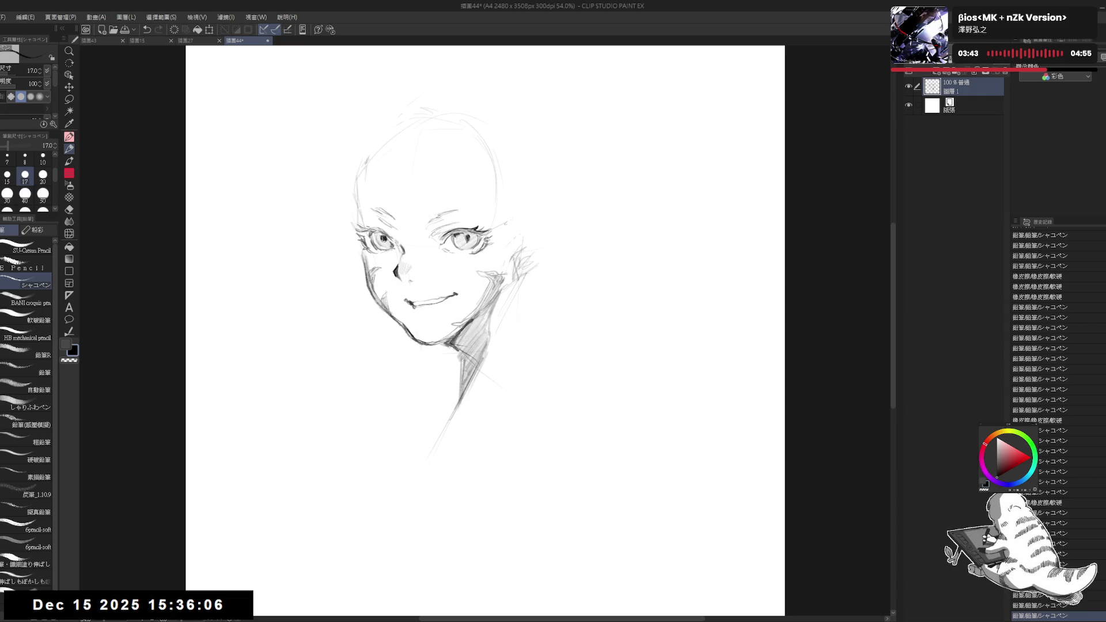
left_click(413, 305)
left_click(412, 306)
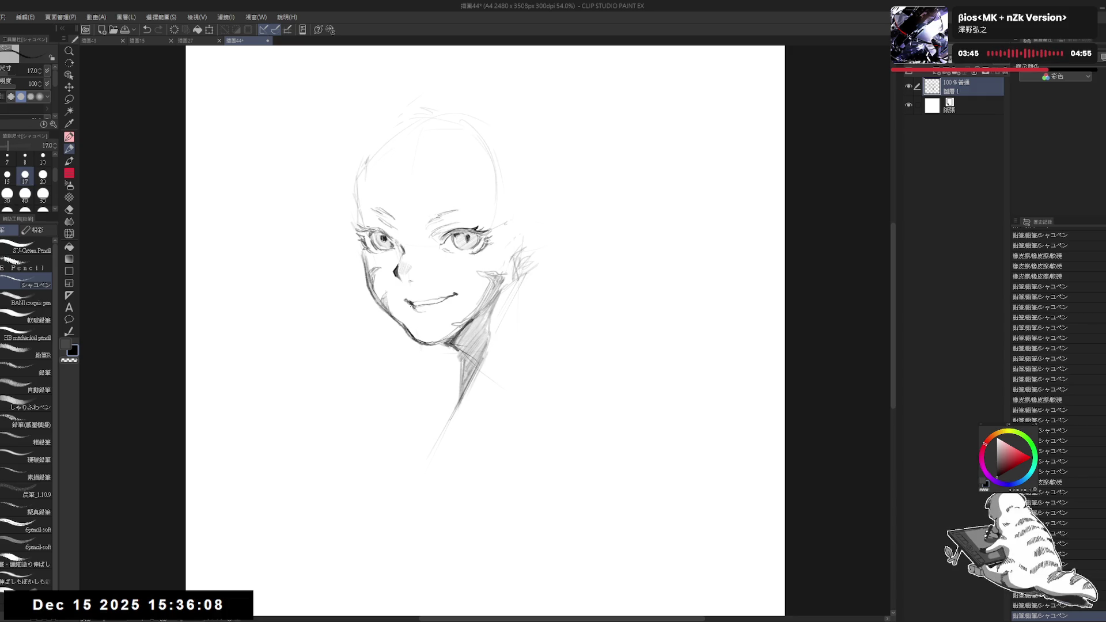
left_click(413, 306)
left_click(413, 306)
left_click(413, 306)
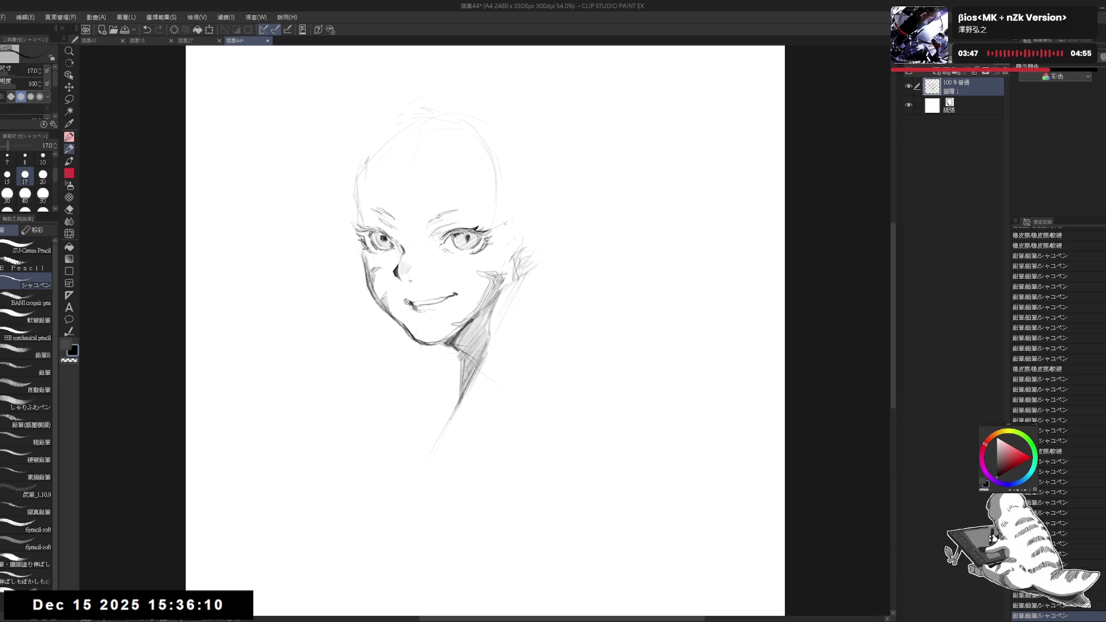
scroll(412, 306, "up", 4)
left_click_drag(467, 505, 321, 394)
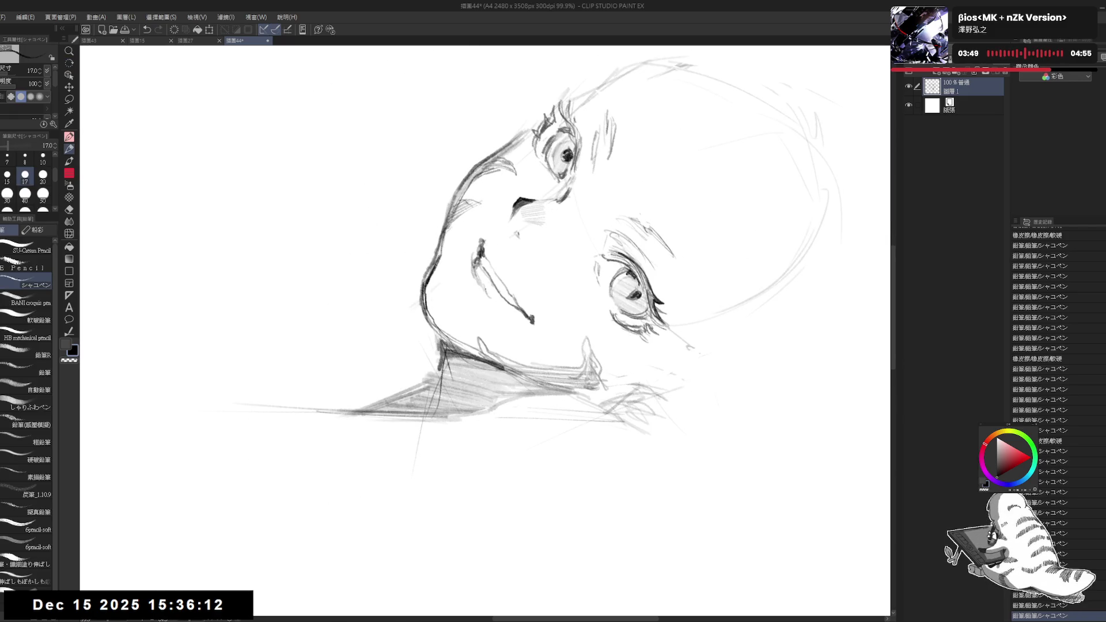
Shrink the pencil to size 15 and rework the lip shading, then undo those mouth edits
left_click(7, 174)
mouse_move(481, 269)
left_mouse_down()
mouse_move(501, 306)
mouse_move(487, 294)
left_mouse_up()
key("e")
key("p")
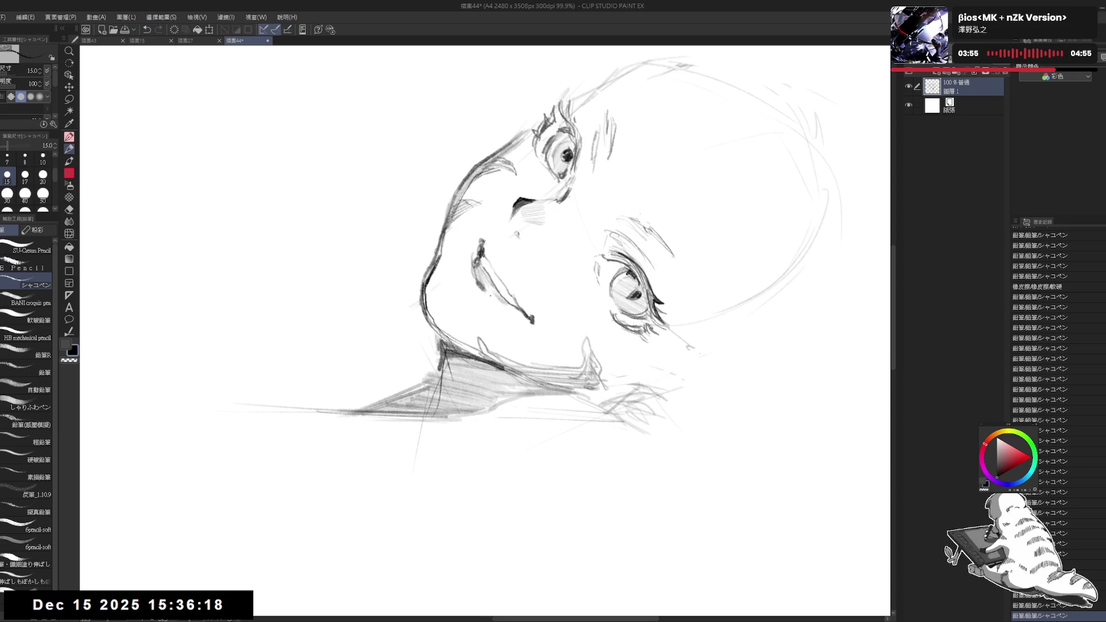
mouse_move(346, 404)
left_mouse_down()
mouse_move(460, 455)
mouse_move(510, 439)
left_mouse_up()
left_click_drag(466, 368, 458, 354)
key("e")
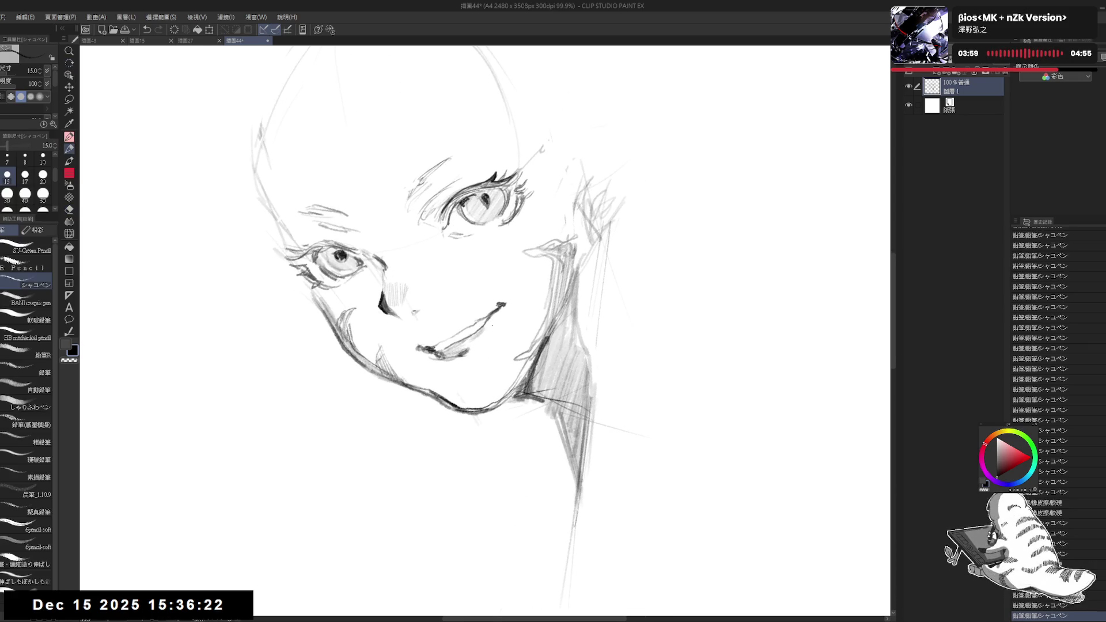
key("p")
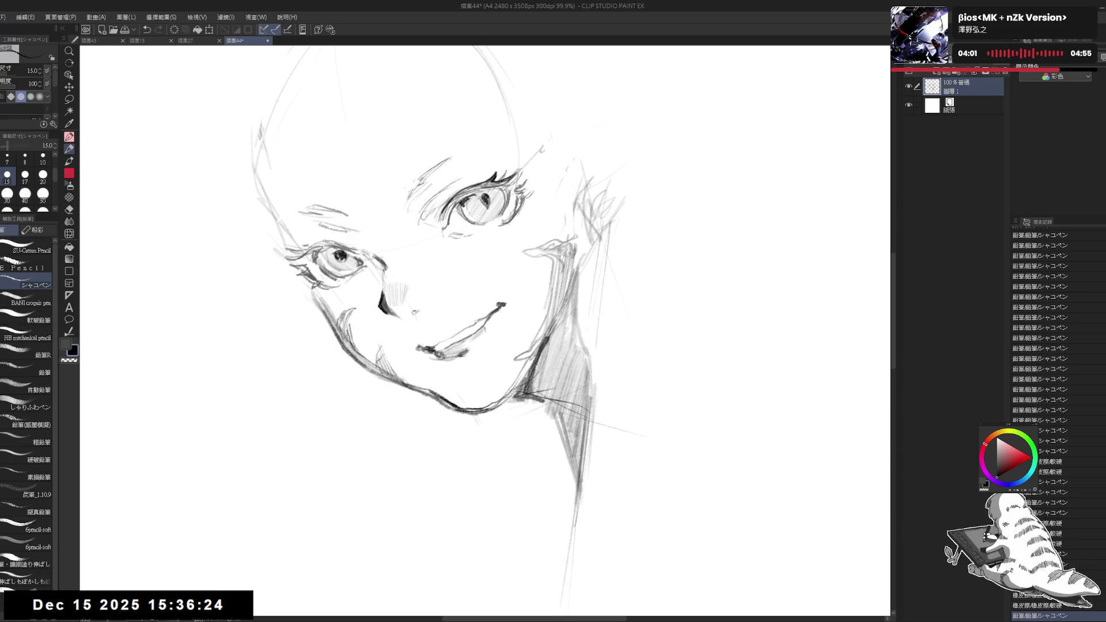
key("ctrl+z")
key("ctrl+z")
key("ctrl+z")
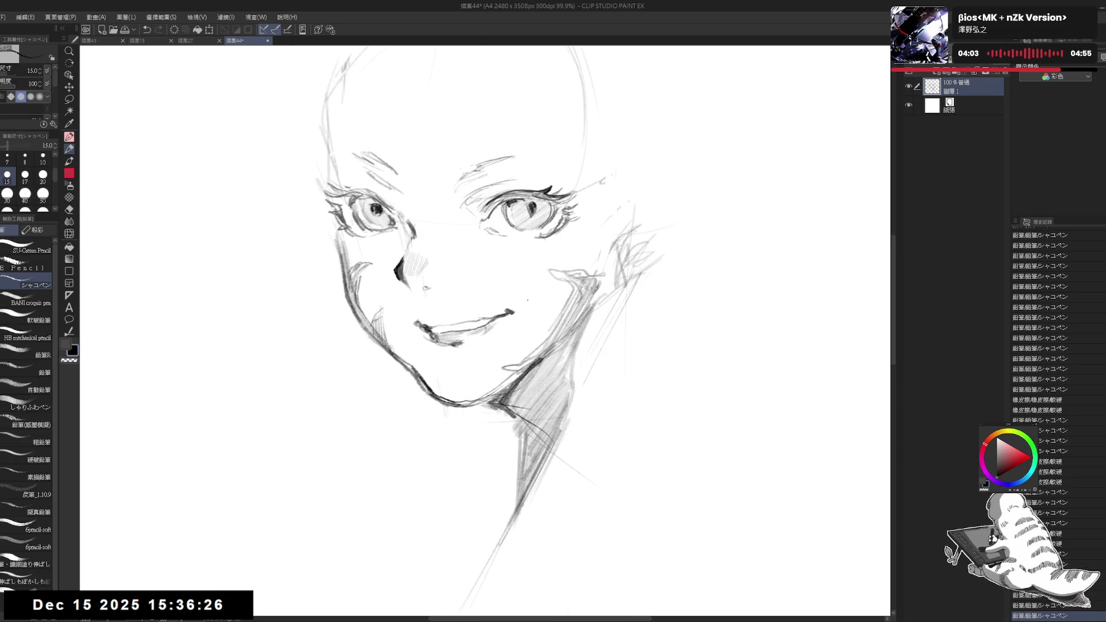
Add hatching strokes to the neck shadow and zoom out to 50%
scroll(533, 253, "down", 3)
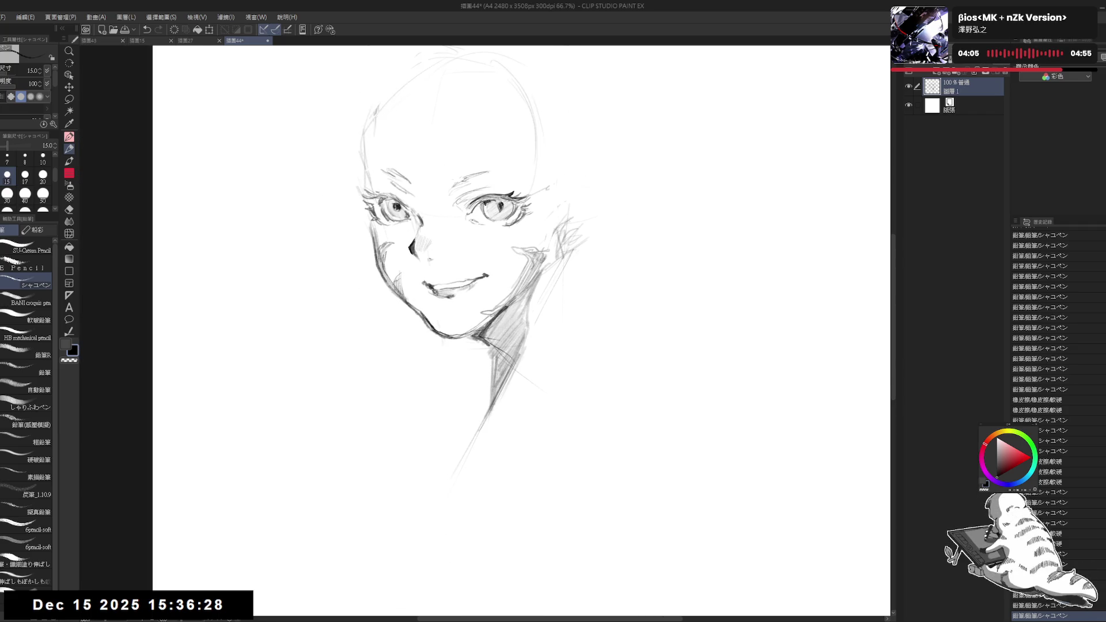
key("e")
key("p")
scroll(433, 188, "down", 1)
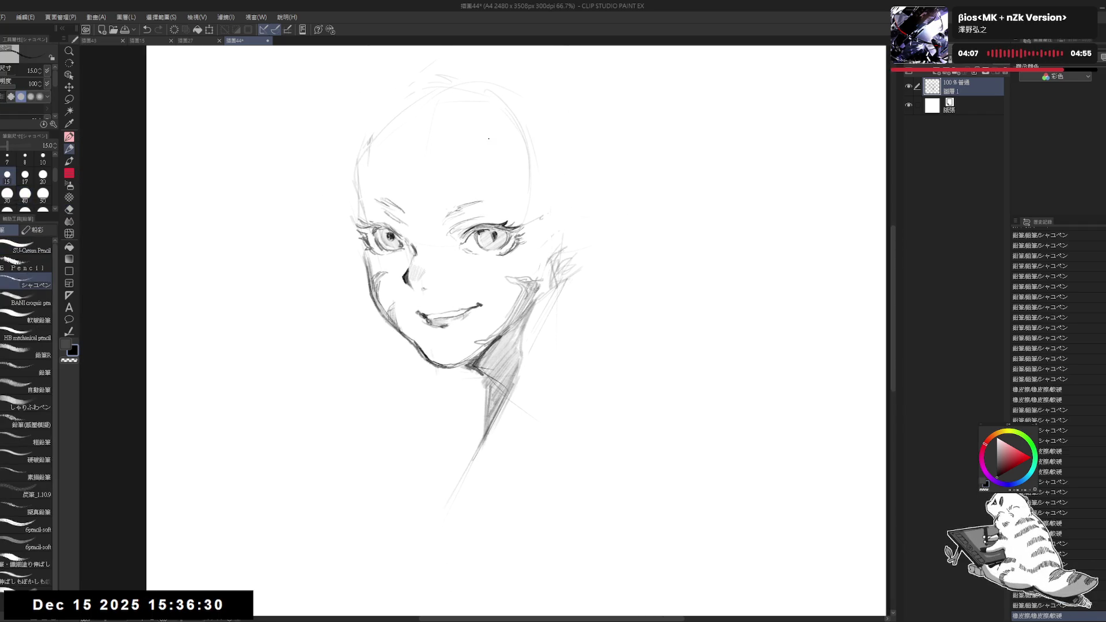
left_click_drag(504, 279, 501, 278)
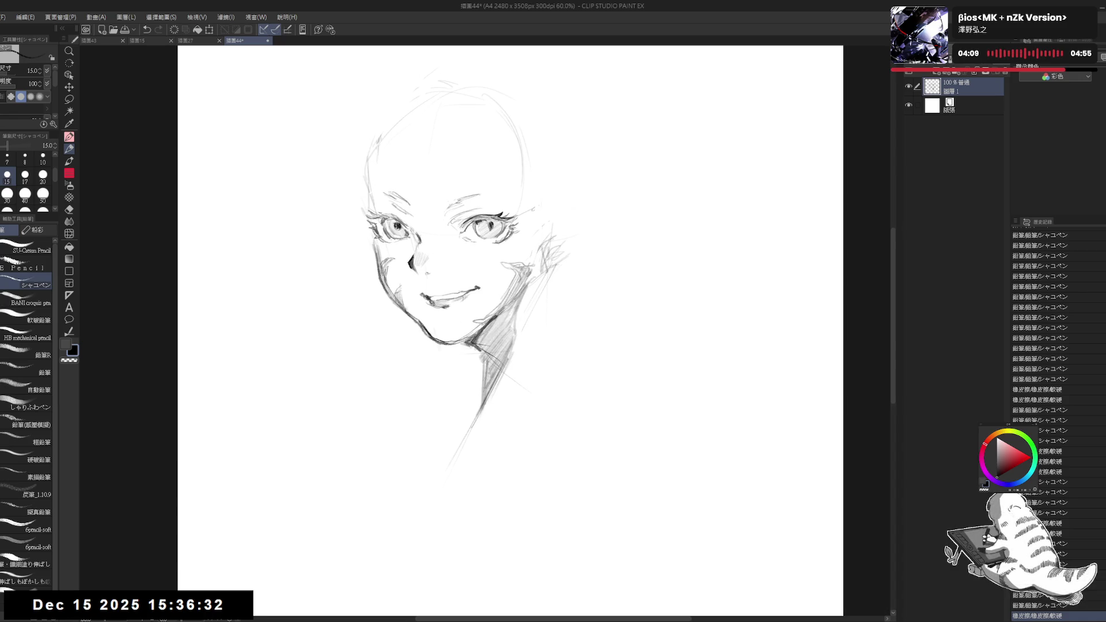
mouse_move(478, 359)
left_mouse_down()
mouse_move(484, 377)
mouse_move(572, 321)
mouse_move(499, 377)
mouse_move(591, 291)
mouse_move(503, 502)
mouse_move(450, 576)
left_mouse_up()
key("ctrl+minus")
left_click(567, 266)
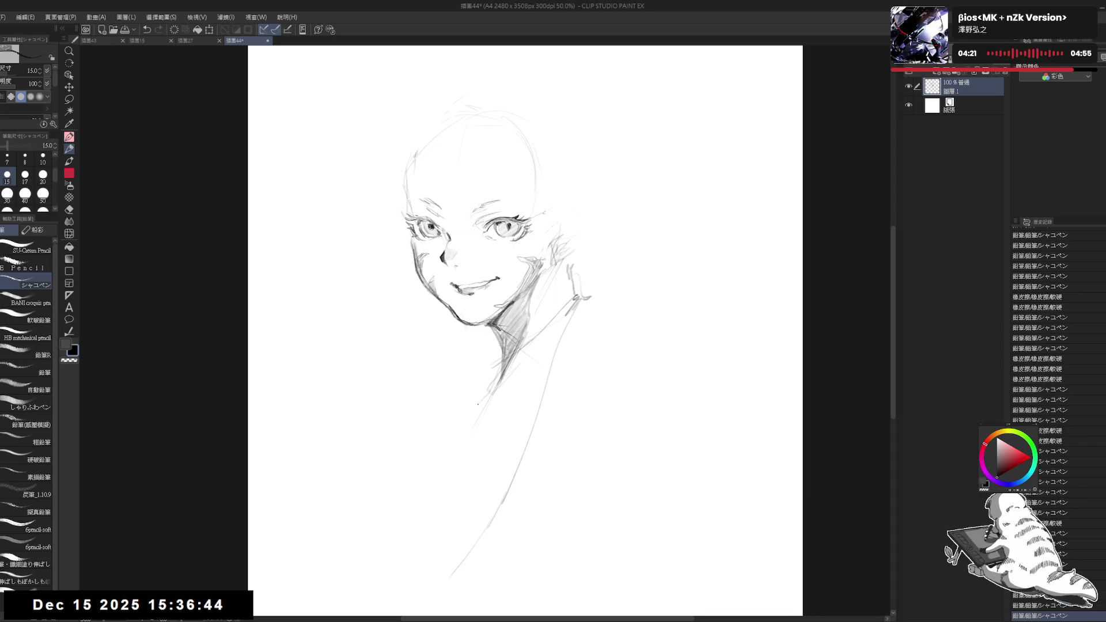
Draw long lines down from the neck and rough in the jagged fur collar
mouse_move(478, 404)
left_mouse_down()
mouse_move(463, 507)
mouse_move(435, 593)
left_mouse_up()
left_click_drag(487, 446, 503, 578)
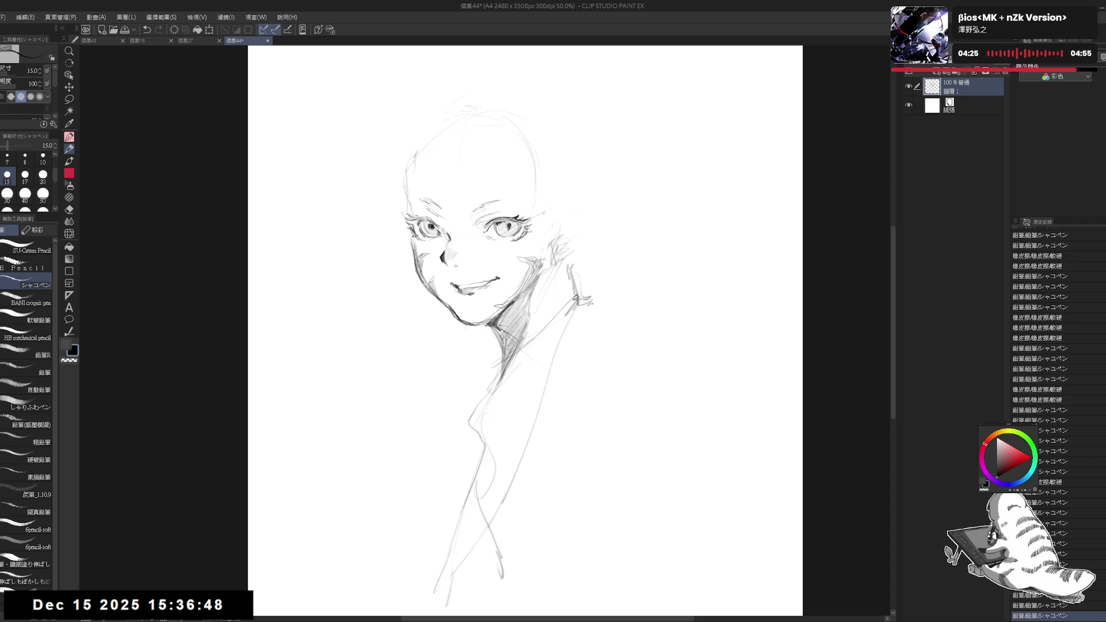
mouse_move(592, 304)
left_mouse_down()
mouse_move(632, 305)
mouse_move(628, 325)
mouse_move(617, 322)
left_mouse_up()
left_click_drag(501, 129, 506, 161)
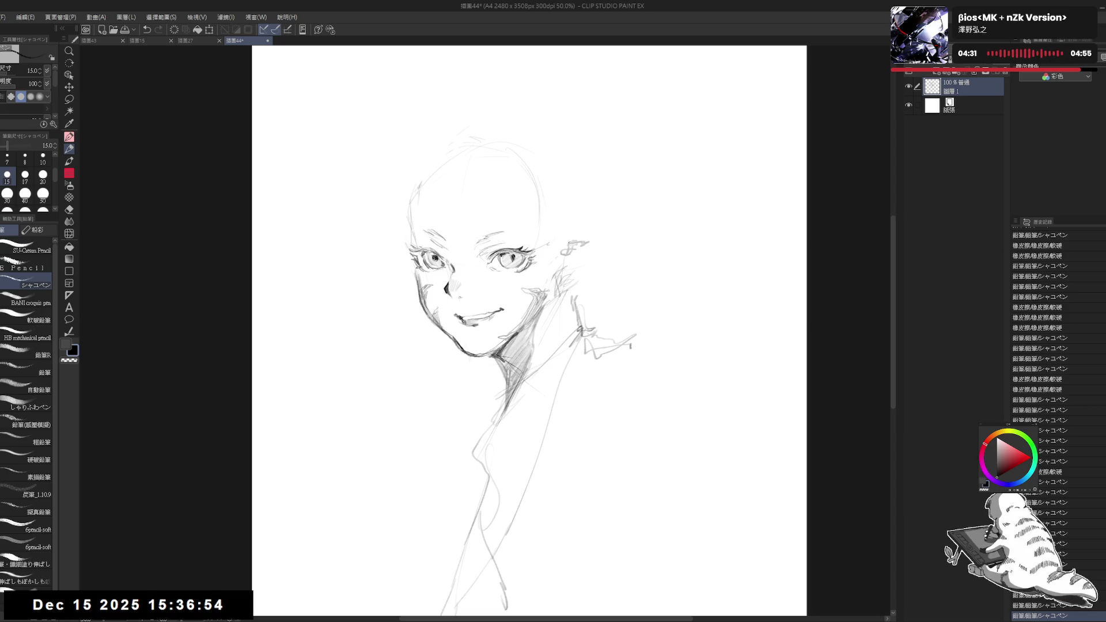
Mirror the canvas to check proportions and erase stray marks around the ear scribble
left_click_drag(566, 248, 582, 238)
key("h")
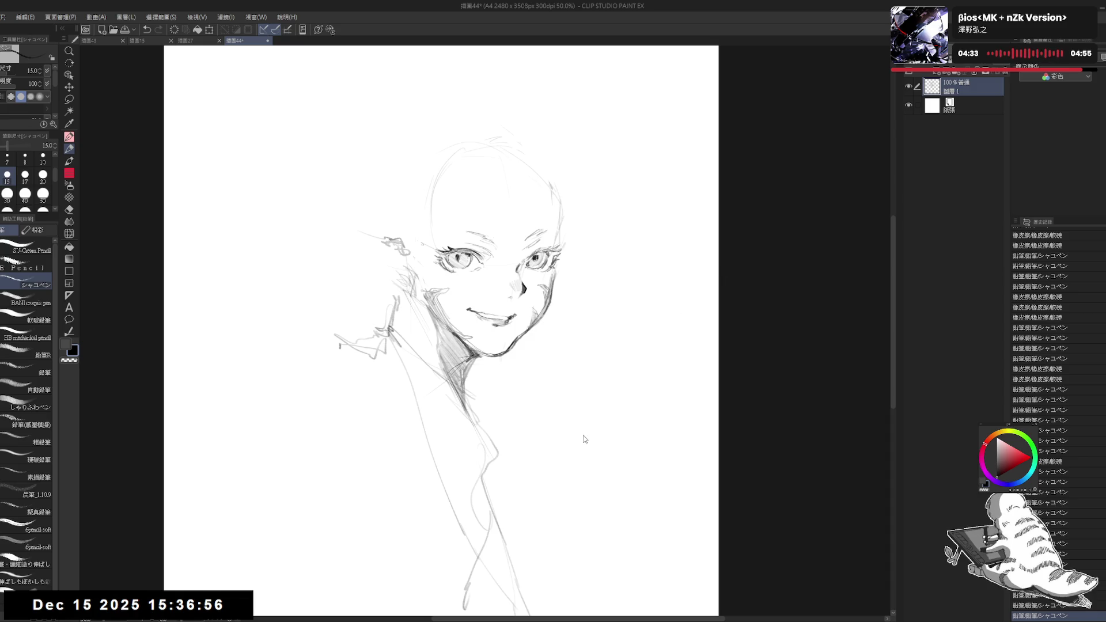
key("h")
key("e")
left_click_drag(541, 226, 527, 193)
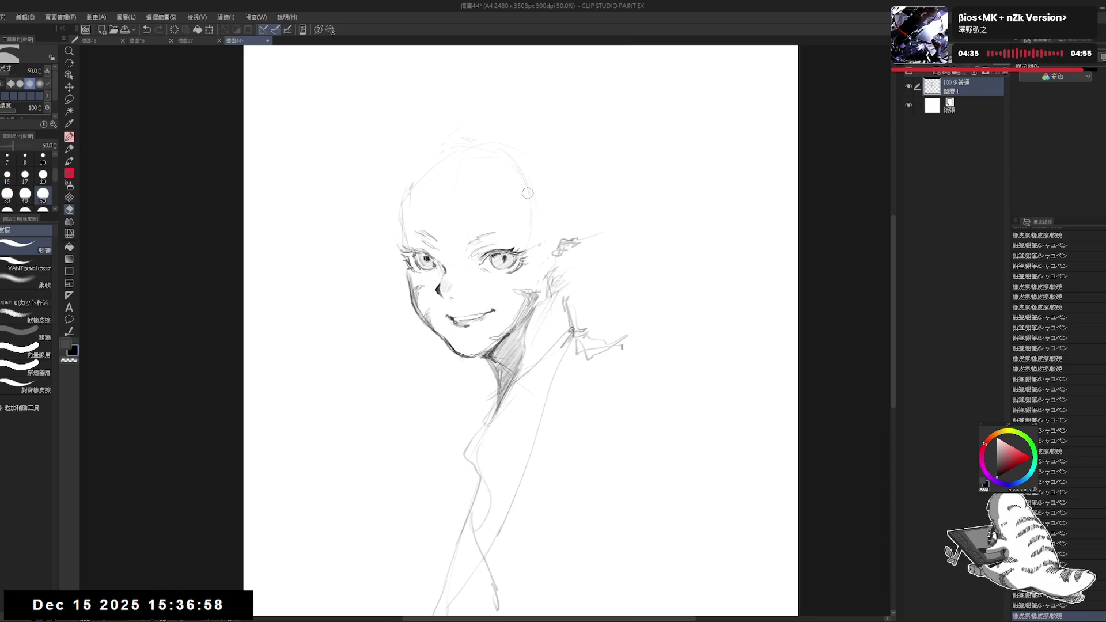
mouse_move(605, 215)
left_mouse_down()
mouse_move(613, 225)
mouse_move(599, 233)
mouse_move(637, 233)
left_mouse_up()
key("p")
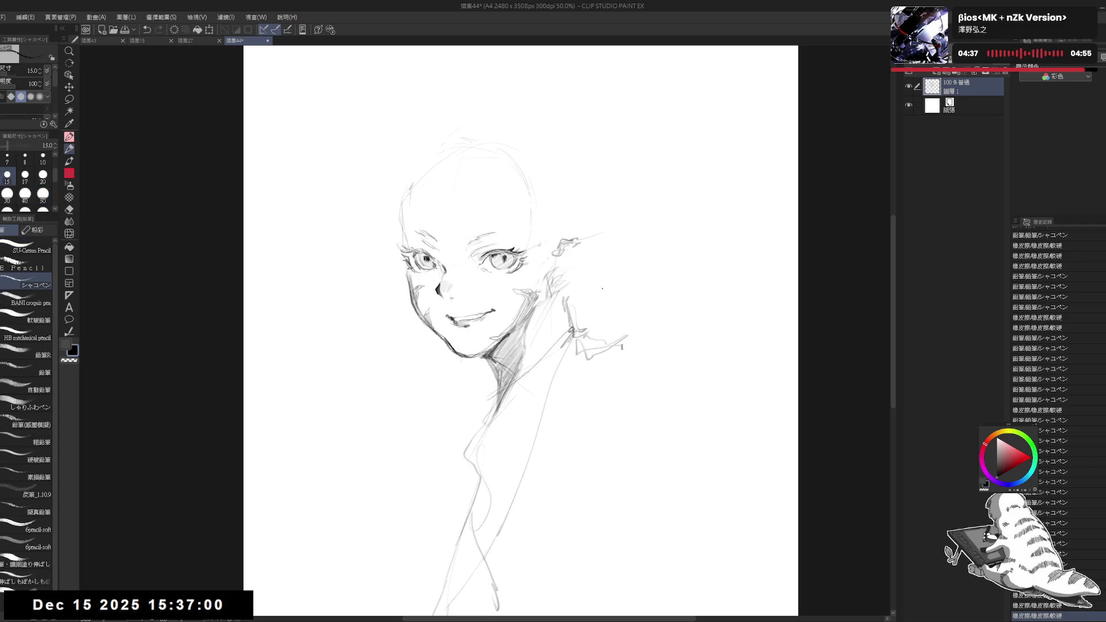
left_click_drag(457, 206, 467, 218)
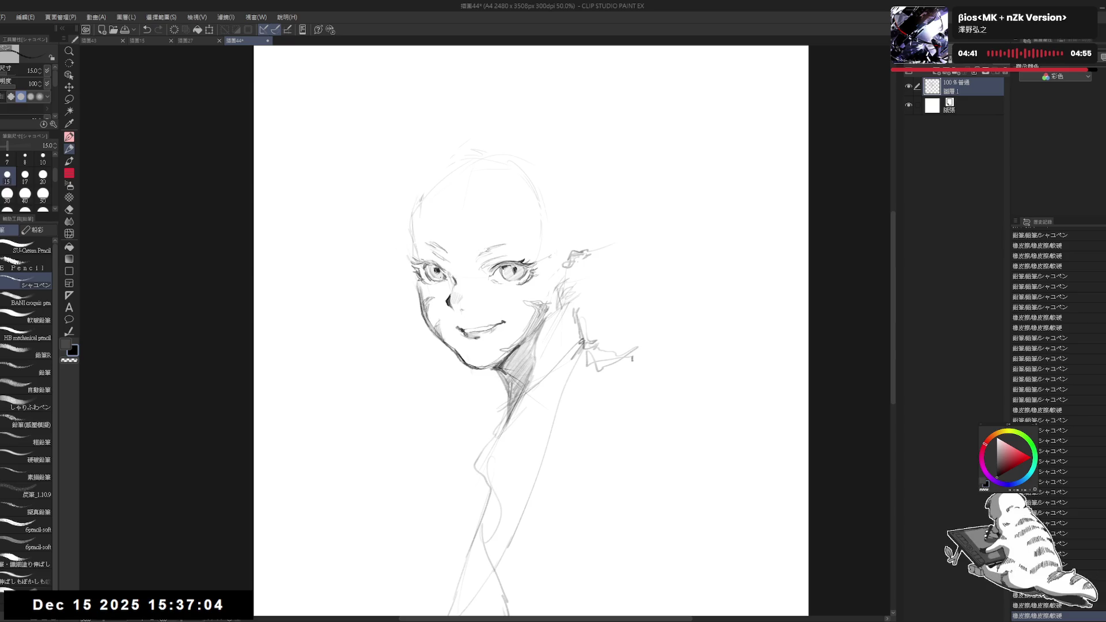
scroll(434, 269, "up", 1)
Lasso-select the nose area, nudge it into place and mirror-check the face
key("m")
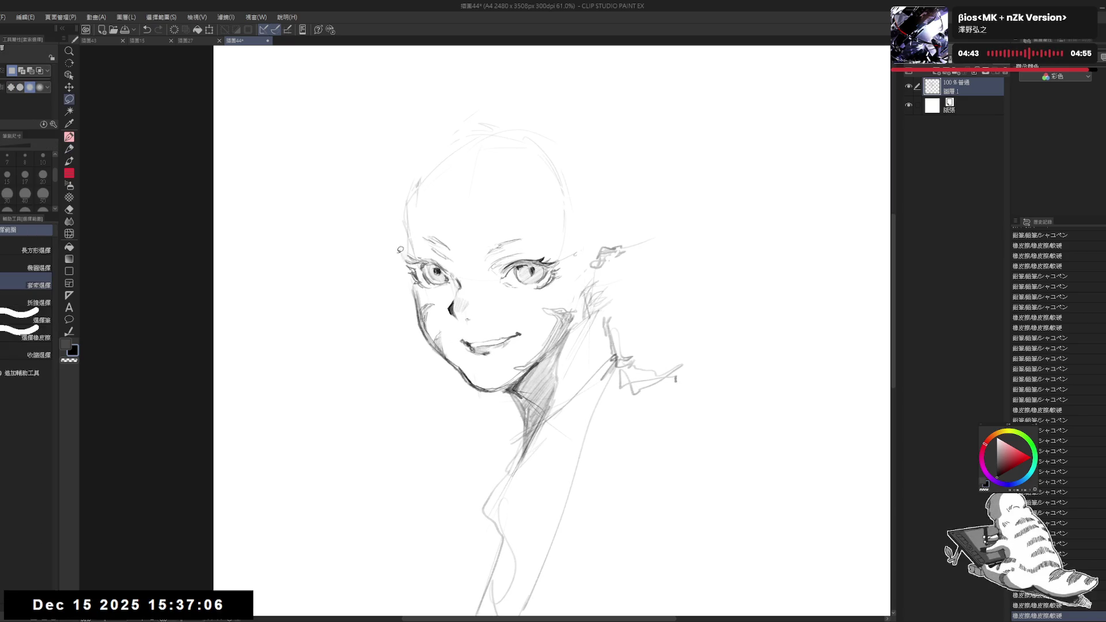
mouse_move(431, 253)
left_mouse_down()
mouse_move(415, 247)
mouse_move(416, 281)
mouse_move(441, 294)
mouse_move(454, 266)
mouse_move(448, 259)
mouse_move(421, 291)
mouse_move(455, 276)
mouse_move(487, 285)
mouse_move(460, 326)
mouse_move(442, 305)
mouse_move(461, 303)
mouse_move(459, 282)
mouse_move(460, 297)
left_mouse_up()
key("ctrl+d")
key("ctrl+d")
key("e")
key("p")
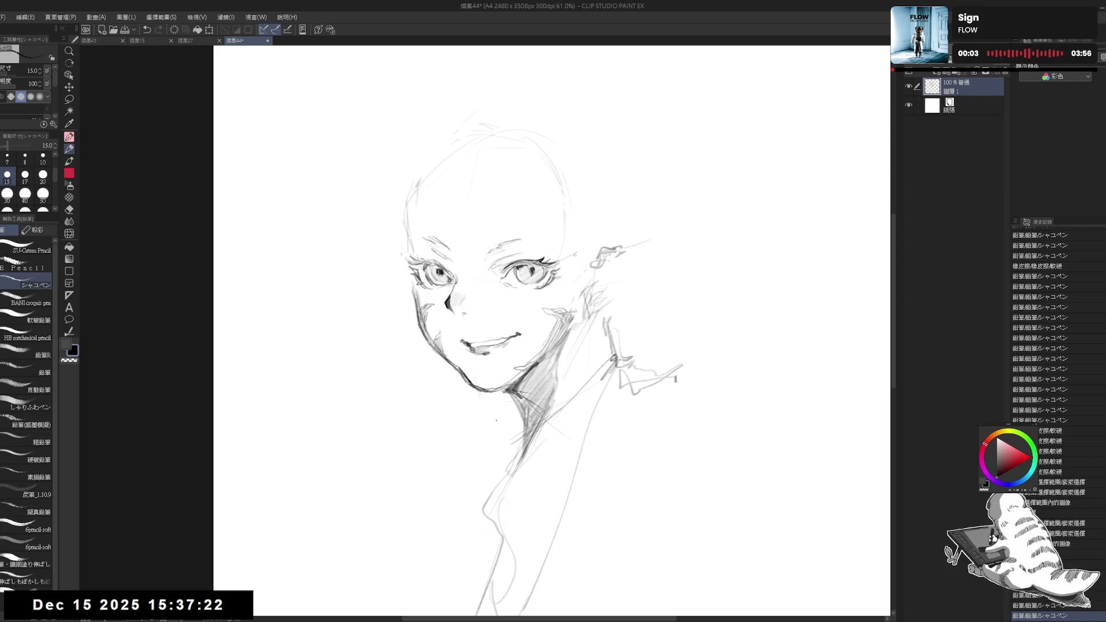
key("h")
key("h")
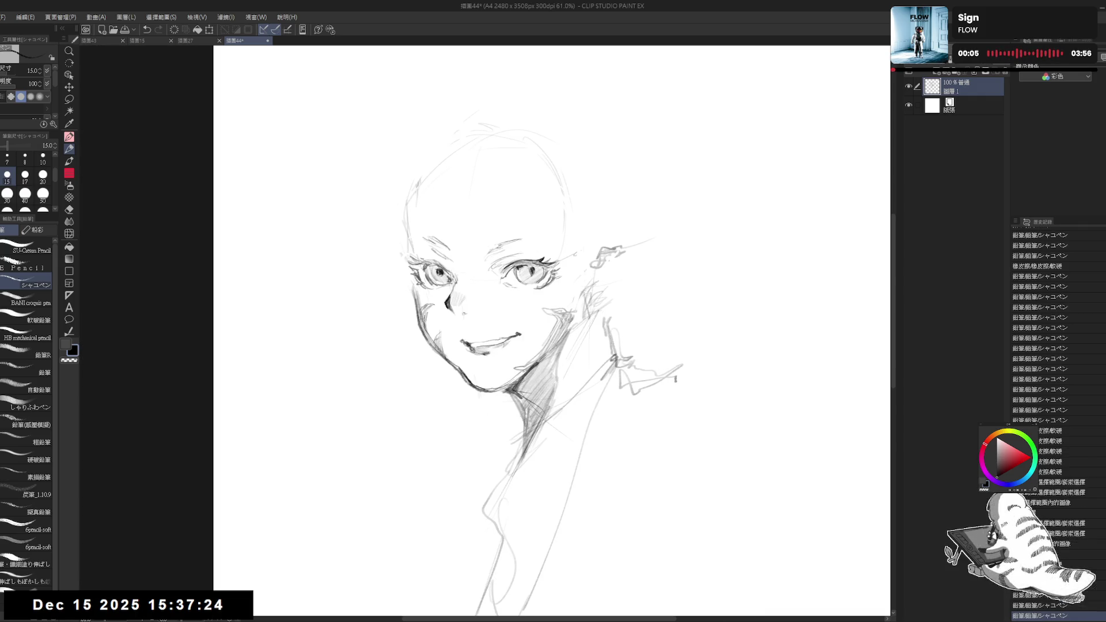
left_click(509, 435)
Select the mouth, nudge it down slightly, and add small pencil marks beside it
key("m")
mouse_move(495, 318)
left_mouse_down()
mouse_move(521, 349)
mouse_move(515, 331)
left_mouse_up()
key("ctrl+d")
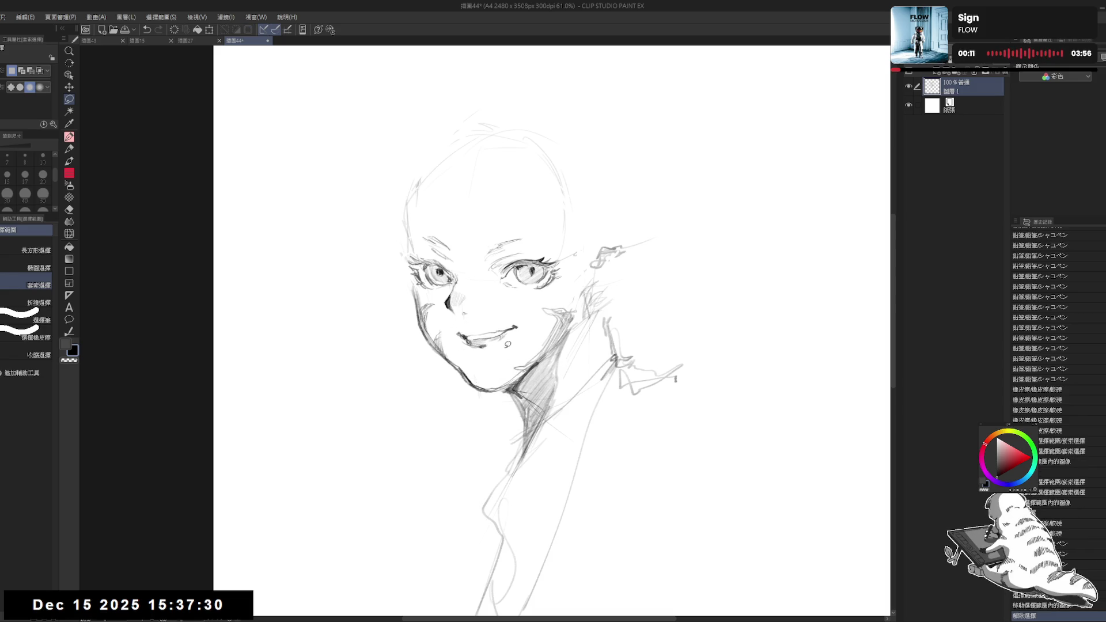
key("ctrl+z")
key("ctrl+d")
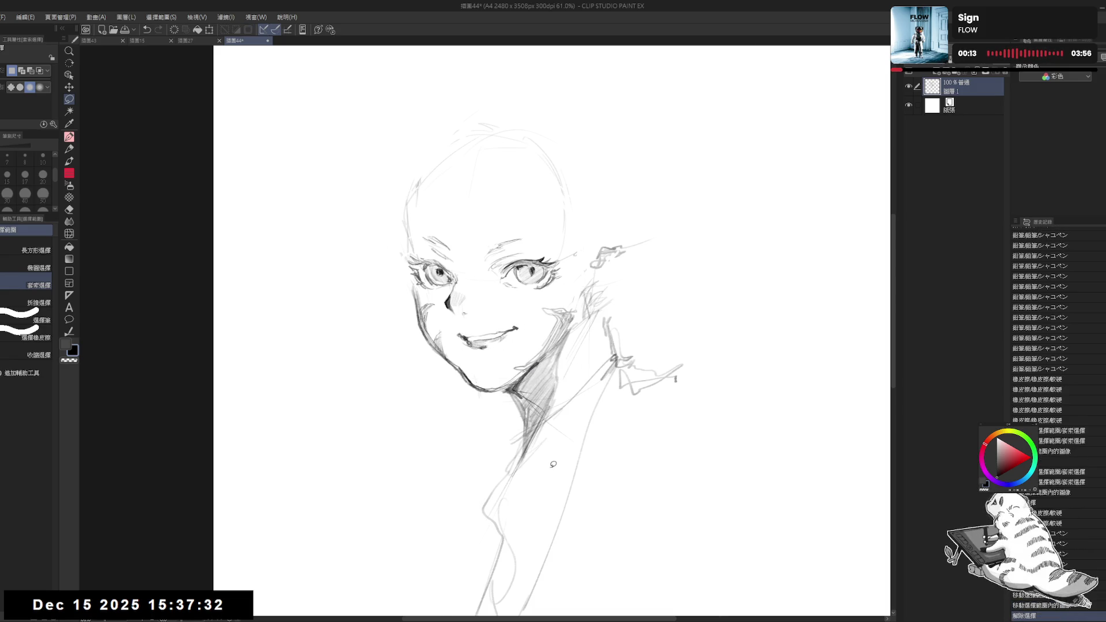
key("p")
left_click(448, 335)
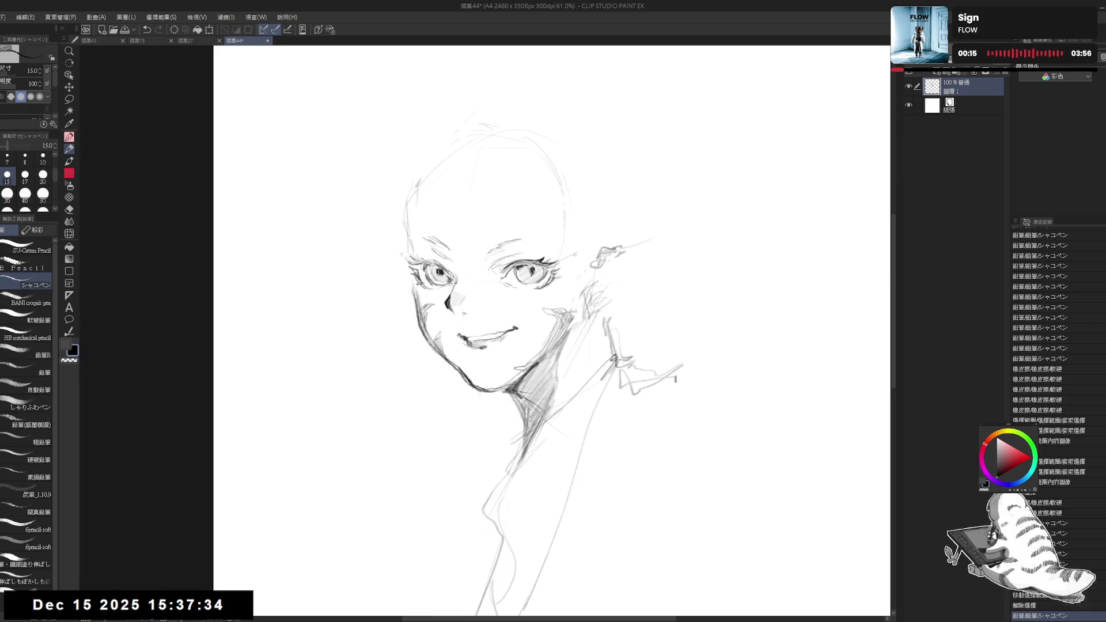
left_click(448, 333)
Retouch the strokes around the nose with eraser and pencil, adding marks near the ear
key("e")
left_click_drag(449, 311, 458, 319)
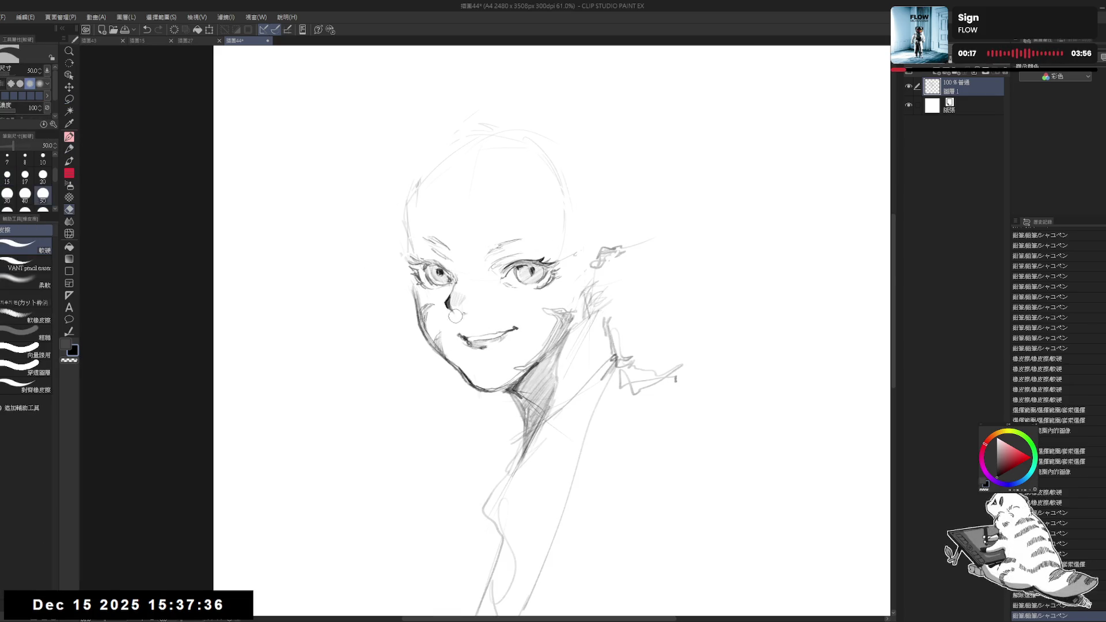
key("p")
mouse_move(448, 282)
left_mouse_down()
mouse_move(452, 316)
mouse_move(470, 317)
left_mouse_up()
key("ctrl+z")
left_click(478, 278)
key("e")
key("p")
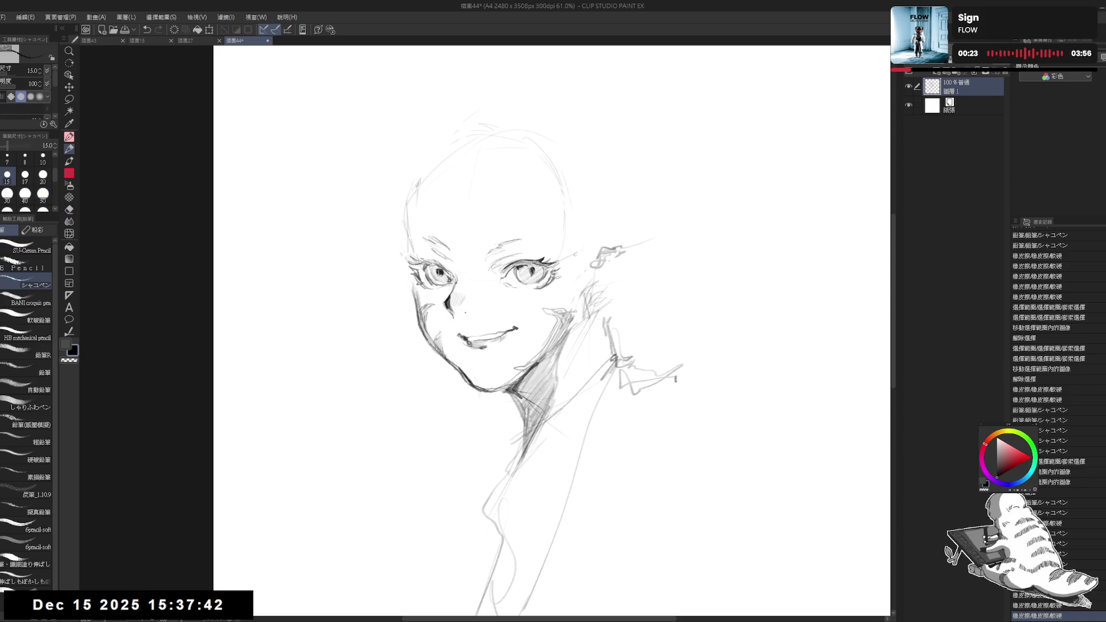
left_click(621, 240)
left_click(622, 240)
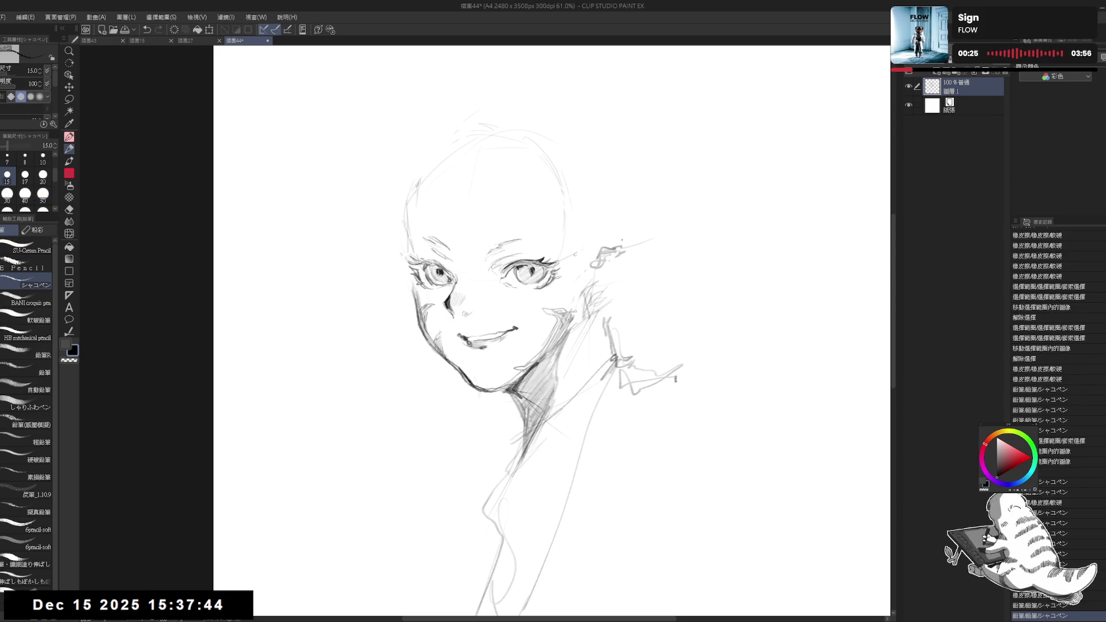
Mirror-check the face, retouch the marks by the right eye, and lasso-select that eye
key("h")
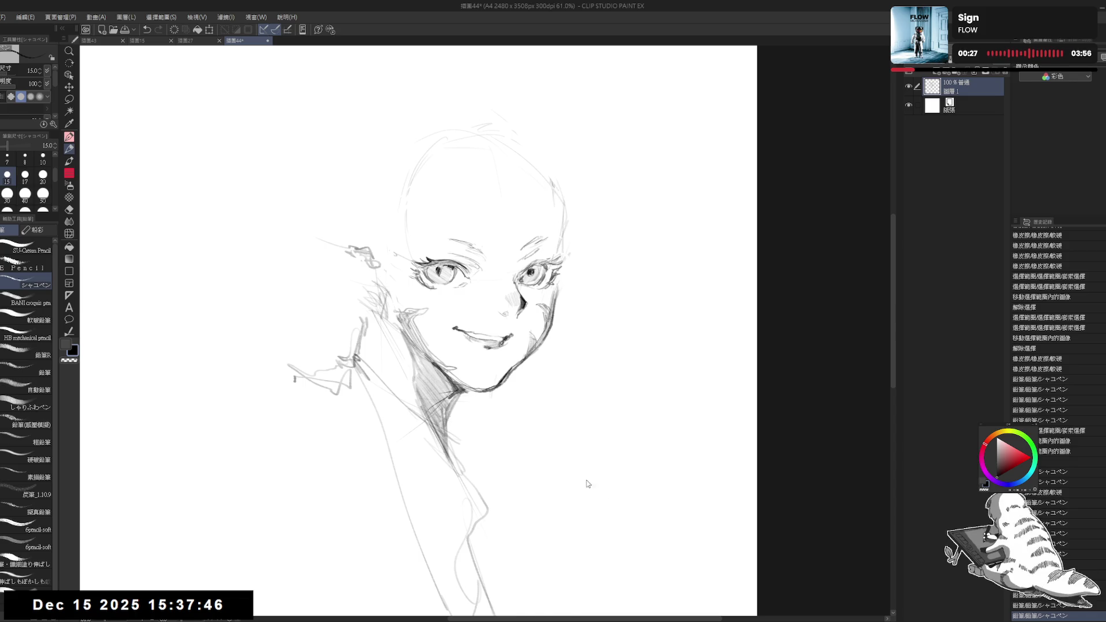
key("h")
key("e")
left_click_drag(526, 277, 545, 298)
key("p")
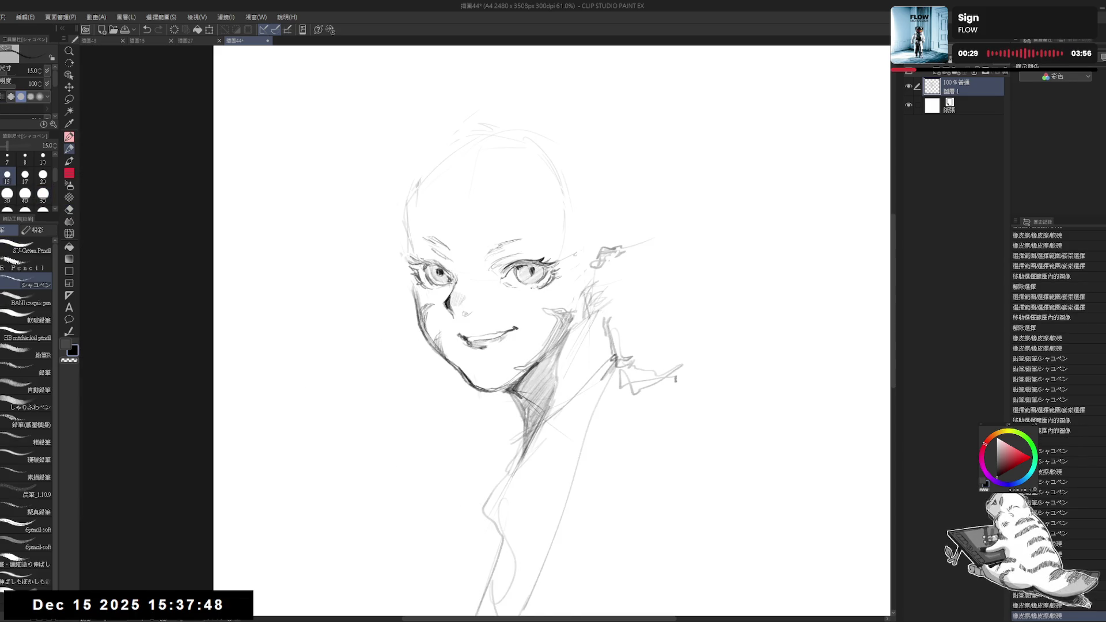
left_click(522, 285)
left_click(523, 287)
left_click(522, 286)
left_click(523, 287)
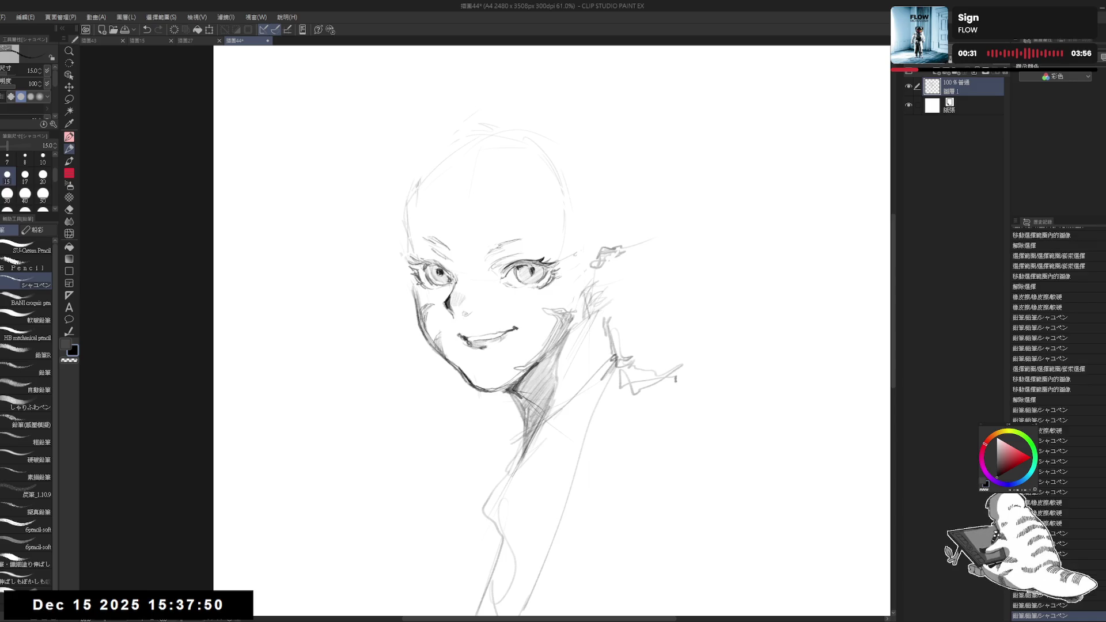
left_click(619, 192)
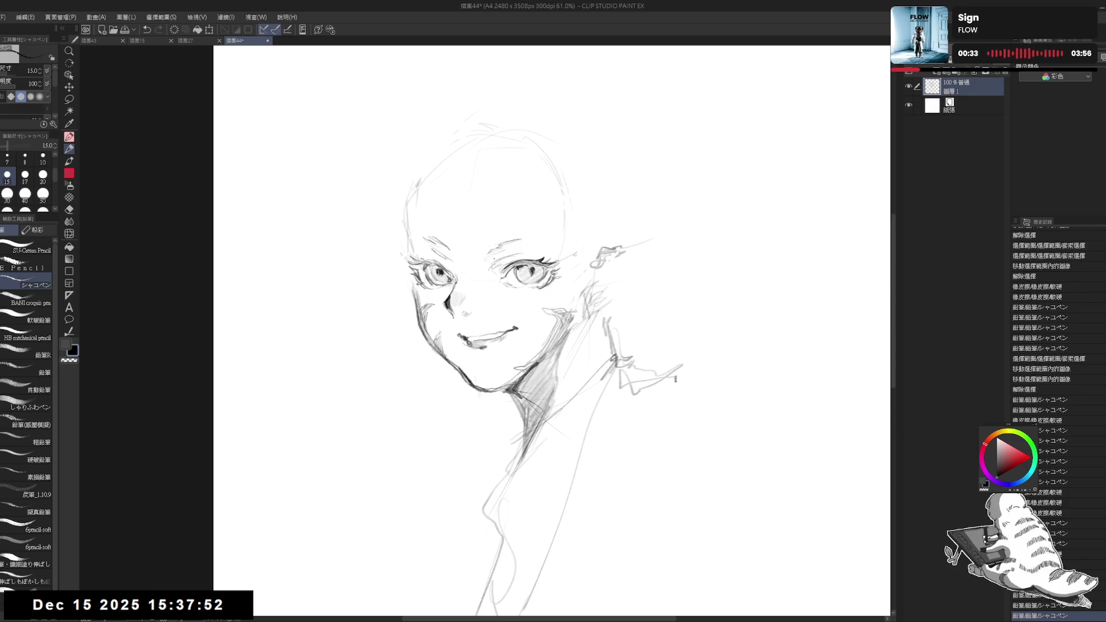
key("m")
mouse_move(494, 230)
left_mouse_down()
mouse_move(481, 239)
mouse_move(570, 280)
mouse_move(518, 228)
left_mouse_up()
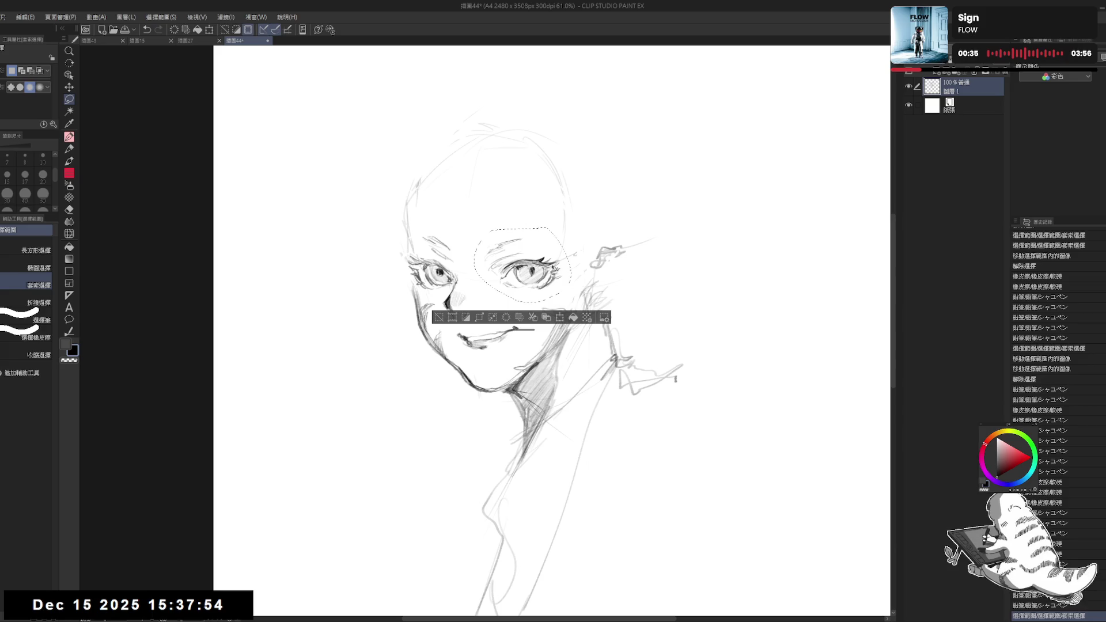
Nudge the right eye up and left, then pick the fine pencil with a tilted view
left_click_drag(552, 266, 549, 264)
key("ctrl+d")
key("p")
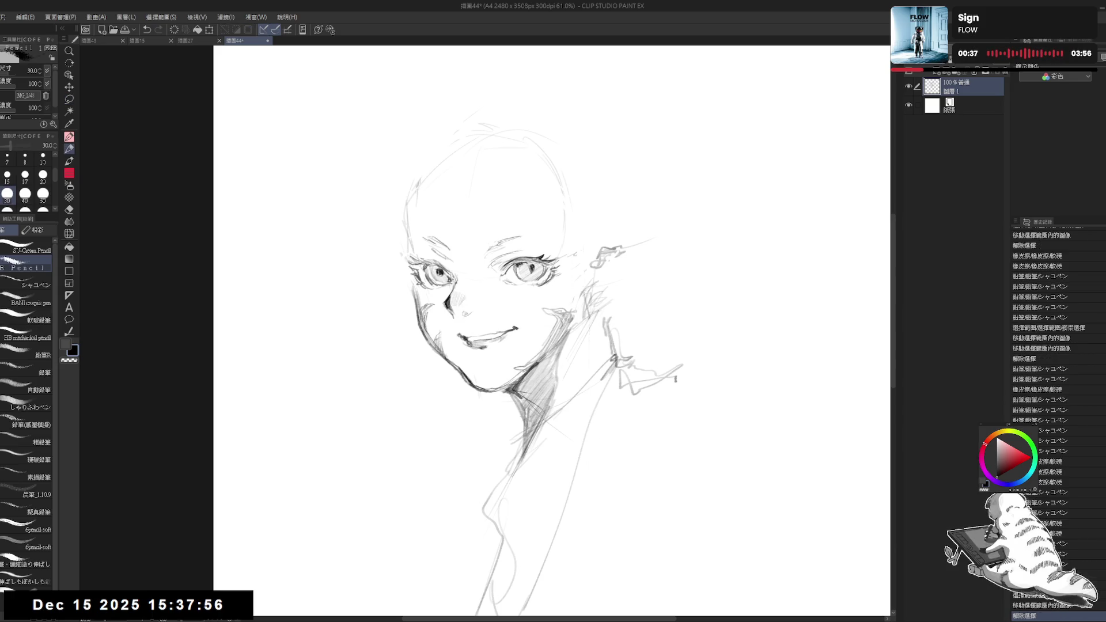
key("e")
mouse_move(470, 369)
left_mouse_down()
mouse_move(490, 389)
mouse_move(525, 364)
left_mouse_up()
key("p")
key("minus")
key("asciicircum")
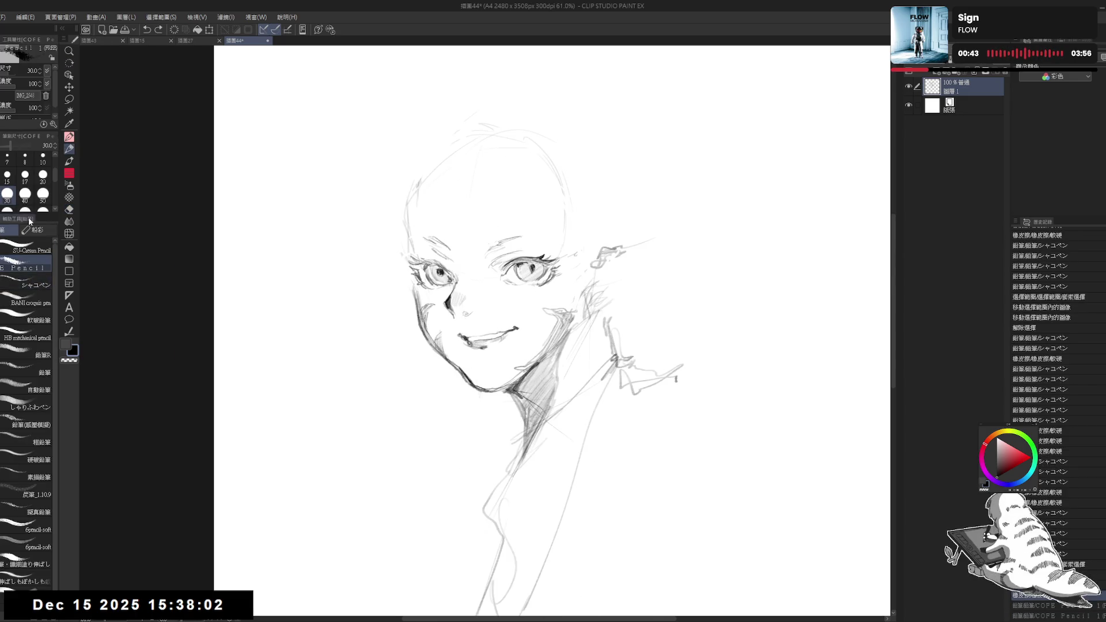
left_click(26, 288)
key("minus")
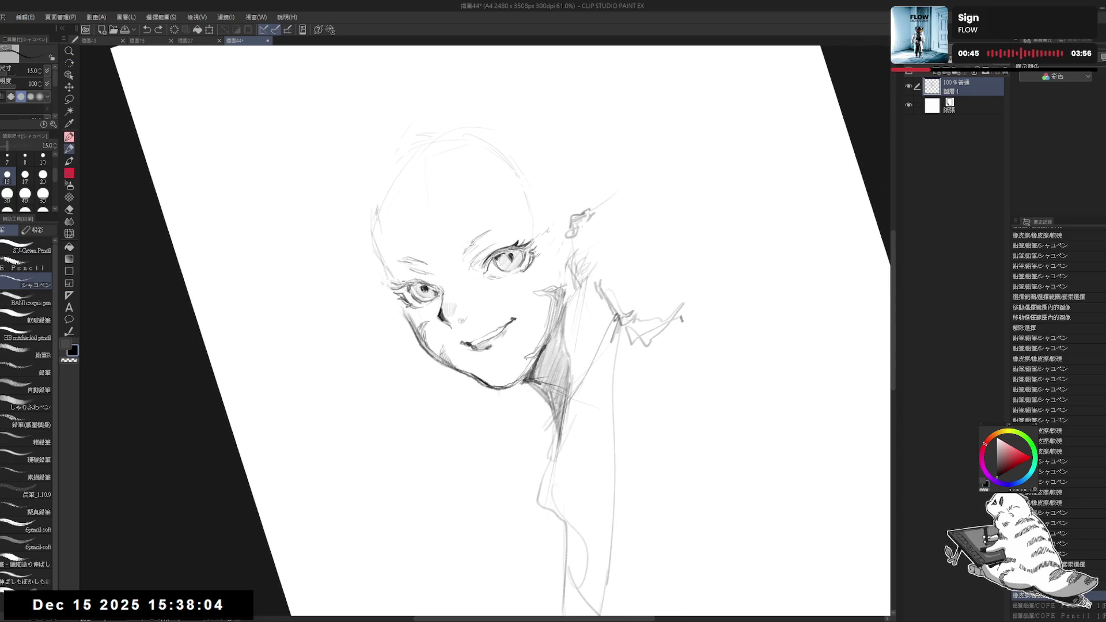
Refine the chin line with small pencil marks and erasing
left_click(490, 364)
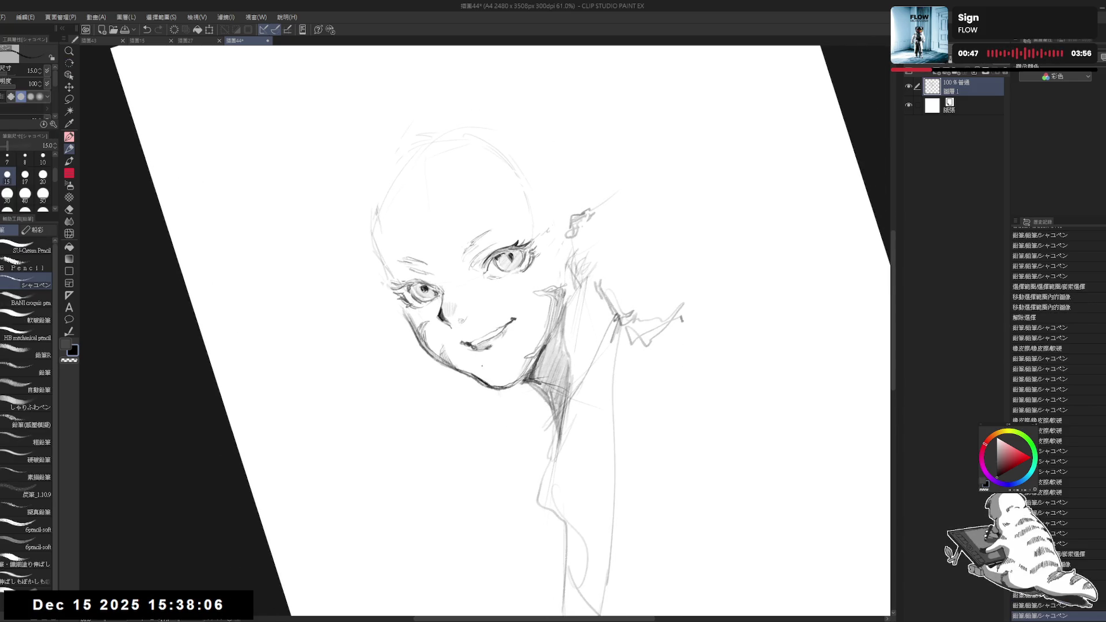
left_click(469, 367)
left_click(474, 364)
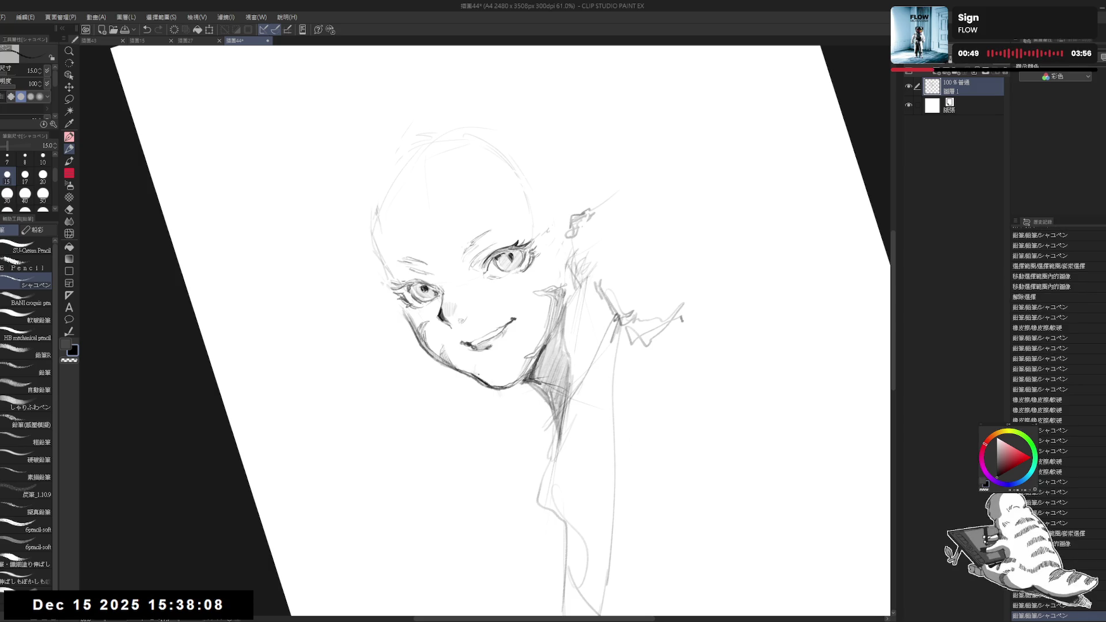
left_click_drag(438, 444, 455, 416)
key("e")
mouse_move(461, 377)
left_mouse_down()
mouse_move(500, 392)
mouse_move(469, 385)
mouse_move(489, 389)
left_mouse_up()
key("p")
key("ctrl+z")
key("ctrl+z")
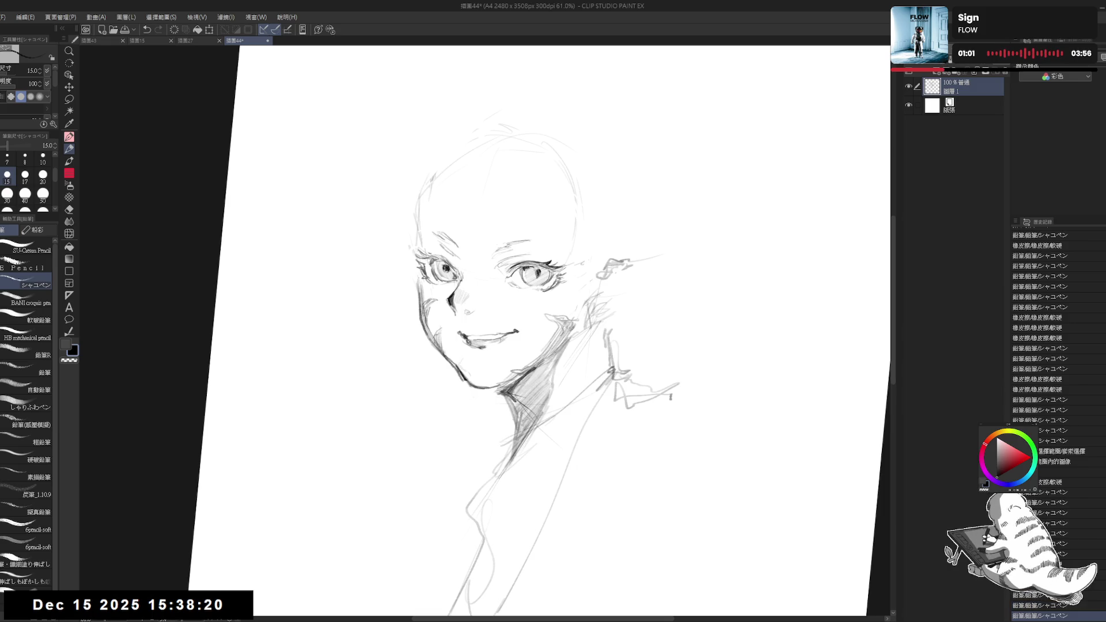
key("e")
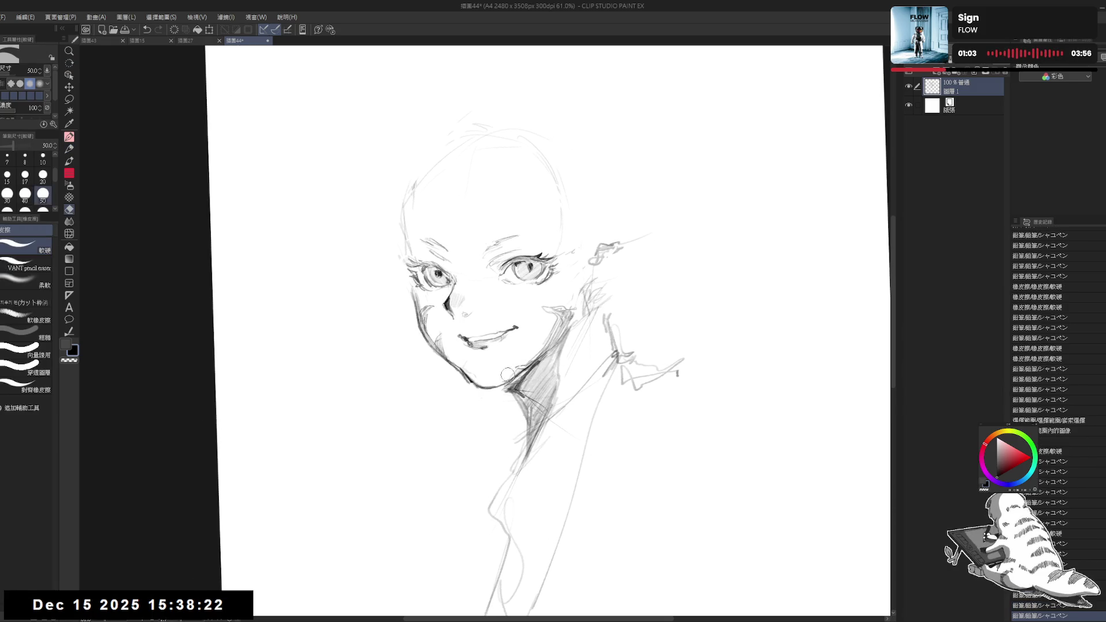
mouse_move(507, 375)
left_mouse_down()
mouse_move(502, 387)
mouse_move(517, 399)
mouse_move(528, 378)
left_mouse_up()
key("p")
left_click_drag(498, 383, 507, 385)
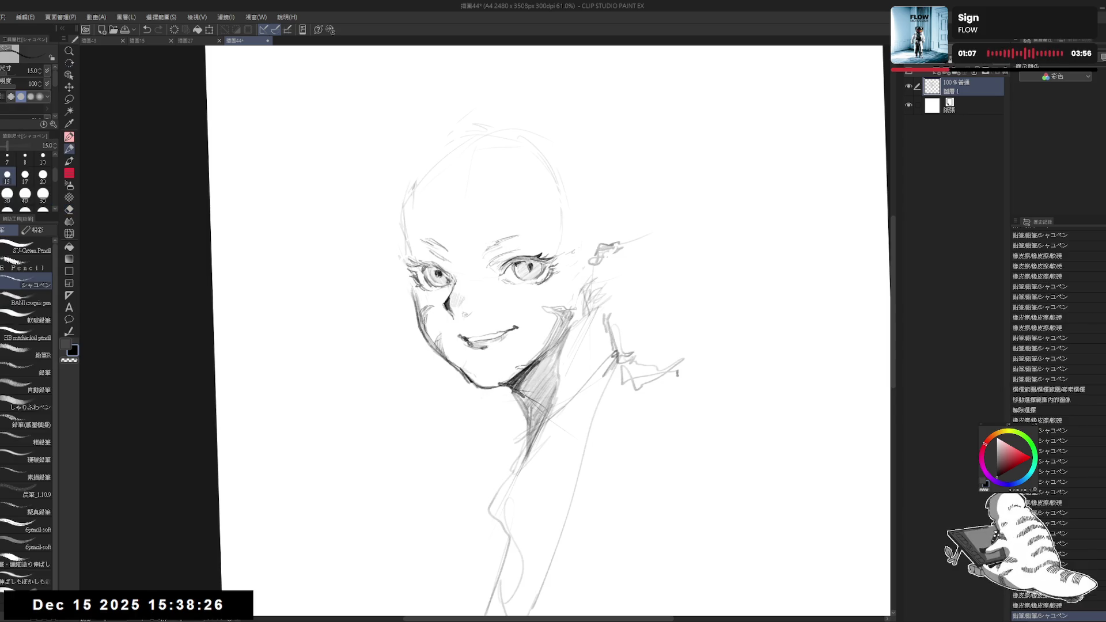
Erase stray marks along the jaw and pan up toward the top of the head
key("e")
key("p")
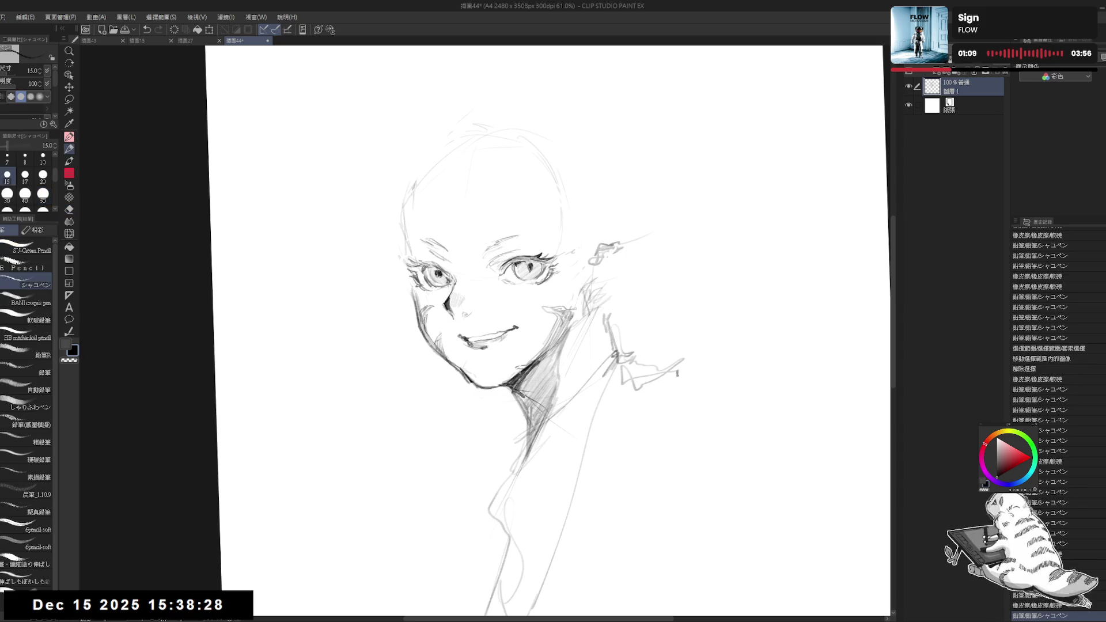
key("e")
left_click_drag(535, 351, 512, 370)
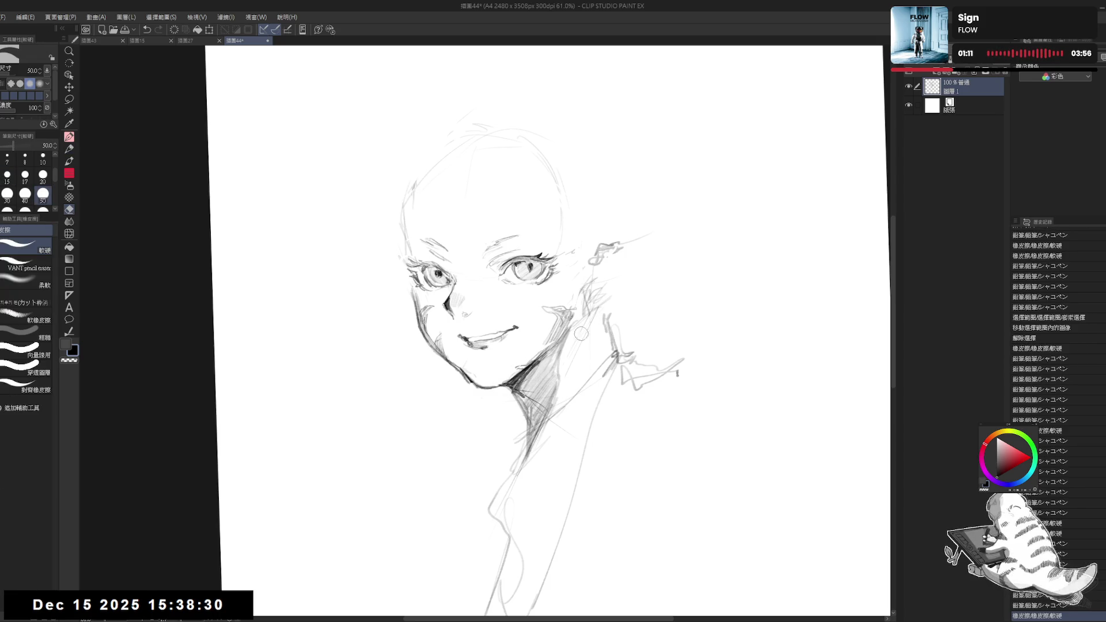
left_click_drag(582, 334, 524, 355)
key("p")
key("e")
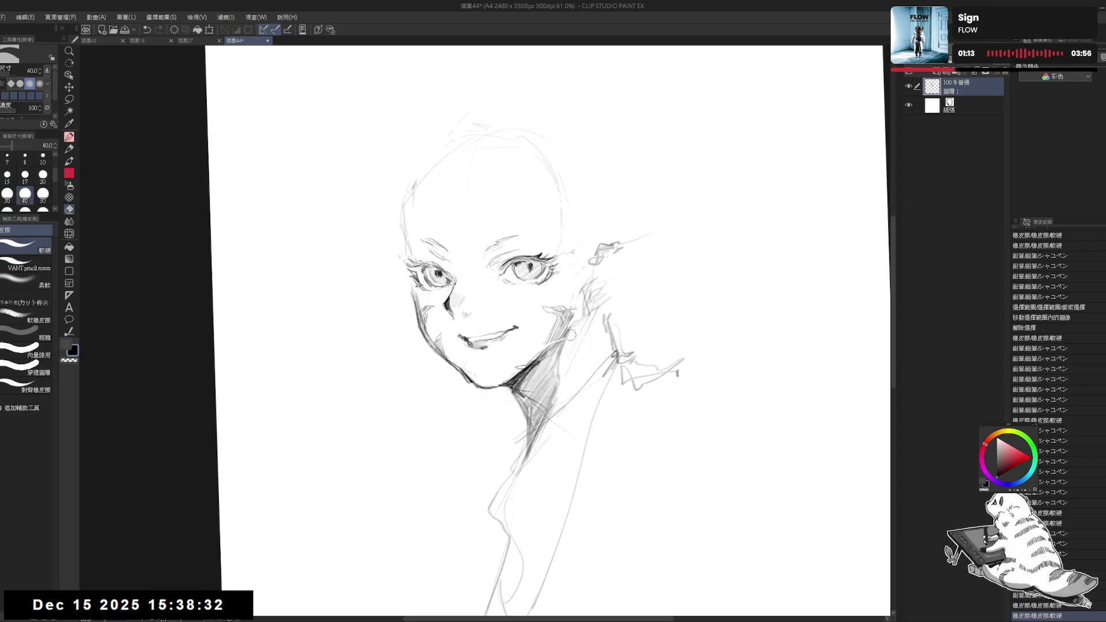
key("p")
left_click(575, 328)
left_click(655, 254)
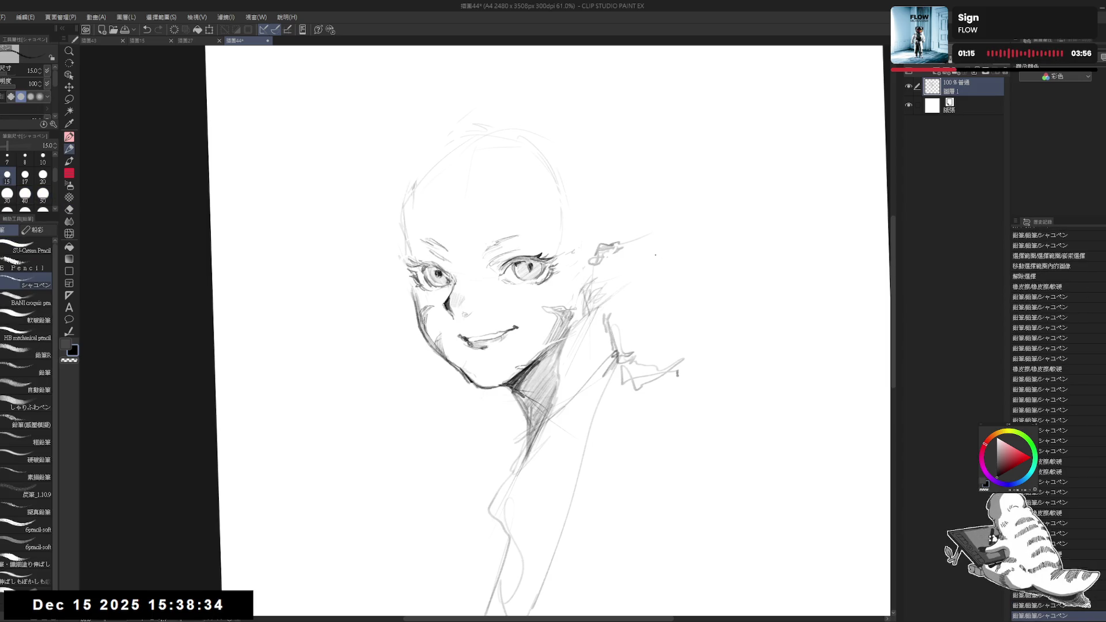
left_click_drag(511, 129, 496, 167)
left_click_drag(439, 221, 441, 159)
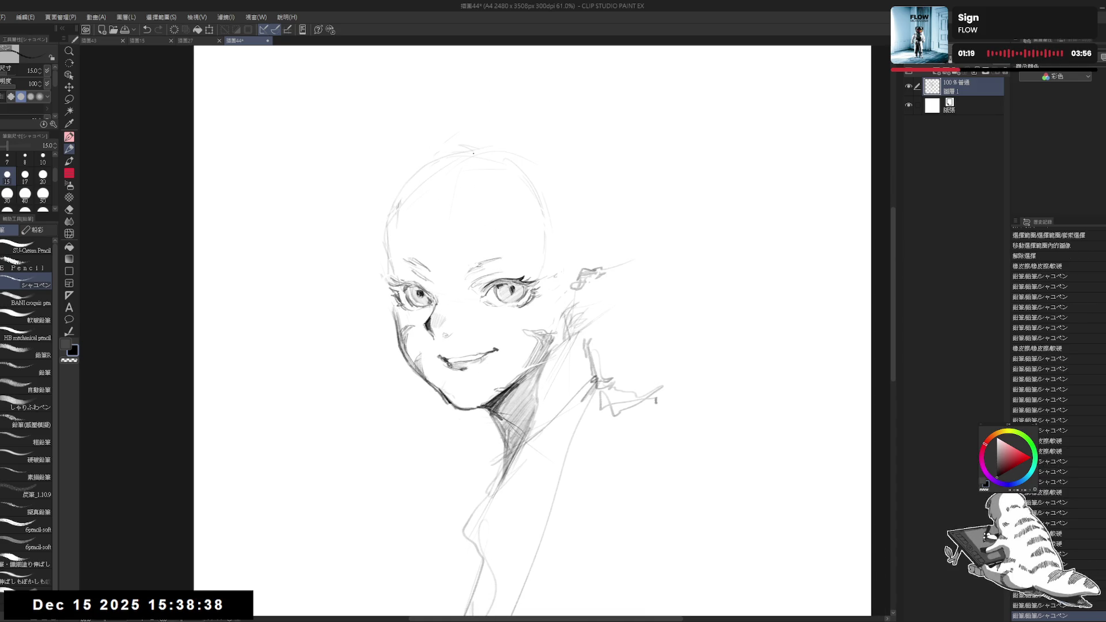
Sketch strokes on the head top and bang strands down over the forehead
left_click_drag(396, 203, 423, 174)
mouse_move(411, 183)
left_mouse_down()
mouse_move(440, 156)
mouse_move(531, 155)
left_mouse_up()
scroll(487, 168, "right", 1)
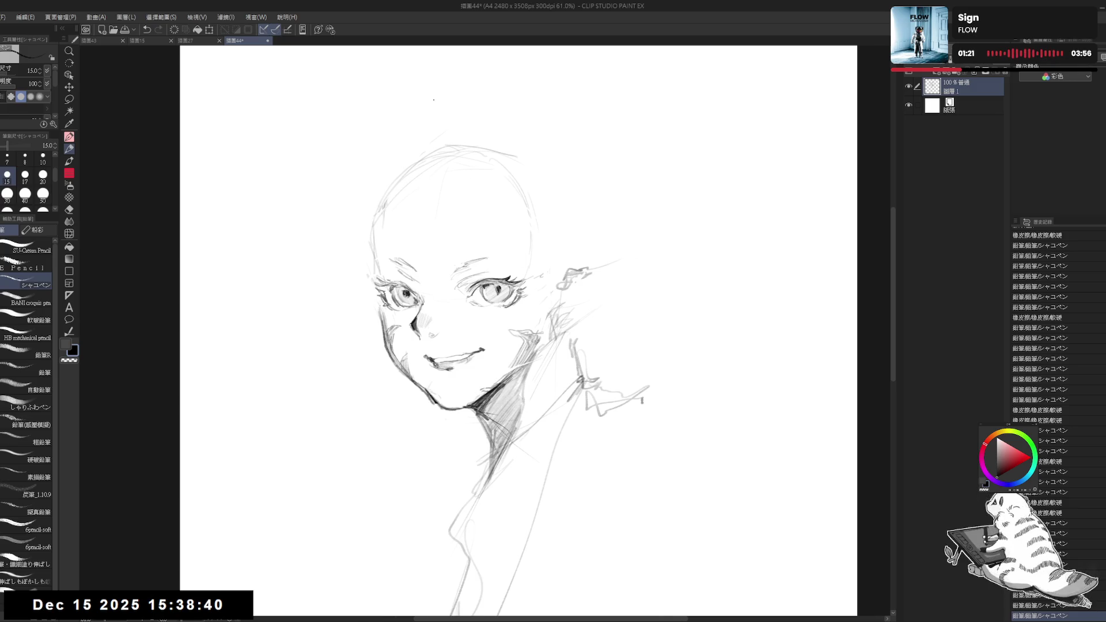
left_click_drag(464, 183, 459, 154)
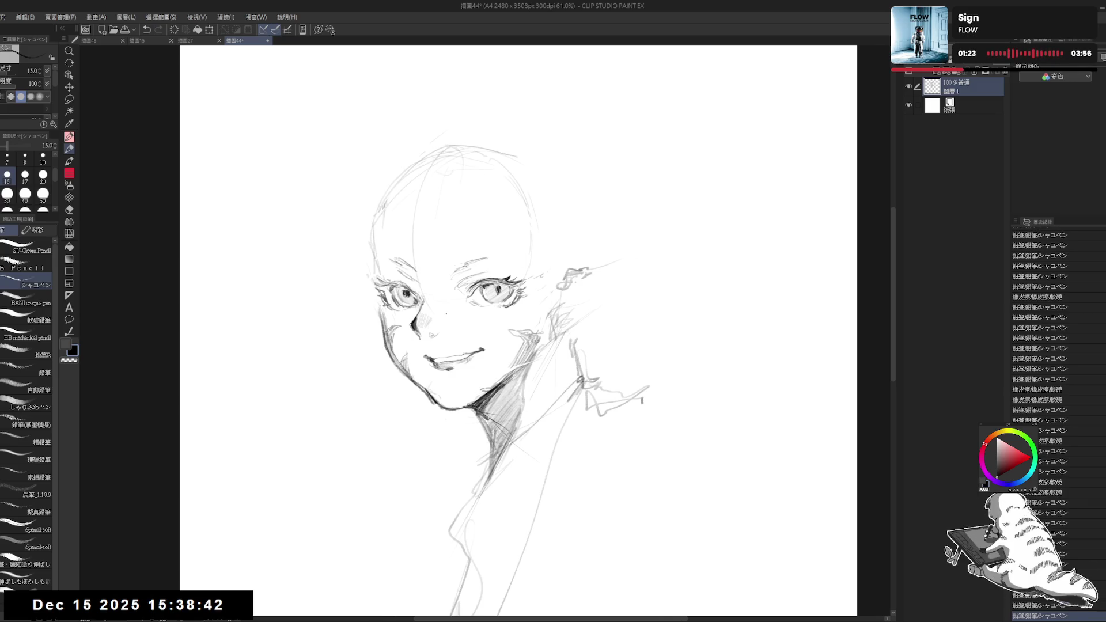
left_click_drag(439, 217, 451, 264)
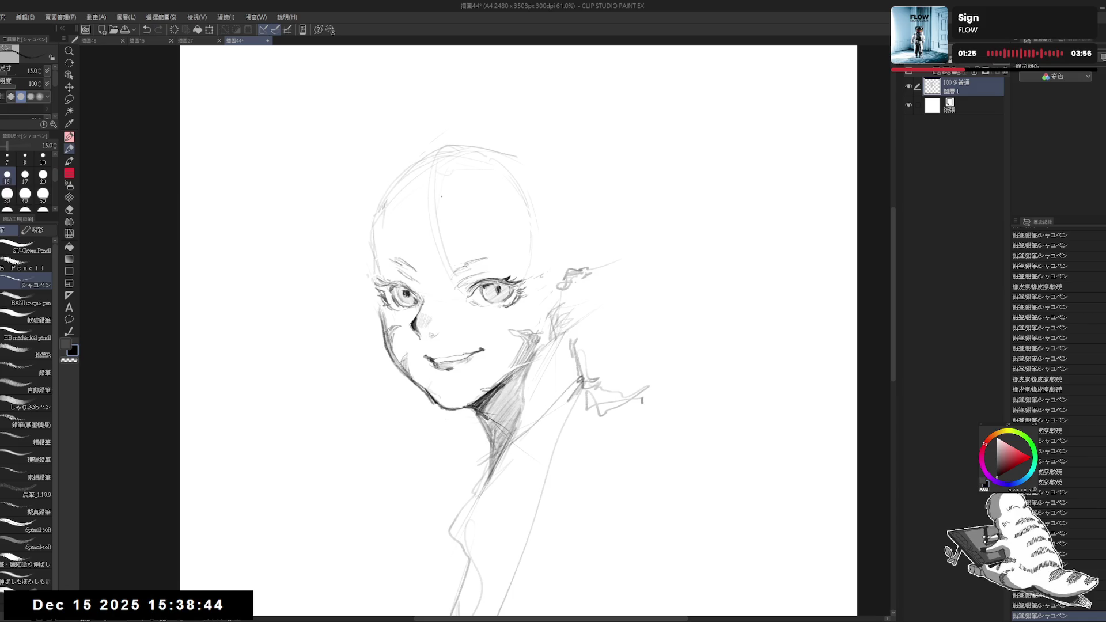
left_click_drag(444, 154, 486, 263)
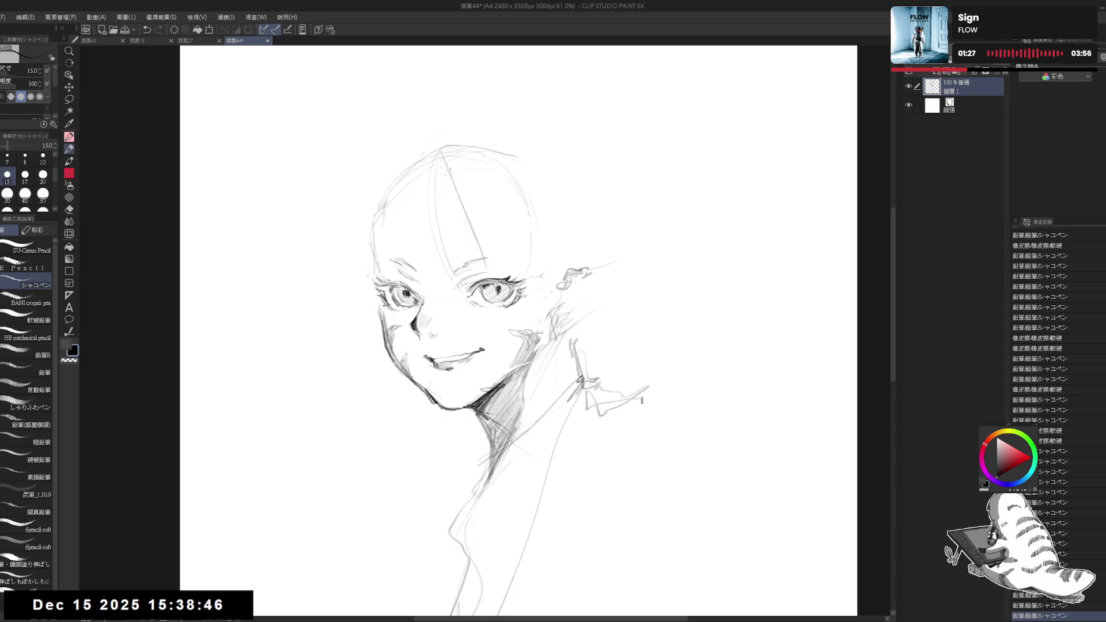
mouse_move(450, 172)
left_mouse_down()
mouse_move(452, 162)
mouse_move(454, 187)
mouse_move(511, 269)
left_mouse_up()
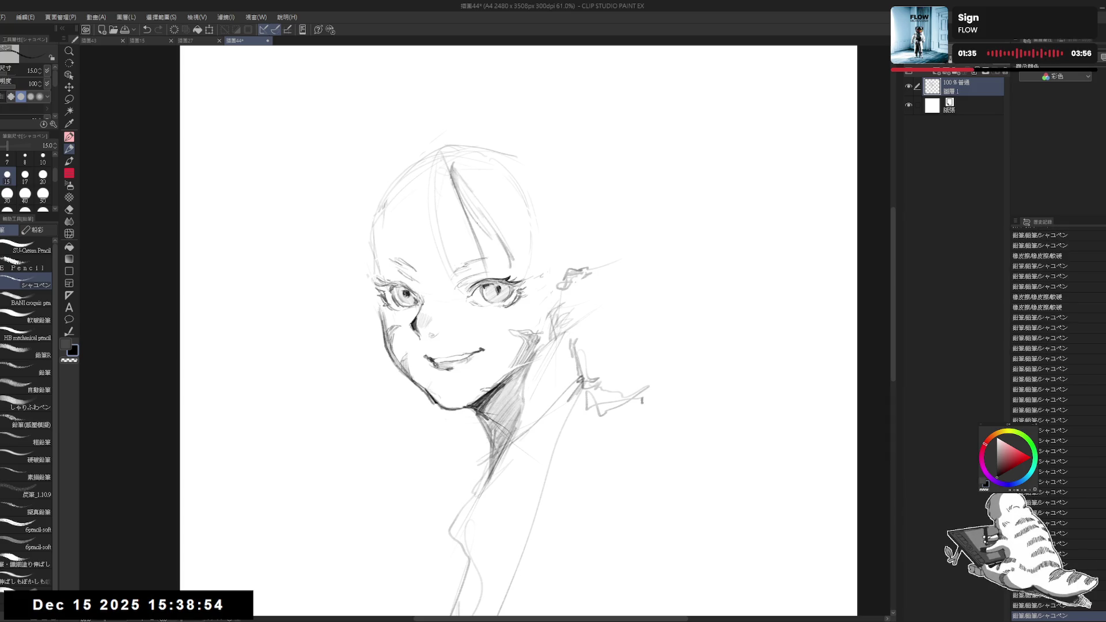
left_click_drag(475, 215, 513, 273)
Mirror-check the bangs and erase a misplaced hair stroke
key("h")
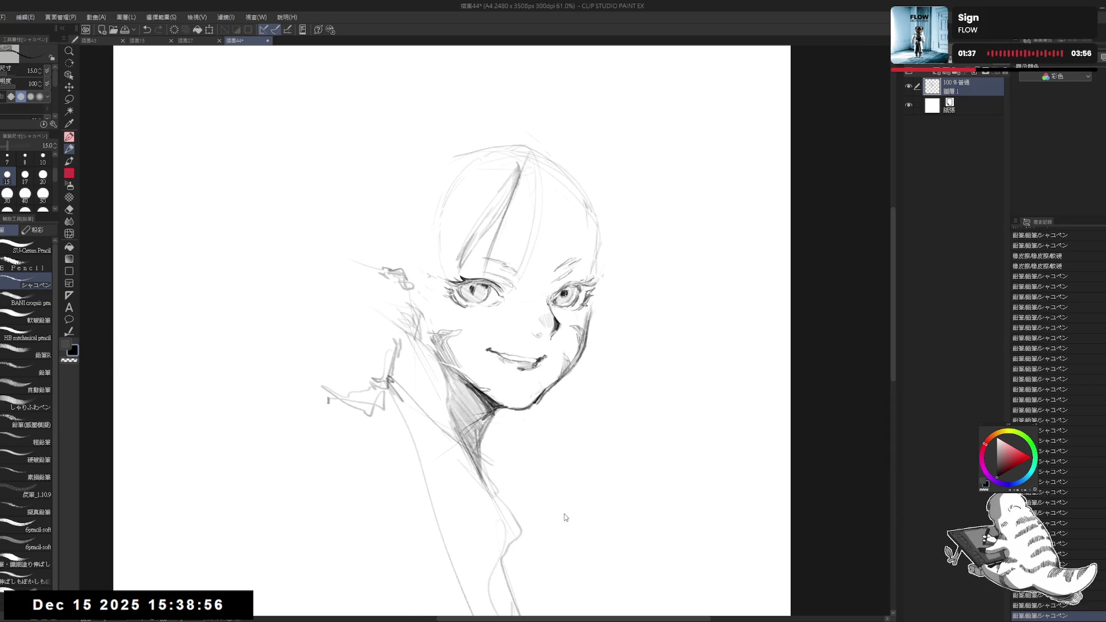
key("h")
key("e")
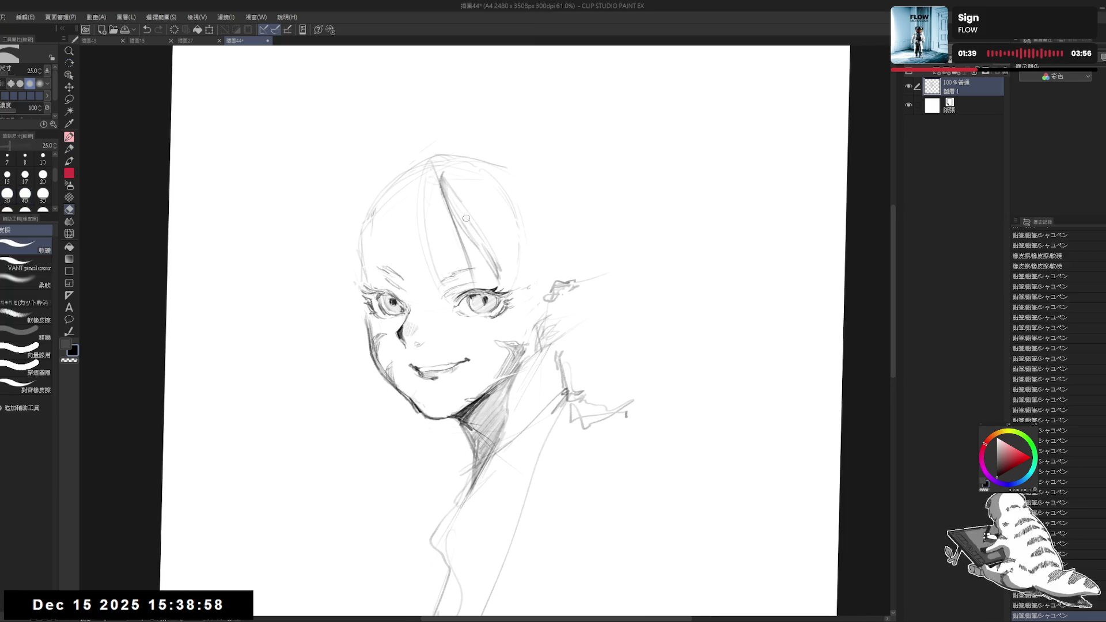
left_click_drag(490, 258, 499, 285)
key("p")
left_click(475, 166)
mouse_move(475, 166)
left_mouse_down()
mouse_move(466, 185)
mouse_move(516, 305)
left_mouse_up()
key("ctrl+z")
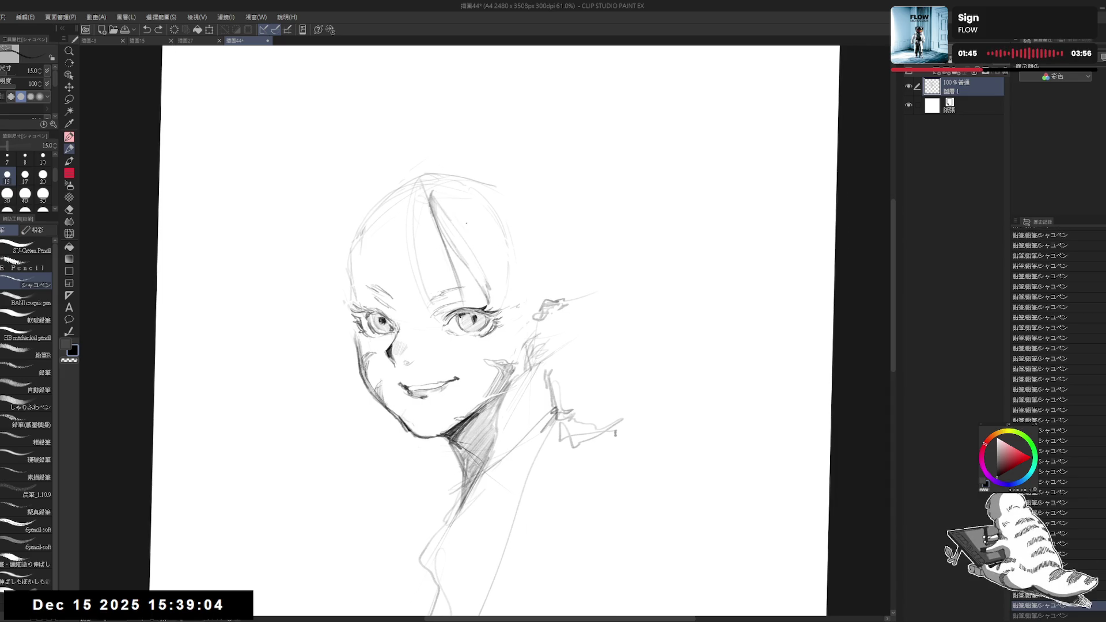
Draw and darken the long hair strand beside the face, lightening a few strokes
left_click_drag(450, 189, 506, 361)
key("ctrl+z")
left_click_drag(472, 219, 513, 311)
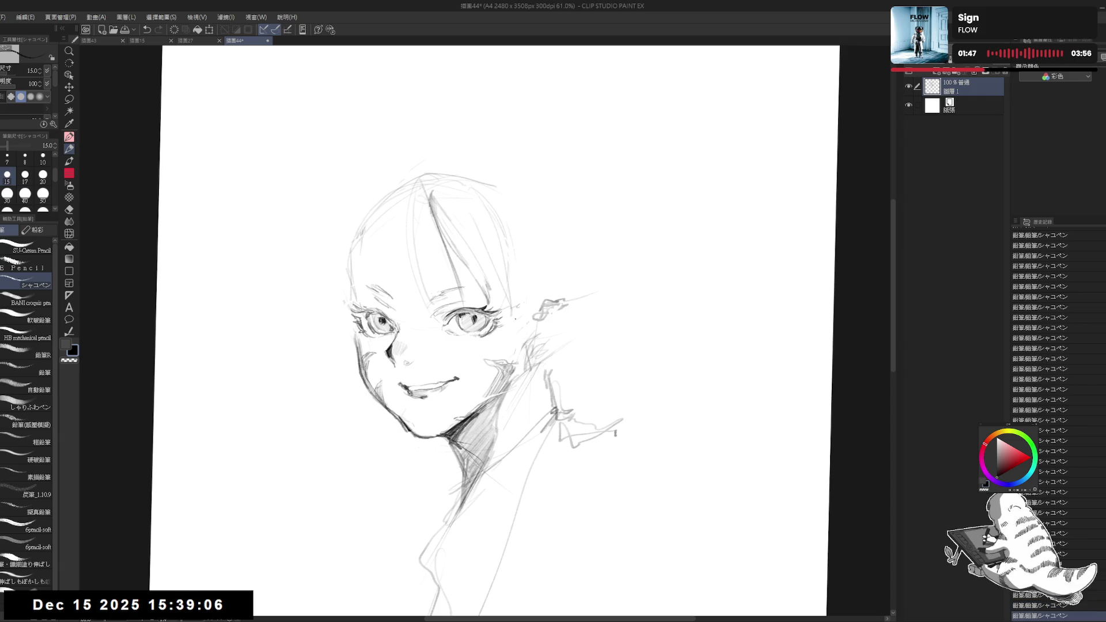
left_click_drag(458, 224, 494, 310)
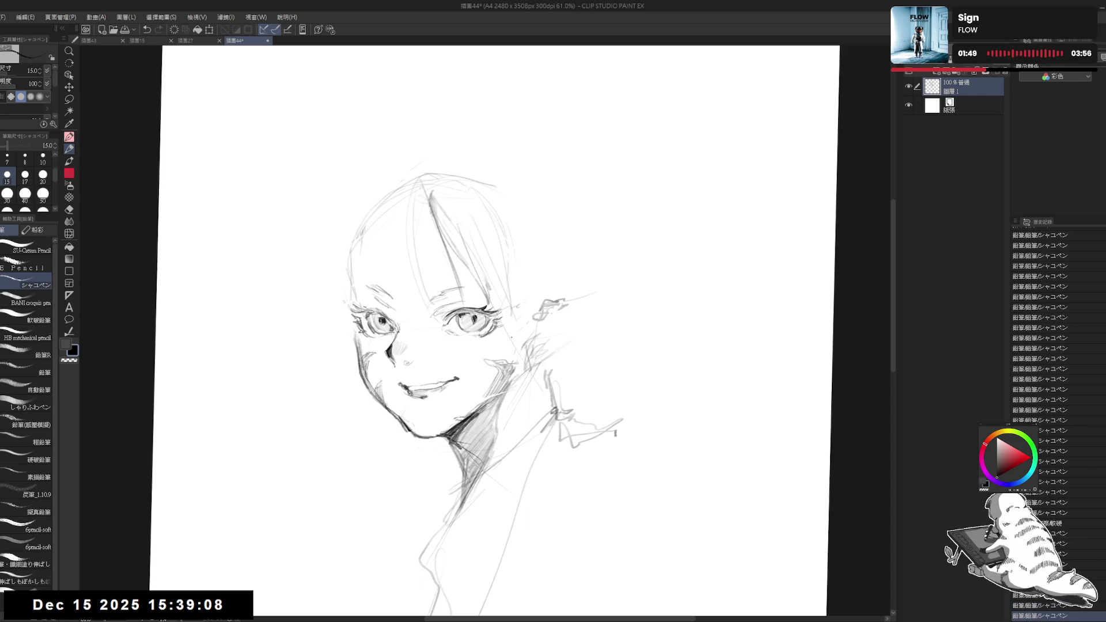
left_click_drag(470, 251, 513, 343)
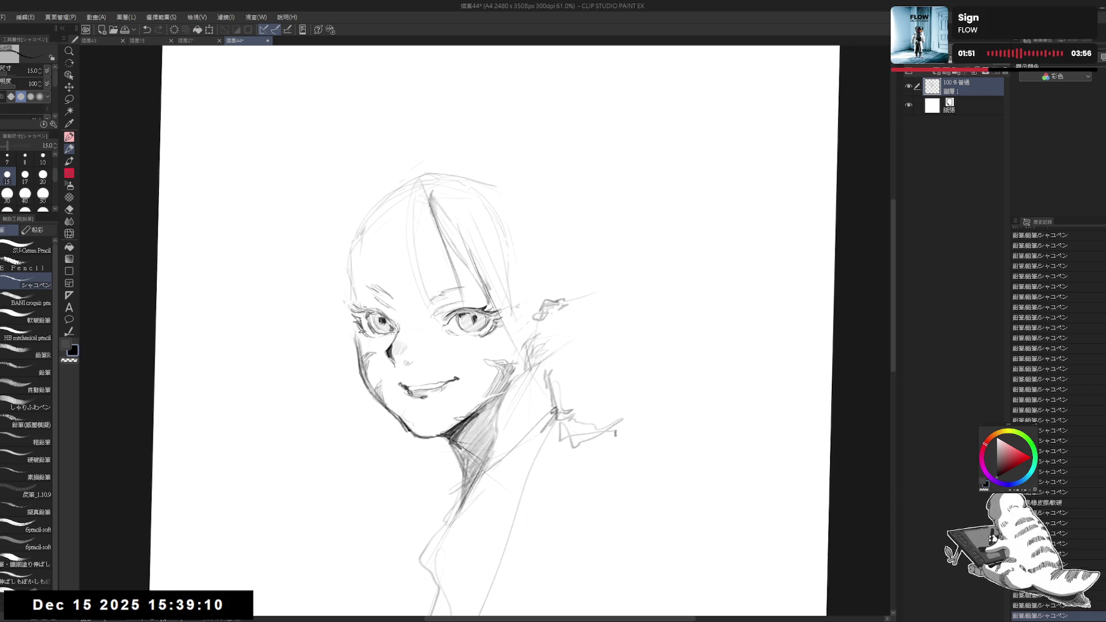
mouse_move(476, 277)
left_mouse_down()
mouse_move(567, 420)
mouse_move(542, 386)
left_mouse_up()
key("ctrl+z")
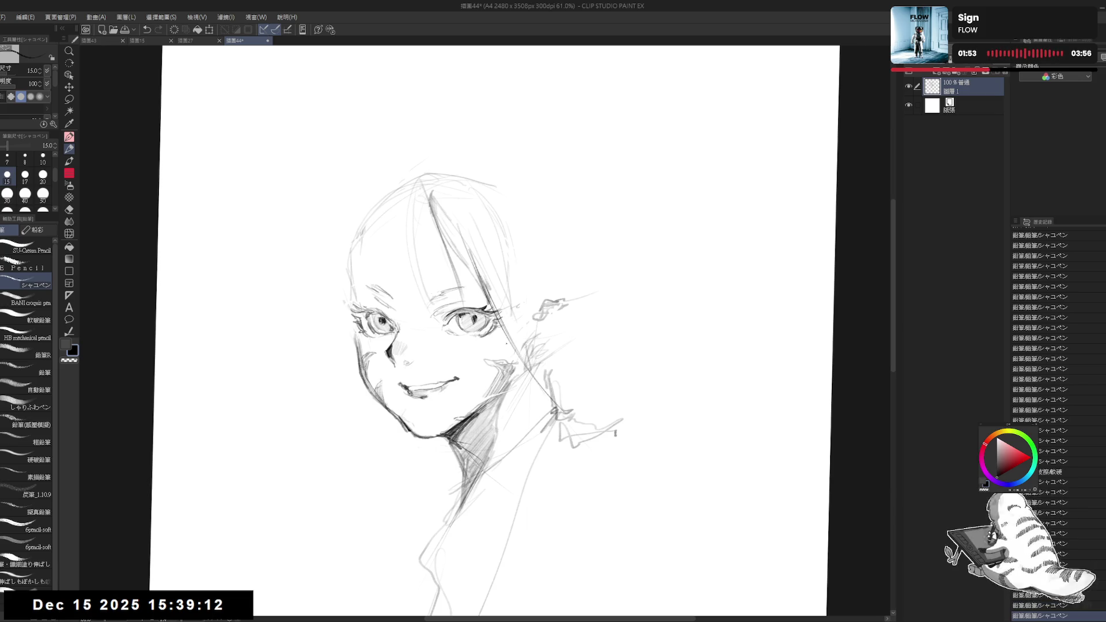
key("e")
left_click_drag(458, 242, 482, 279)
left_click_drag(511, 328, 518, 334)
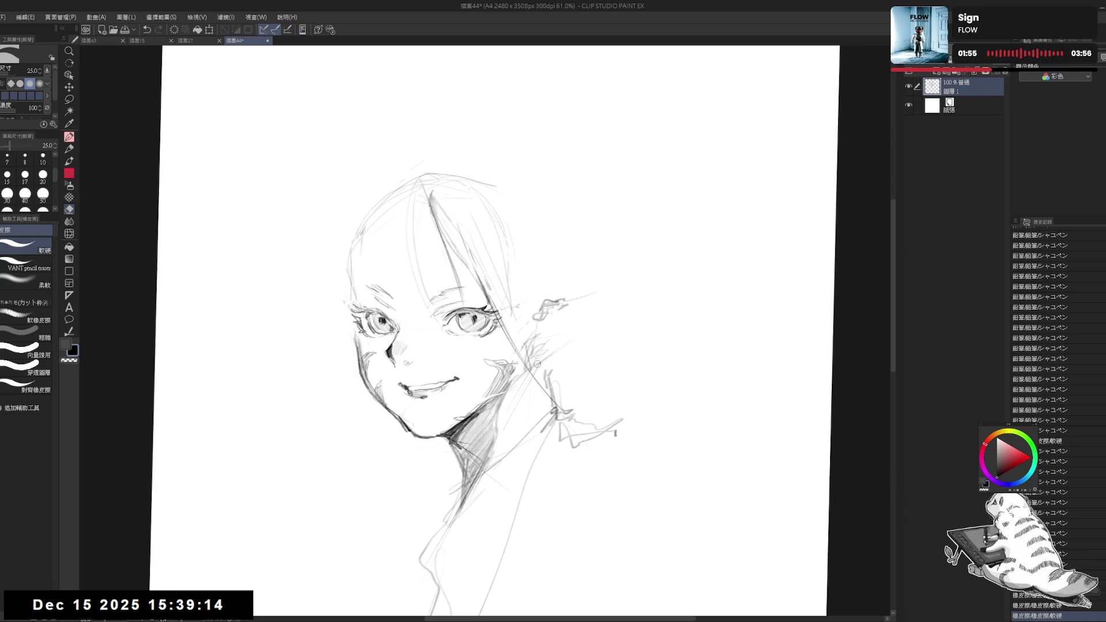
Redraw the side hair line running down beside the neck, ending in a dark mark
left_click_drag(545, 393, 537, 368)
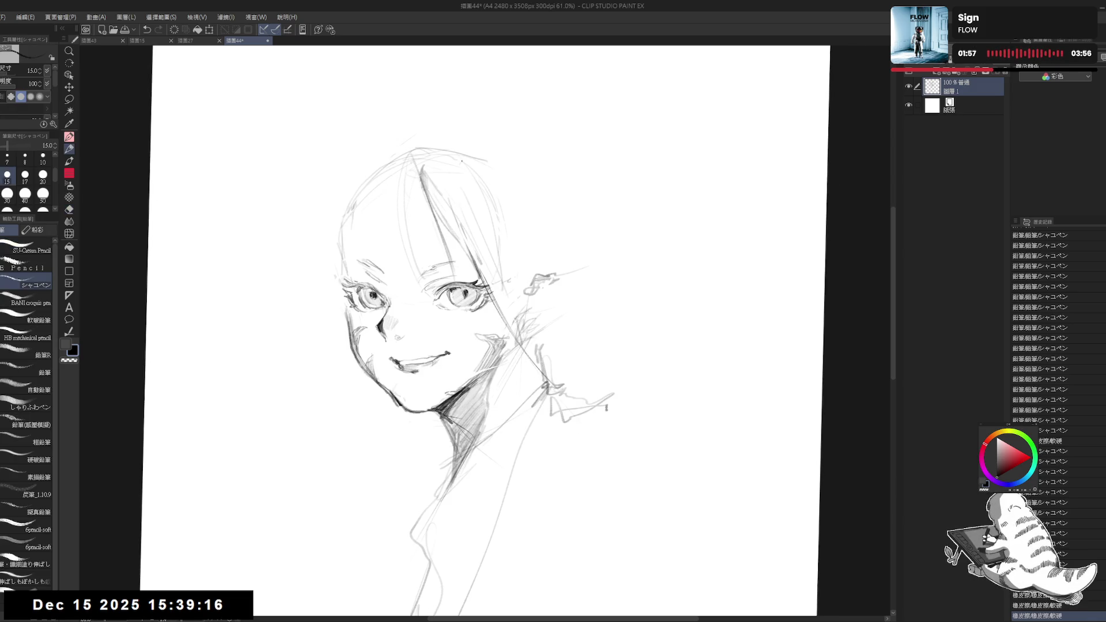
mouse_move(437, 161)
left_mouse_down()
mouse_move(429, 179)
mouse_move(516, 331)
left_mouse_up()
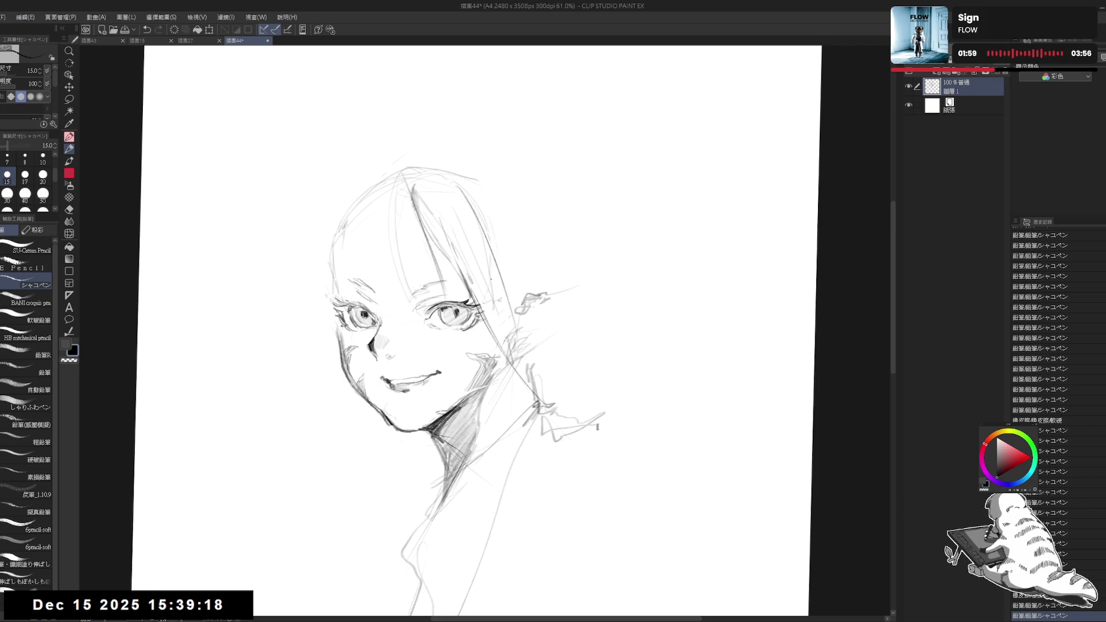
key("ctrl+z")
left_click_drag(455, 181, 479, 226)
left_click_drag(494, 254, 527, 340)
left_click_drag(505, 272, 552, 395)
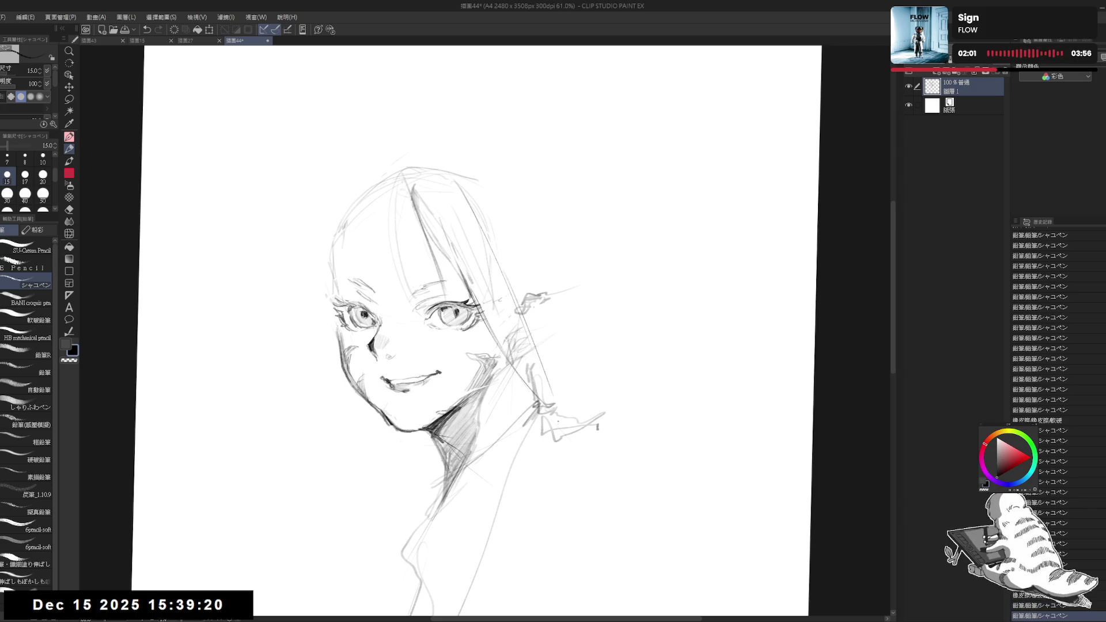
left_click_drag(518, 323, 563, 414)
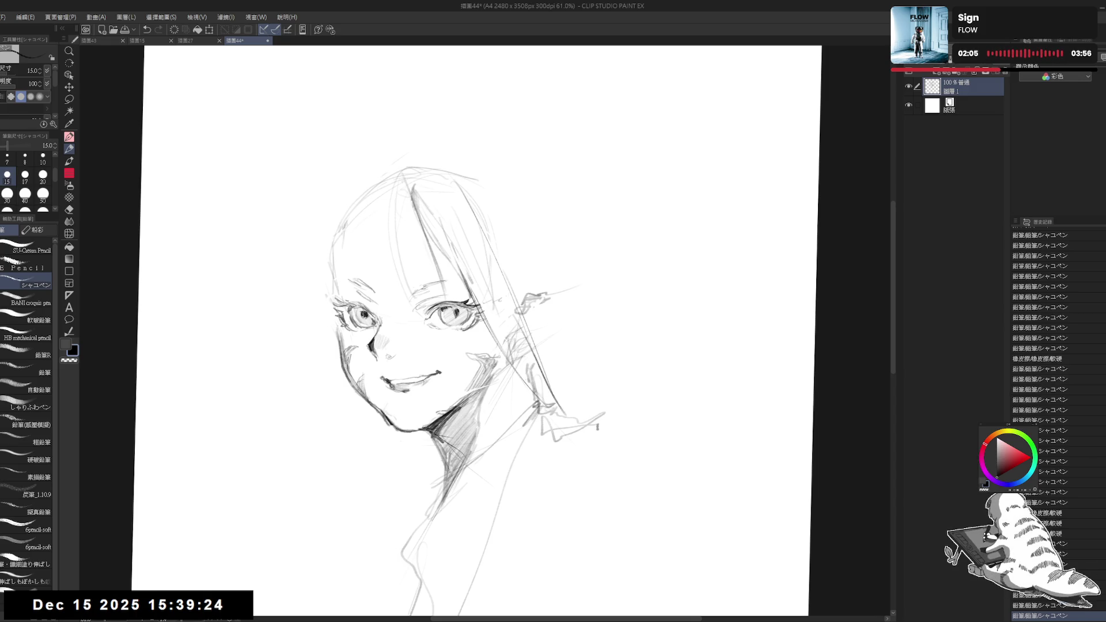
mouse_move(518, 366)
left_mouse_down()
mouse_move(547, 412)
mouse_move(555, 455)
left_mouse_up()
Check the sketch mirrored, then at pencil size 17 shade the side hair beside the right eye
key("h")
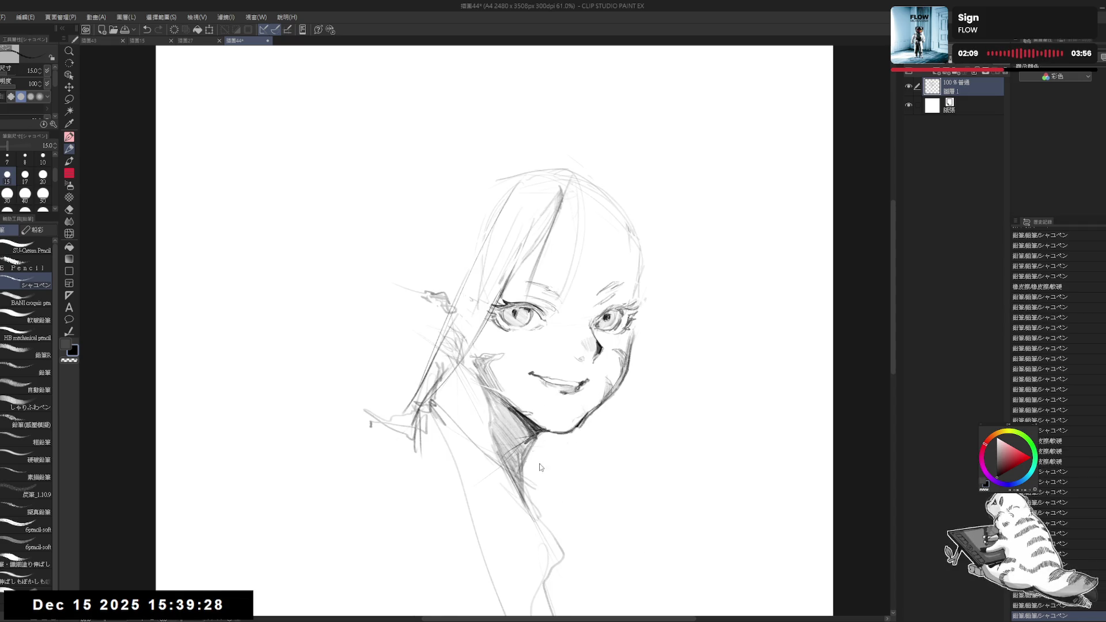
key("h")
scroll(541, 466, "up", 2)
key("bracketright")
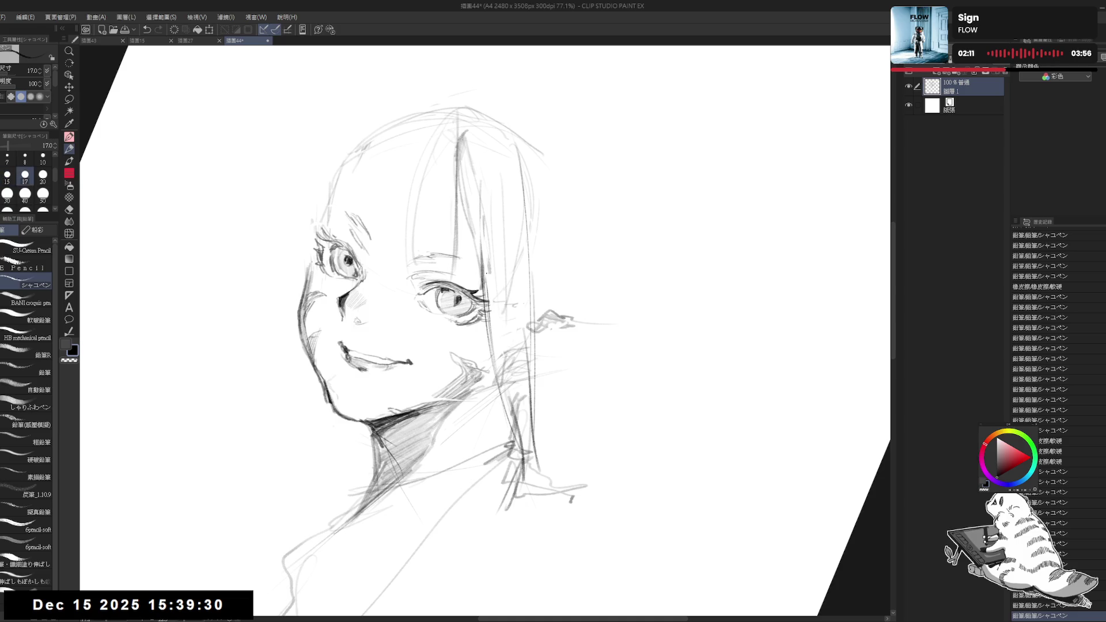
left_click_drag(485, 253, 493, 354)
left_click_drag(491, 306, 495, 353)
mouse_move(494, 264)
left_mouse_down()
mouse_move(499, 343)
mouse_move(509, 337)
left_mouse_up()
mouse_move(513, 242)
left_mouse_down()
mouse_move(516, 332)
mouse_move(522, 324)
left_mouse_up()
left_click_drag(524, 220, 531, 325)
Add strokes darkening the hair edge, neck line and collar
left_click_drag(528, 415, 513, 466)
left_click_drag(507, 375, 533, 457)
left_click_drag(526, 352, 530, 470)
With the view upright, try several strands through the bangs, undoing the unwanted ones
key("ctrl+@")
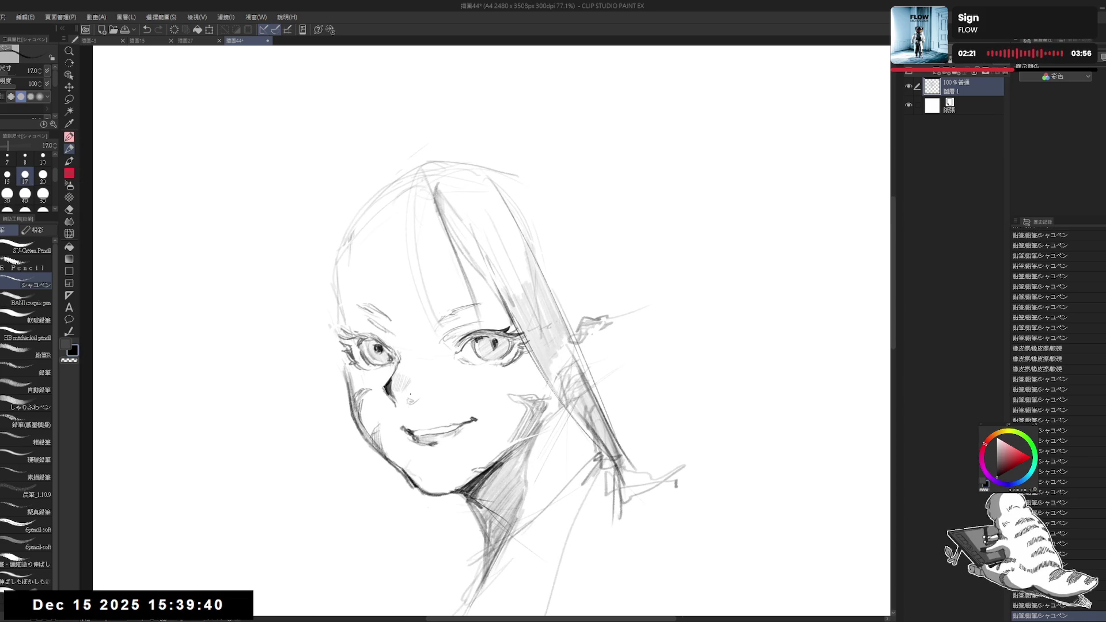
scroll(463, 261, "down", 3)
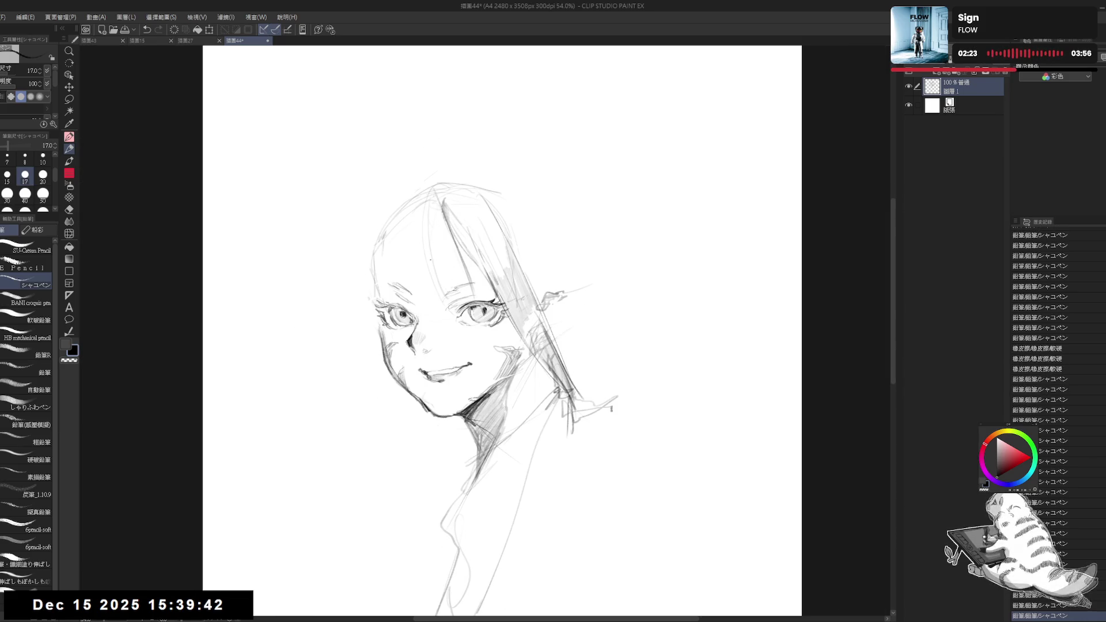
mouse_move(432, 245)
left_mouse_down()
mouse_move(430, 276)
mouse_move(448, 298)
left_mouse_up()
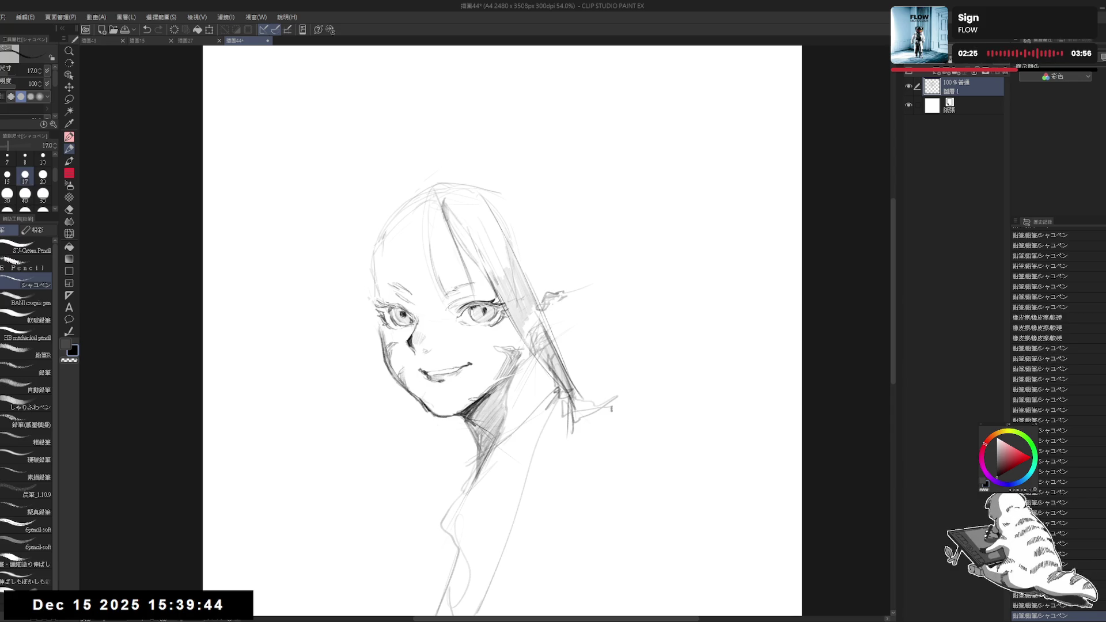
left_click_drag(459, 253, 460, 290)
key("ctrl+z")
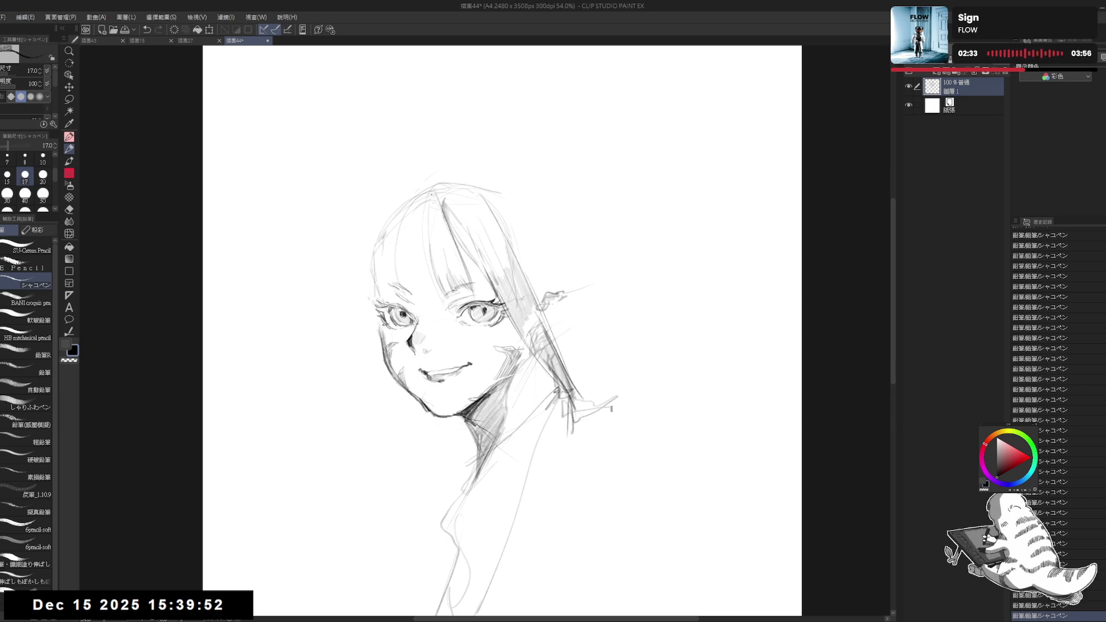
left_click_drag(431, 194, 426, 288)
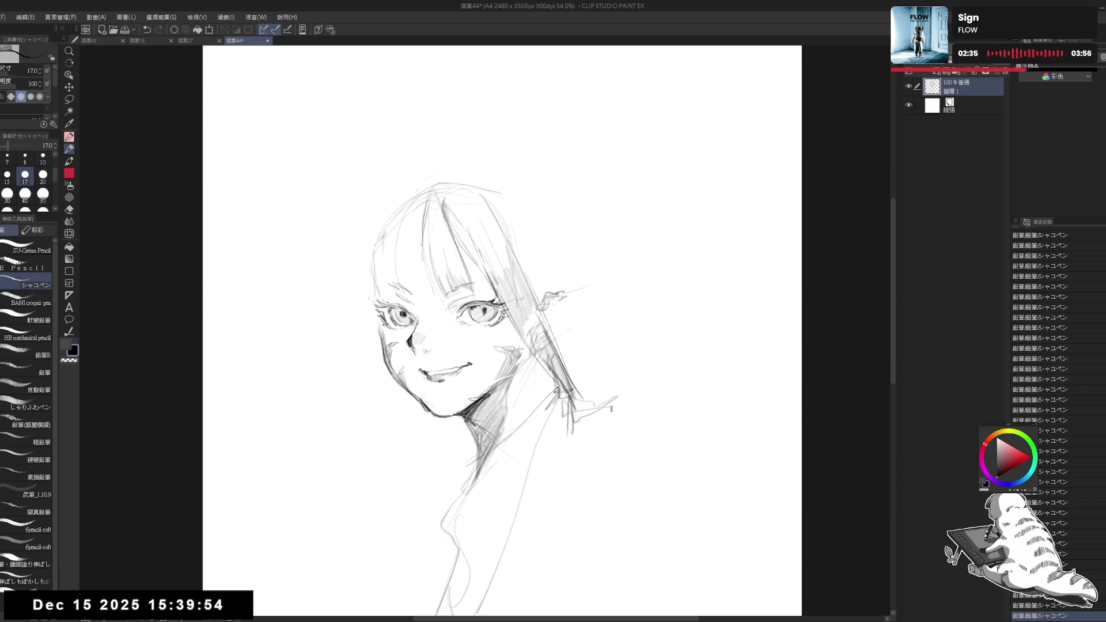
key("ctrl+z")
key("ctrl+z")
left_click_drag(429, 195, 420, 291)
key("ctrl+z")
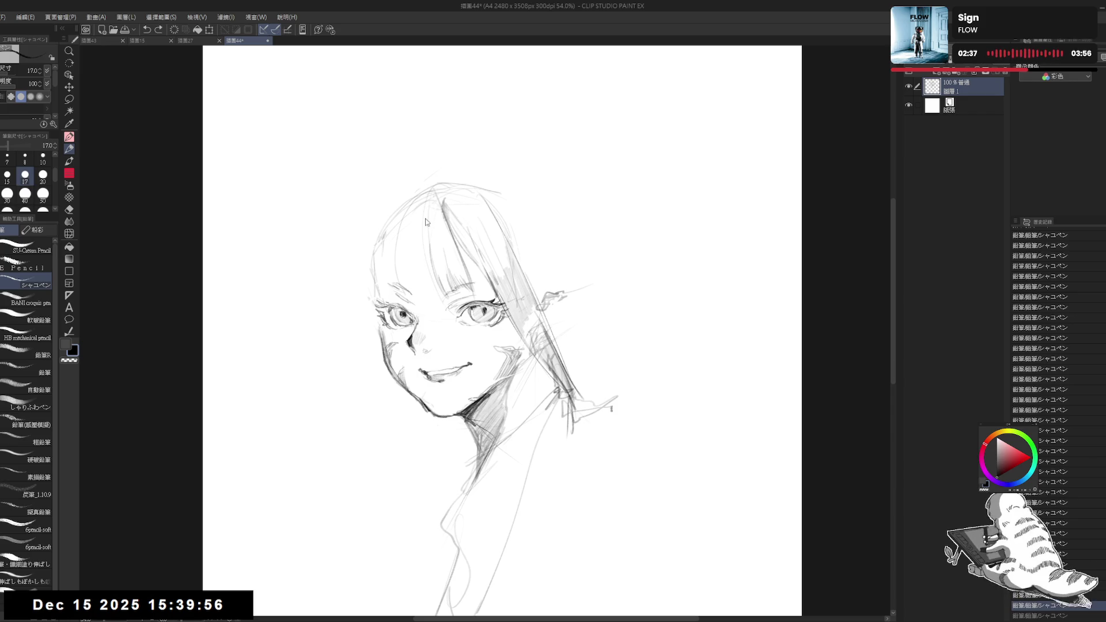
Add strand strokes, undo a trial stroke near the left eye, then draw a faint stroke through the left bangs
left_click_drag(427, 241, 436, 299)
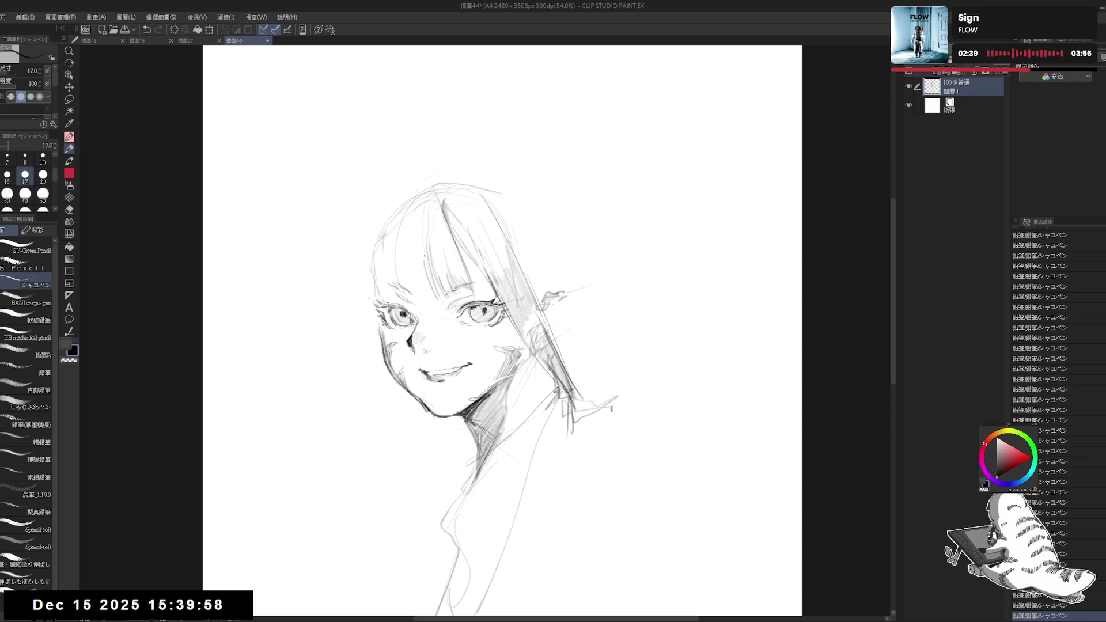
mouse_move(424, 256)
left_mouse_down()
mouse_move(430, 295)
mouse_move(422, 270)
mouse_move(412, 281)
mouse_move(433, 304)
left_mouse_up()
key("ctrl+z")
left_click_drag(412, 262, 431, 300)
key("ctrl+z")
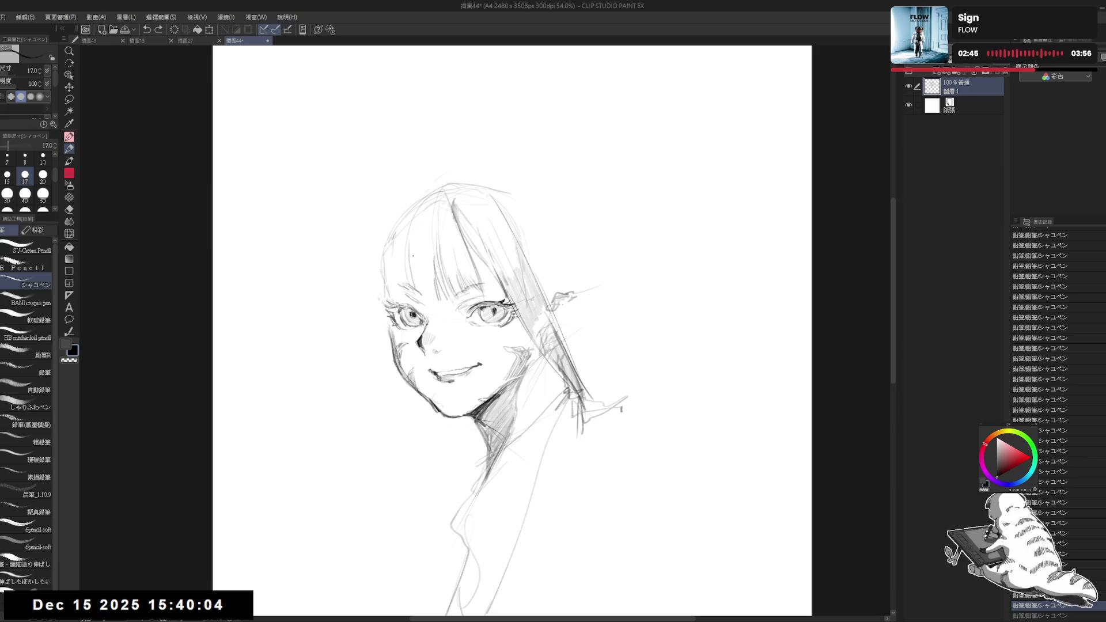
left_click_drag(413, 255, 437, 302)
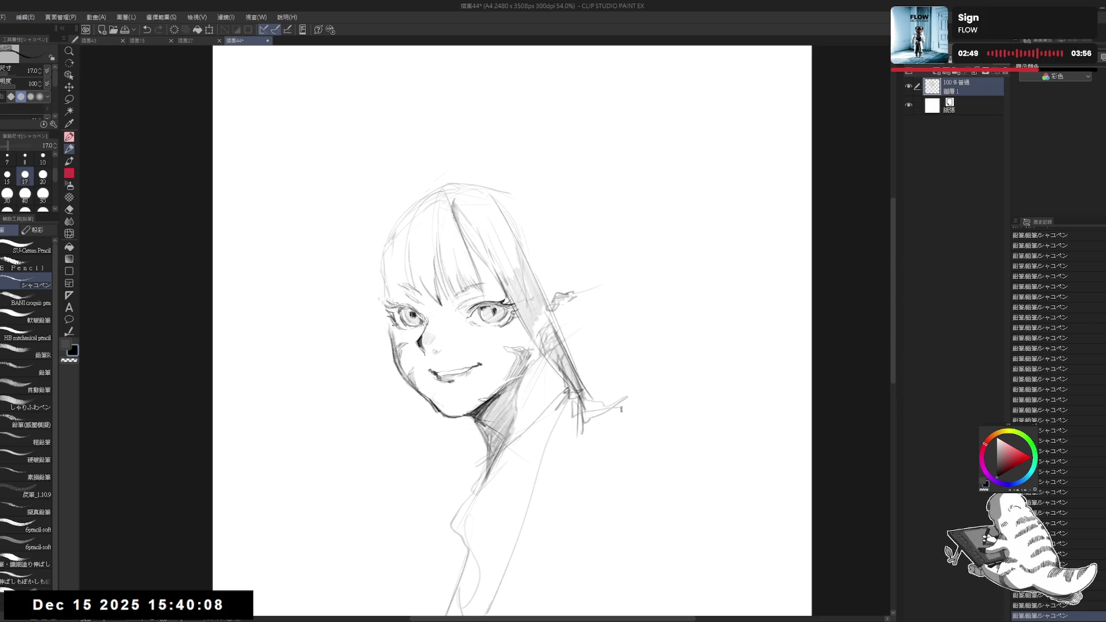
Zoom in and erase the stray lines around the left bangs
scroll(618, 369, "right", 3)
scroll(589, 371, "left", 4)
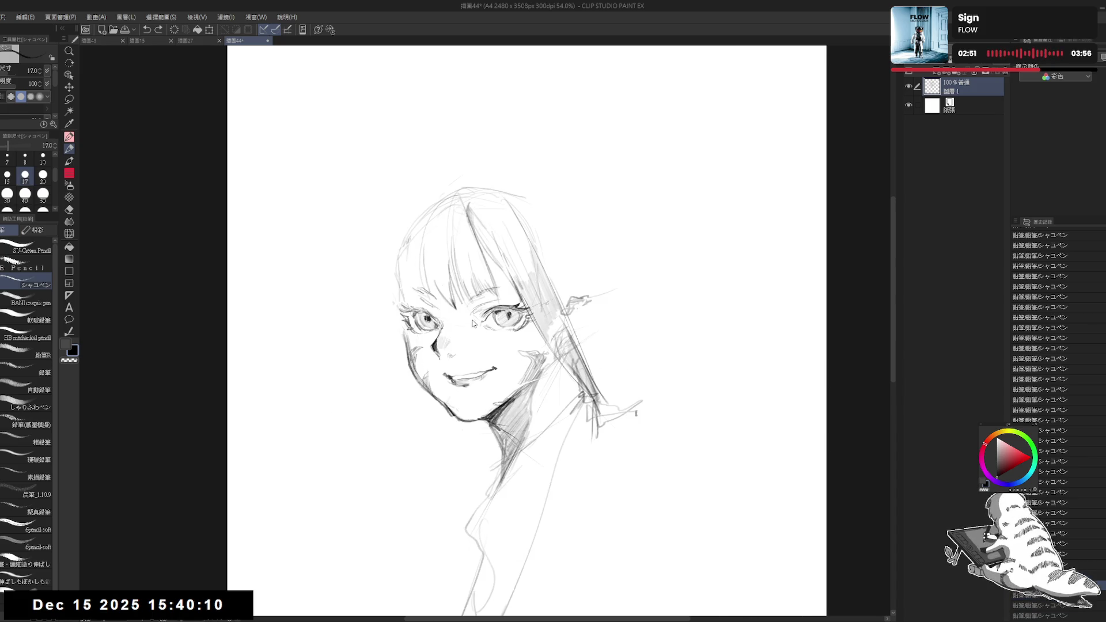
scroll(433, 272, "up", 2)
key("e")
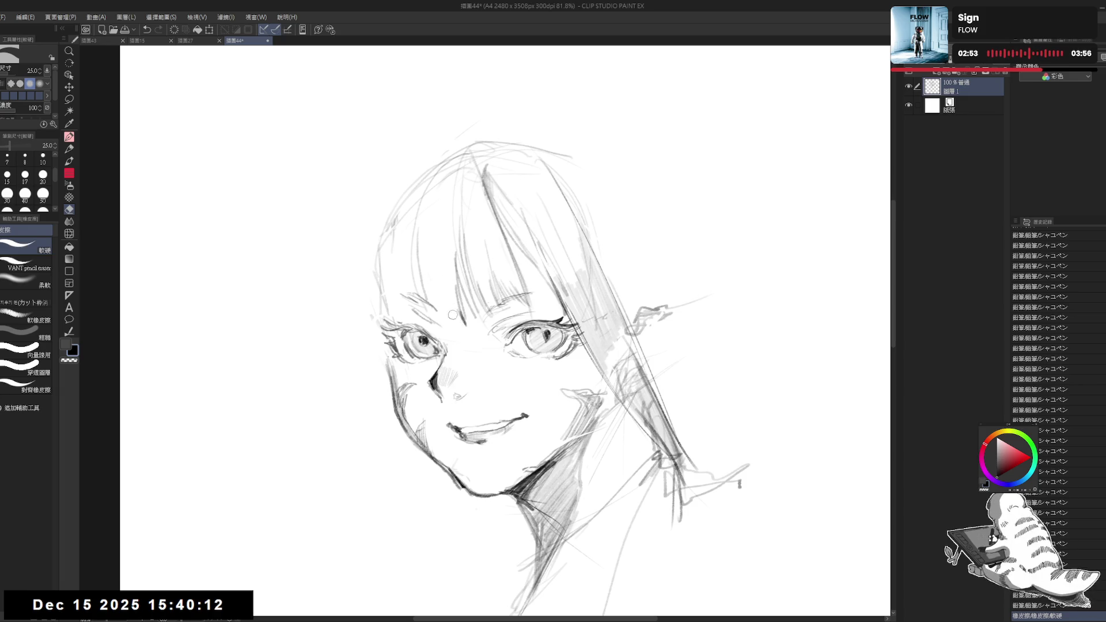
left_click_drag(453, 314, 459, 319)
With the pencil, sketch strokes on the left cheek and bangs, undoing failed attempts
key("p")
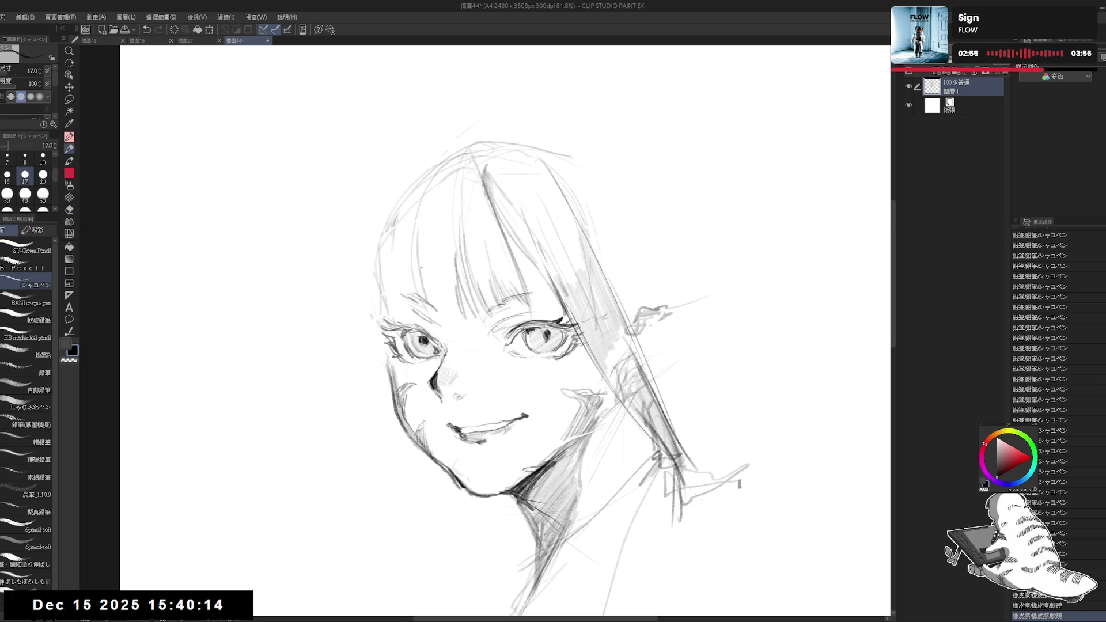
left_click_drag(423, 262, 450, 317)
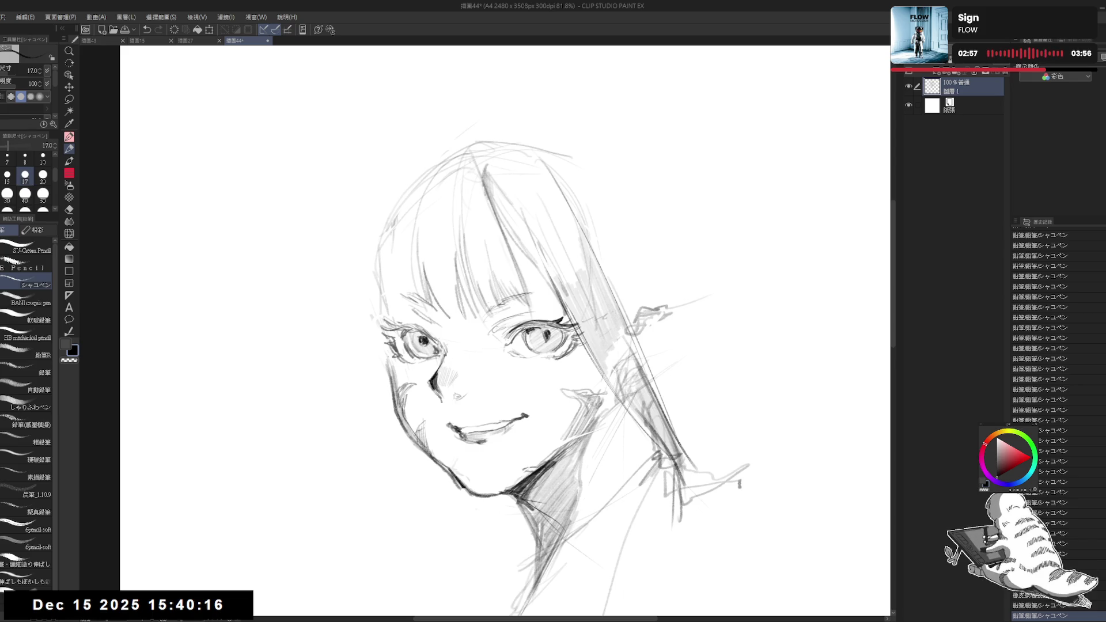
key("ctrl+z")
key("ctrl+z")
left_click_drag(429, 279, 464, 320)
key("ctrl+z")
left_click_drag(426, 276, 455, 315)
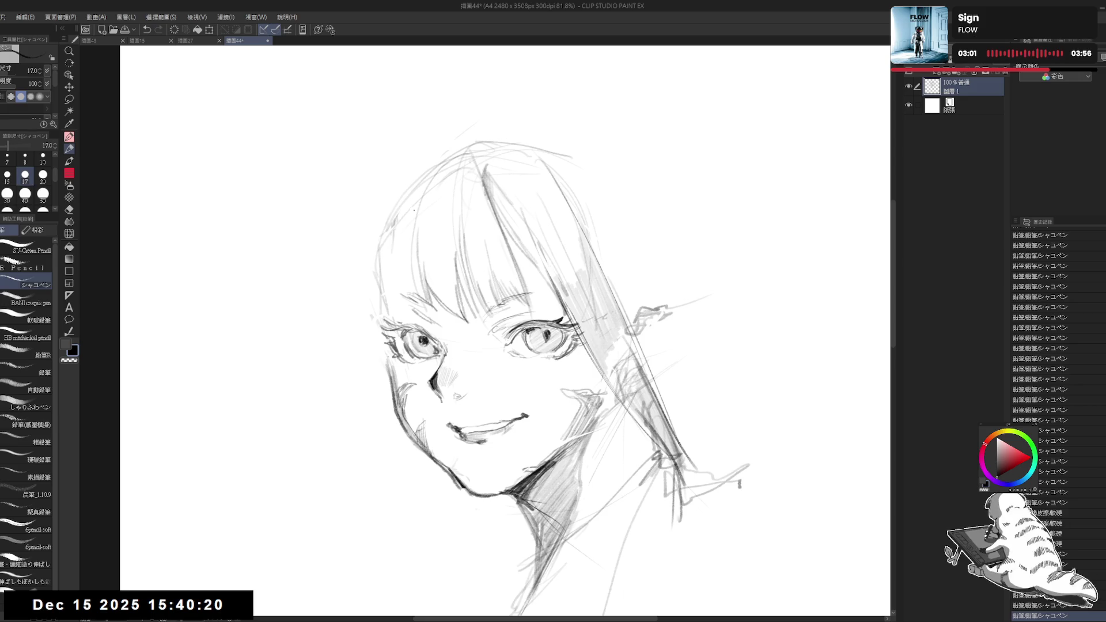
left_click_drag(419, 202, 383, 313)
key("ctrl+z")
Layer strokes to darken the upper-left outline of the head, then redraw the last one
left_click_drag(422, 197, 398, 229)
left_click_drag(428, 190, 382, 300)
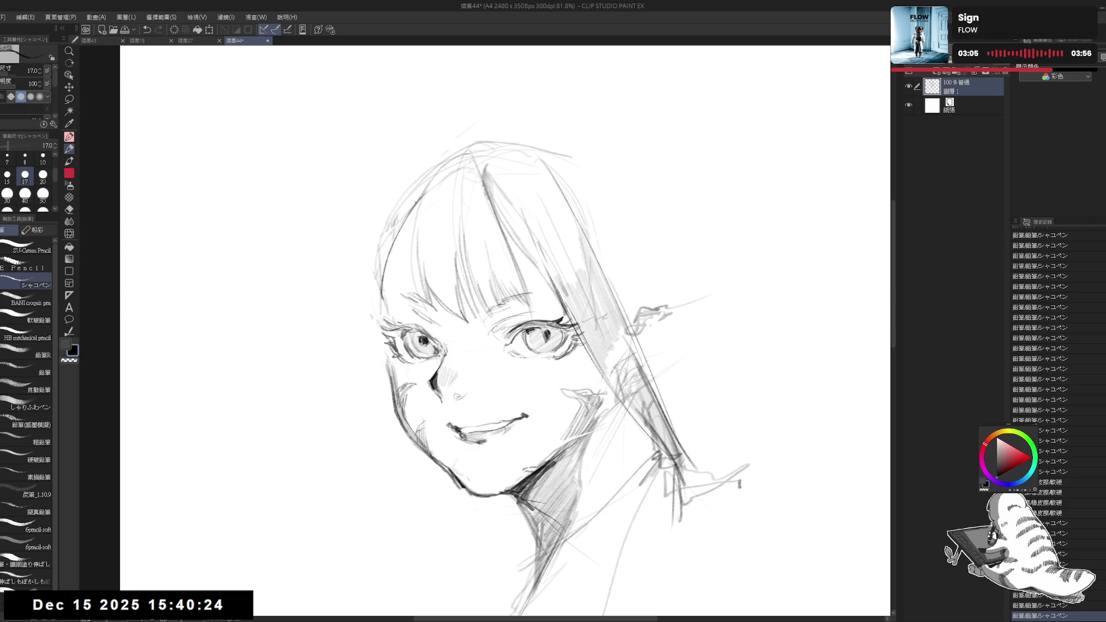
left_click_drag(404, 221, 385, 291)
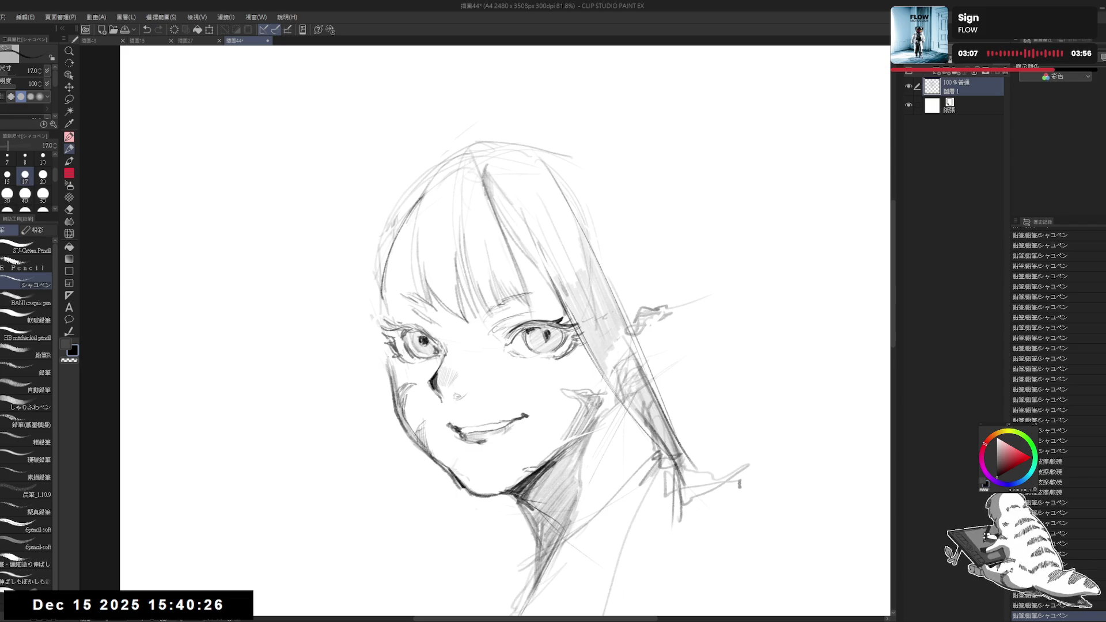
left_click_drag(418, 200, 390, 264)
left_click_drag(406, 224, 393, 265)
left_click_drag(420, 209, 385, 271)
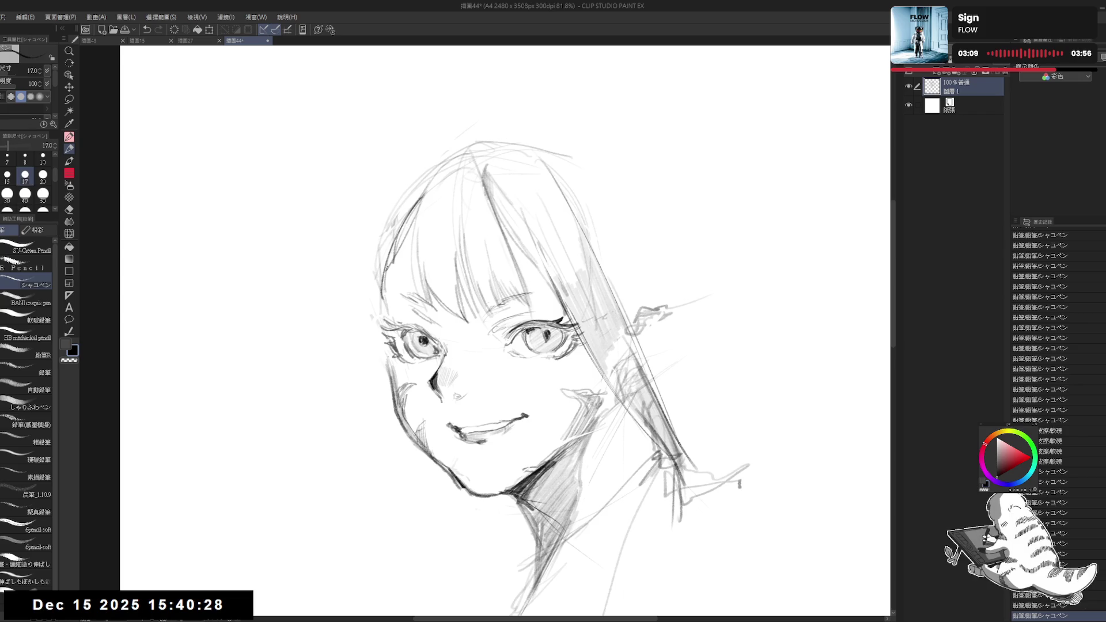
key("ctrl+z")
key("ctrl+z")
key("ctrl+z")
left_click_drag(417, 217, 387, 271)
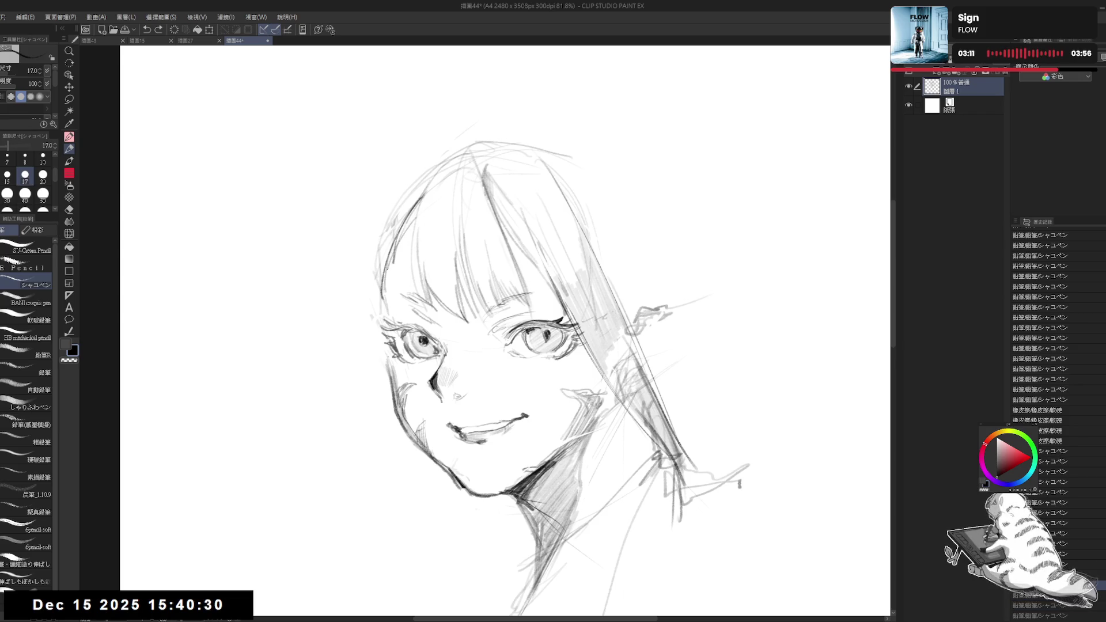
Redraw a long stroke down the head's left outline, retrying until it sits right
scroll(363, 275, "down", 2)
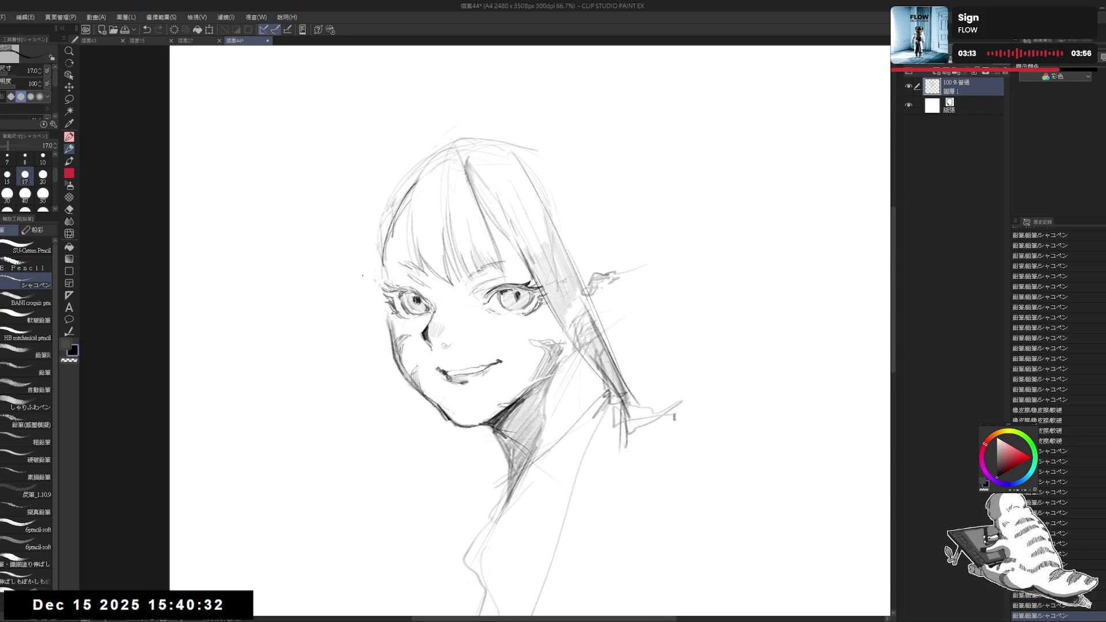
left_click_drag(363, 275, 375, 289)
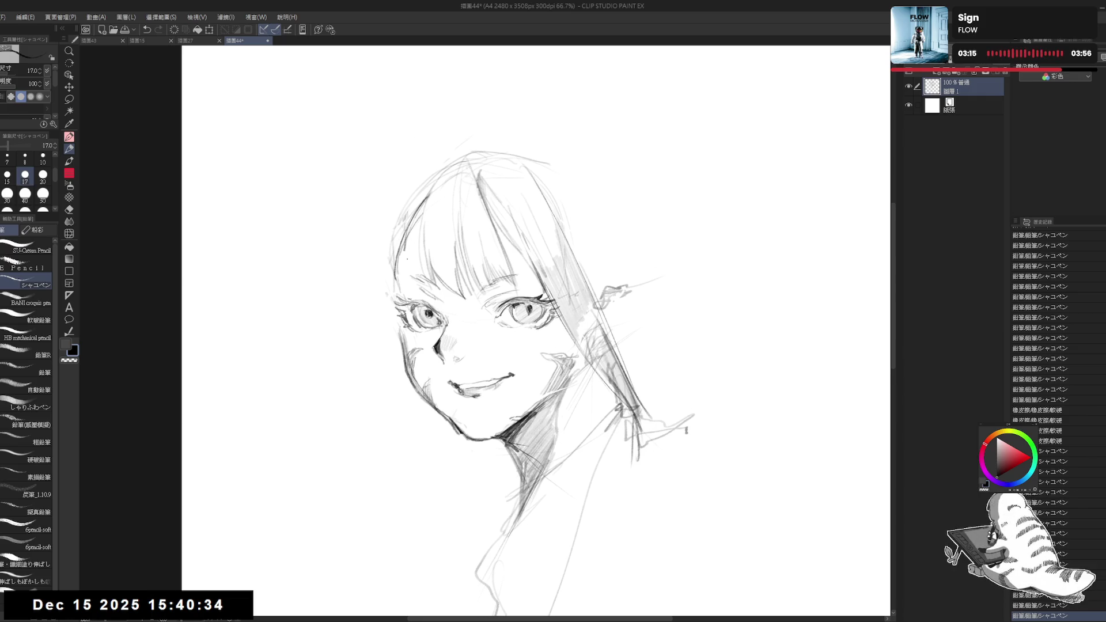
mouse_move(393, 238)
left_mouse_down()
mouse_move(390, 250)
mouse_move(414, 197)
mouse_move(455, 158)
left_mouse_up()
left_click_drag(519, 345, 545, 318)
left_click_drag(432, 184, 386, 307)
key("ctrl+z")
left_click_drag(427, 198, 402, 302)
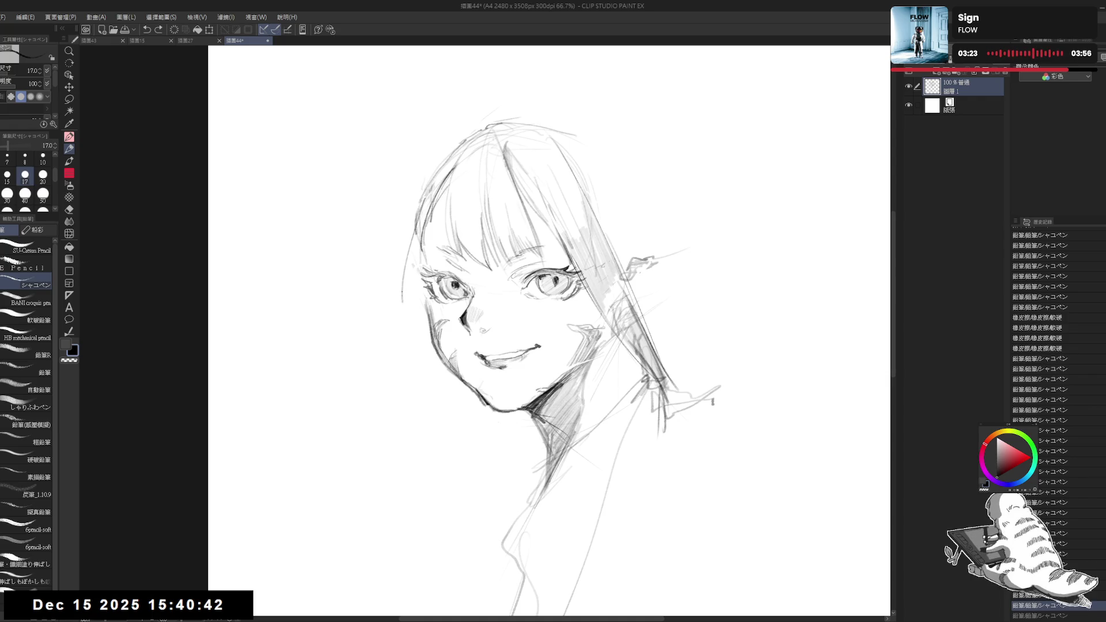
key("ctrl+z")
left_click_drag(423, 196, 396, 301)
left_click_drag(419, 218, 395, 298)
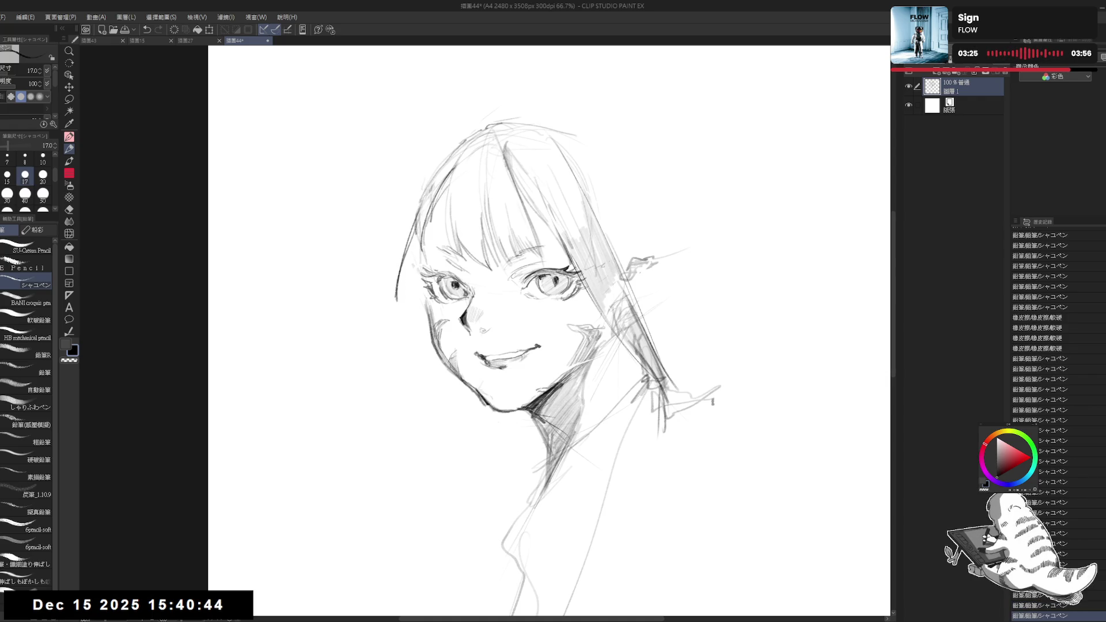
Rework the head's left outline with short strokes, erasing and undoing extras
left_click_drag(425, 245, 402, 289)
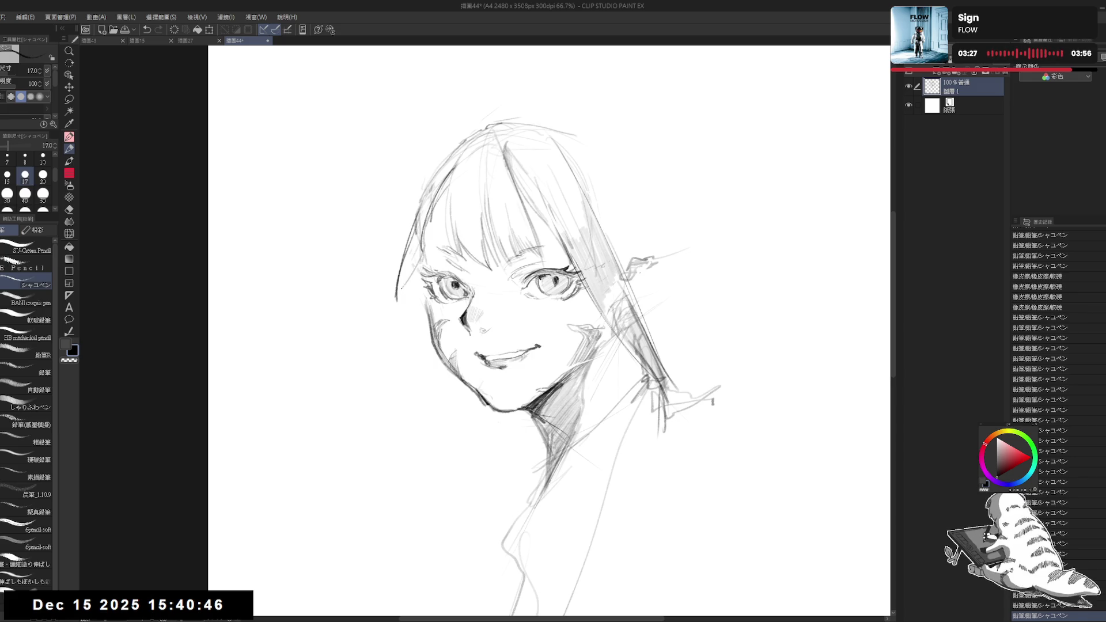
mouse_move(424, 238)
left_mouse_down()
mouse_move(402, 283)
mouse_move(397, 345)
left_mouse_up()
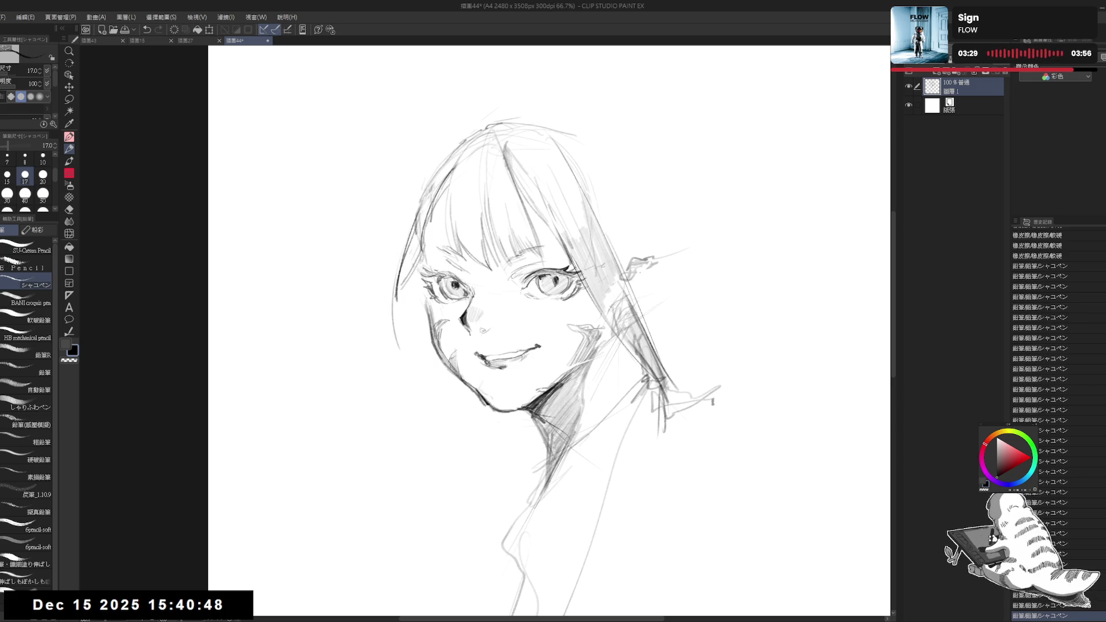
key("e")
left_click_drag(418, 229, 358, 340)
key("p")
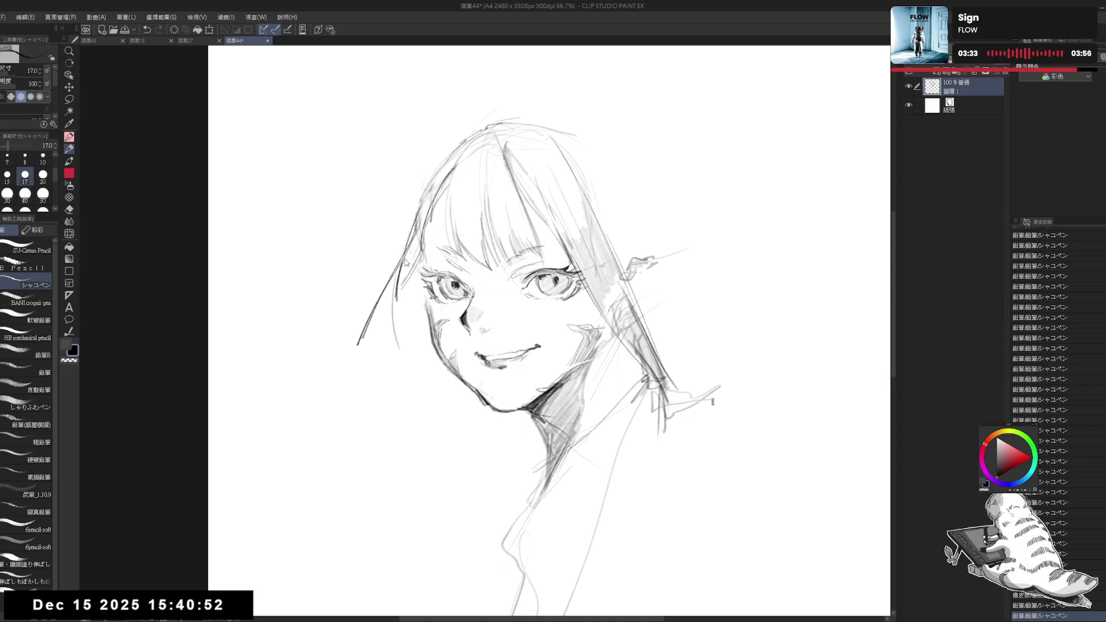
key("ctrl+z")
left_click_drag(414, 236, 369, 323)
left_click_drag(392, 282, 367, 333)
key("ctrl+z")
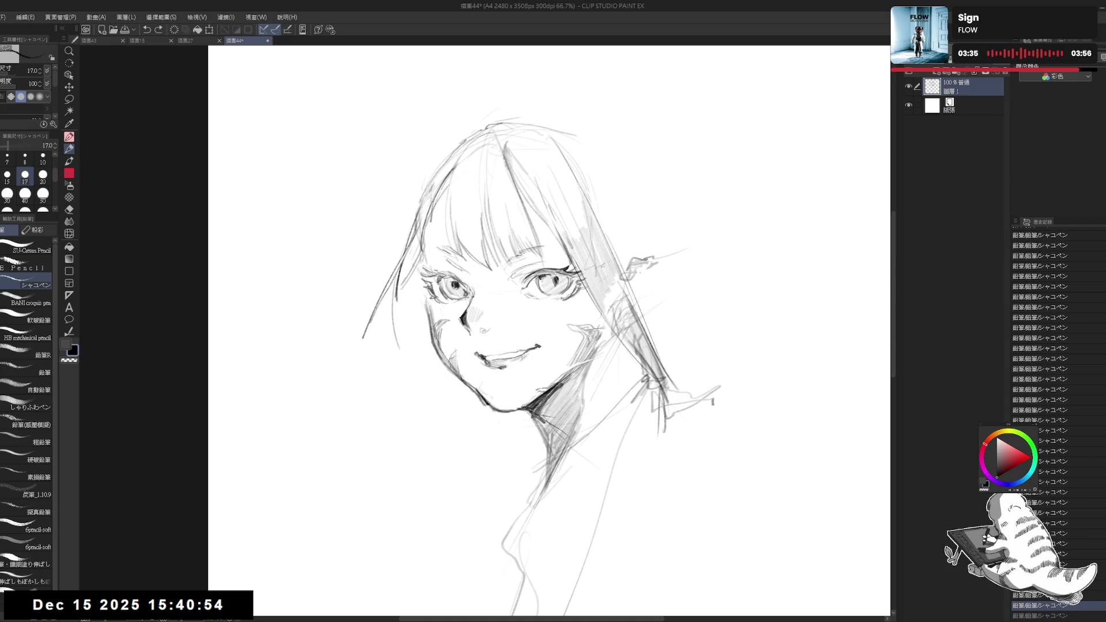
In a counterclockwise-tilted view, switch to black and draw a darker stroke on the left outline
key("minus")
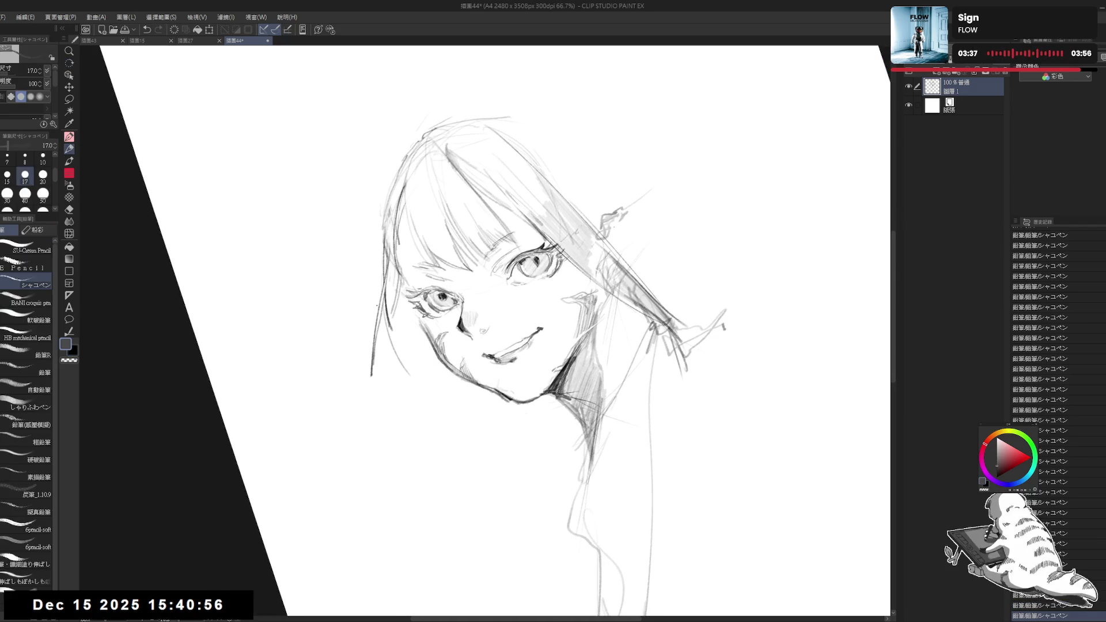
left_click_drag(385, 283, 376, 338)
key("x")
left_click_drag(386, 300, 371, 358)
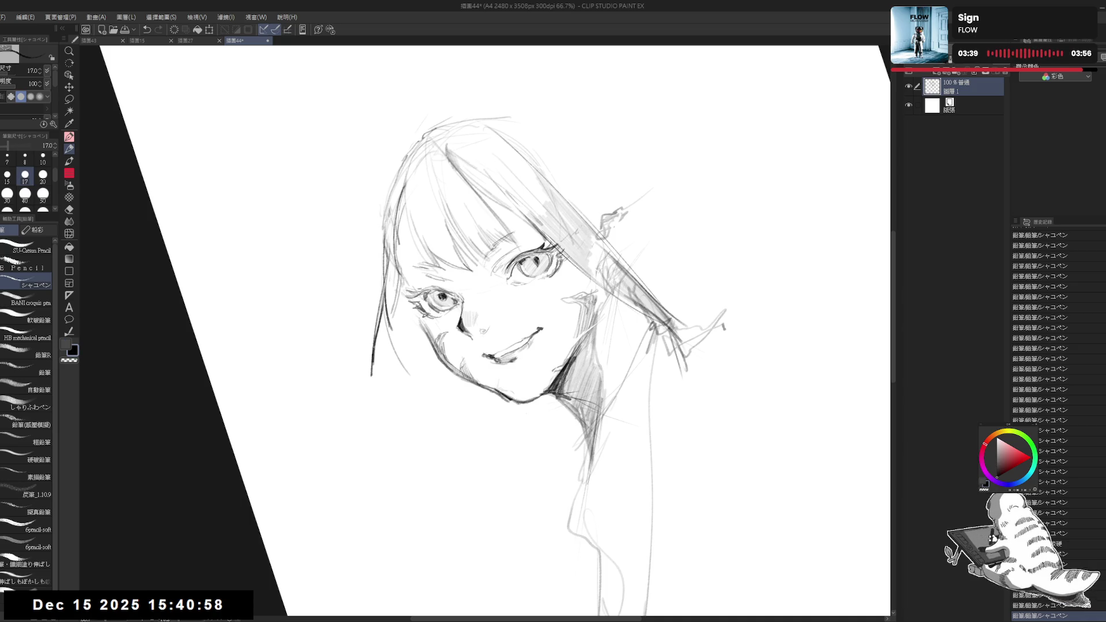
key("asciicircum")
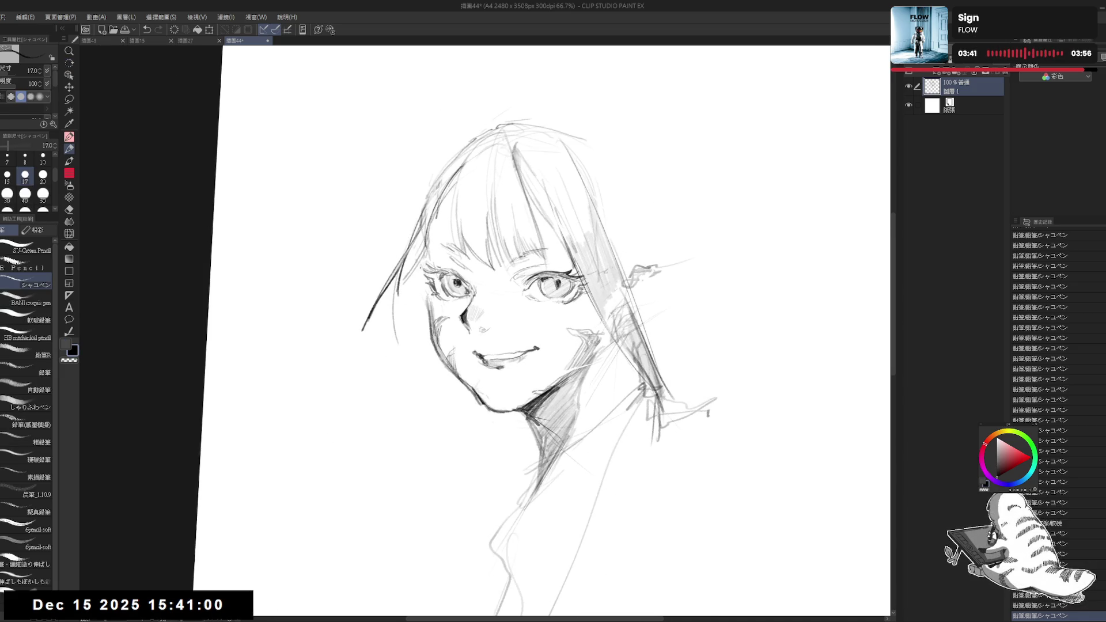
Redraw the hair's left edge and the curved cheek stroke beside the bangs
left_click_drag(420, 265, 403, 333)
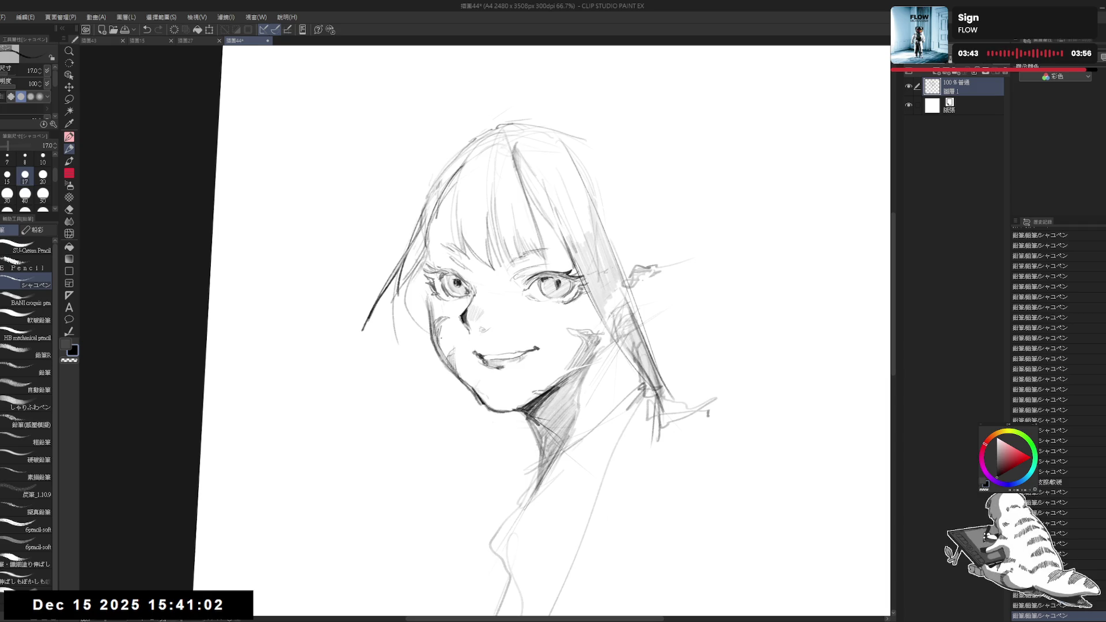
key("ctrl+z")
mouse_move(425, 257)
left_mouse_down()
mouse_move(390, 328)
mouse_move(394, 350)
mouse_move(444, 361)
left_mouse_up()
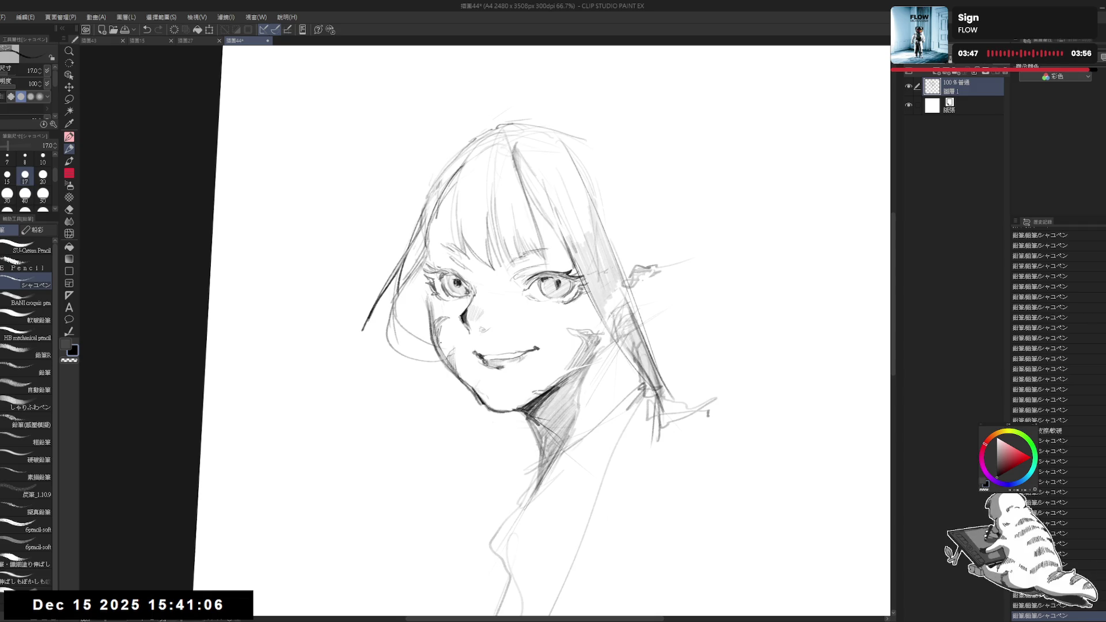
left_click_drag(428, 309, 396, 341)
left_click_drag(536, 472, 522, 495)
Erase stray marks near the face and add small marks along the left cheek contour
key("e")
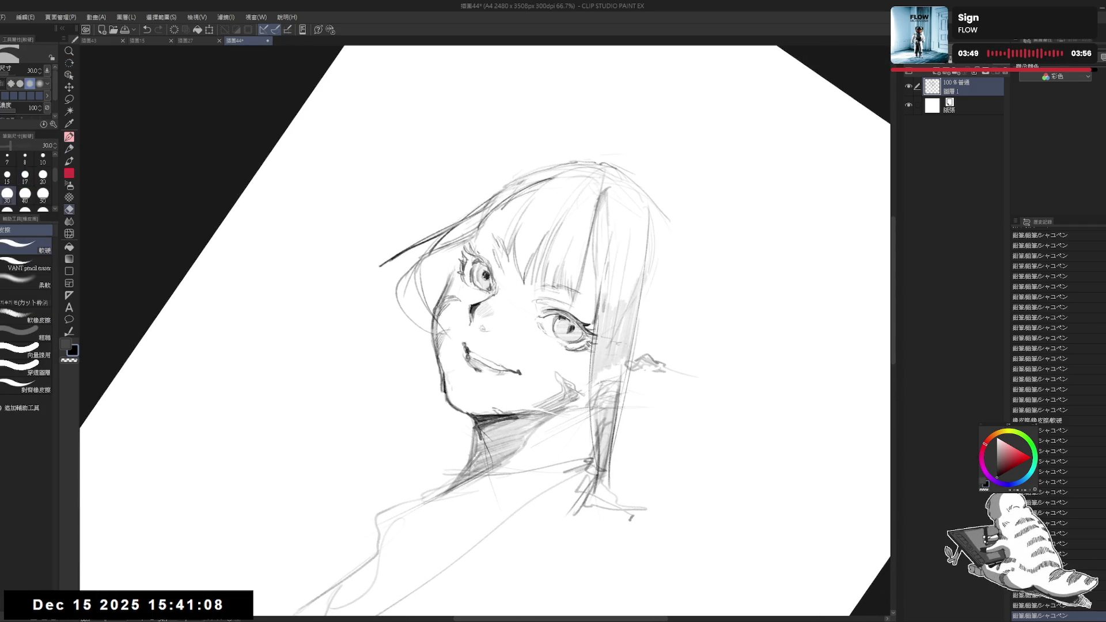
left_click_drag(439, 326, 421, 306)
key("p")
scroll(410, 297, "up", 3)
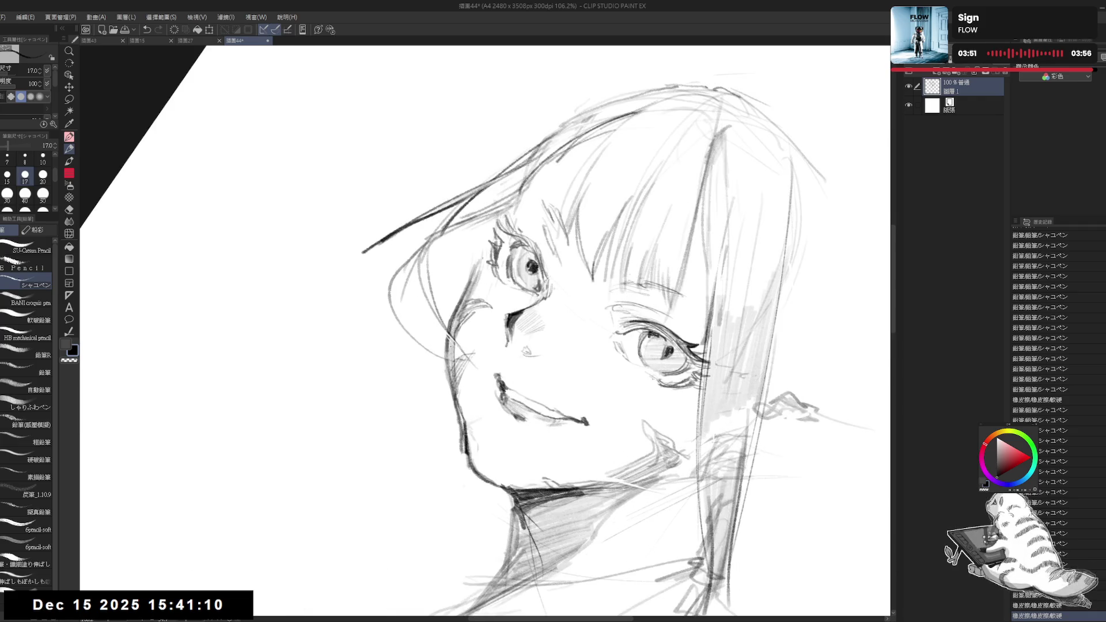
left_click_drag(458, 344, 449, 353)
left_click_drag(453, 341, 441, 344)
left_click_drag(440, 331, 458, 359)
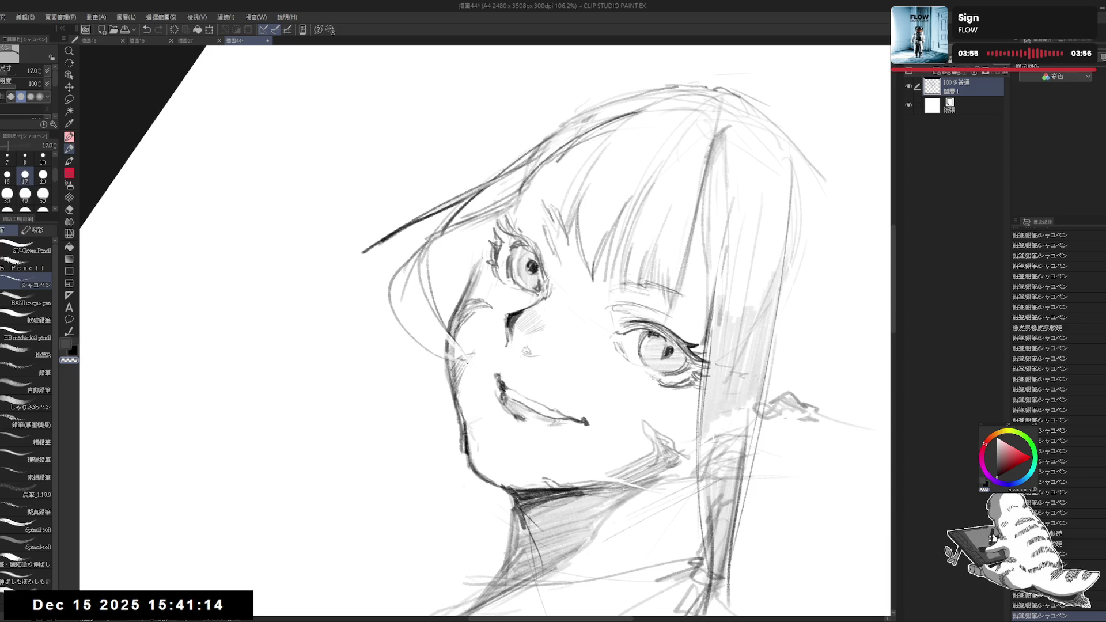
With the face rotated sideways, add small cheek strokes, reducing the pencil to size 10
key("asciicircum")
key("asciicircum")
key("asciicircum")
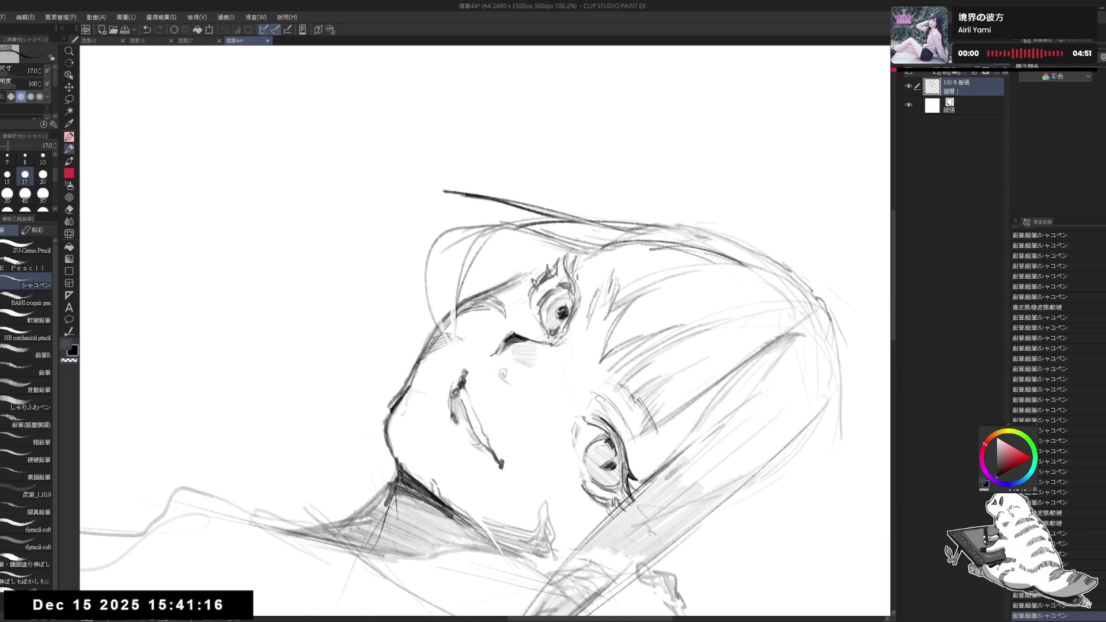
left_click_drag(455, 311, 431, 357)
key("ctrl+z")
key("bracketleft")
left_click_drag(458, 323, 435, 354)
left_click_drag(449, 322, 434, 344)
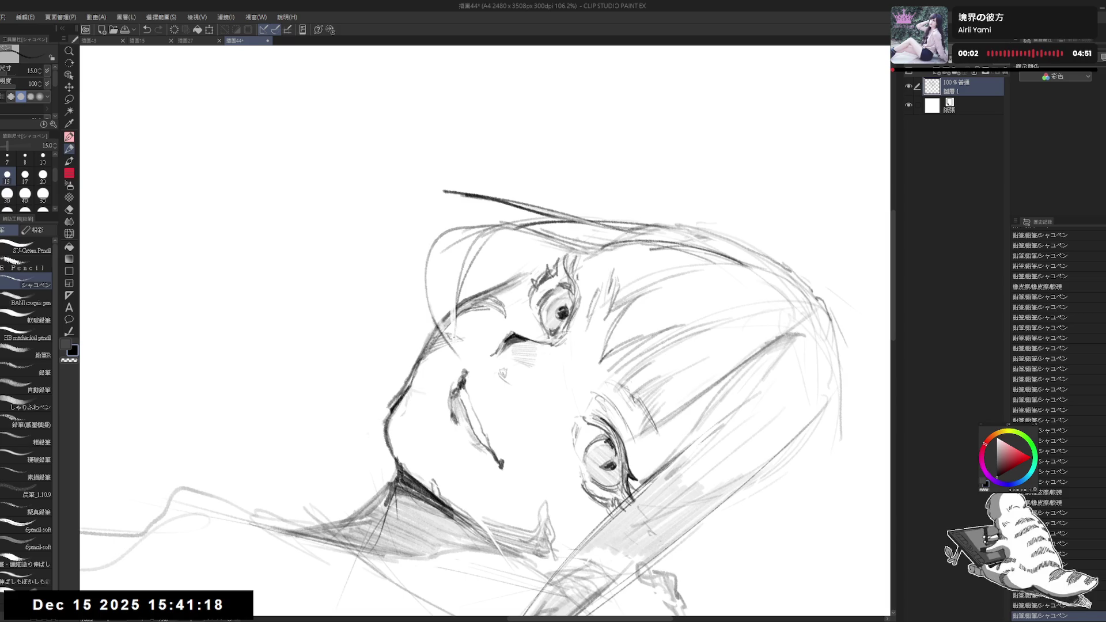
key("bracketleft")
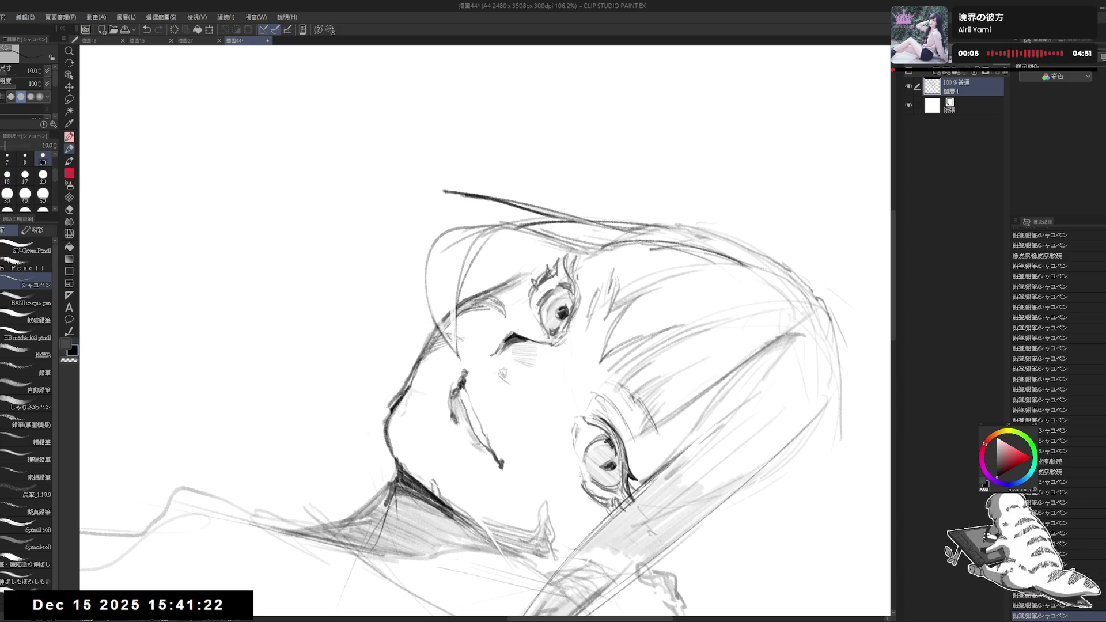
Rotate the canvas counter-clockwise and add pencil strokes to the hair
key("r")
mouse_move(432, 280)
left_mouse_down()
mouse_move(430, 386)
mouse_move(409, 345)
left_mouse_up()
key("p")
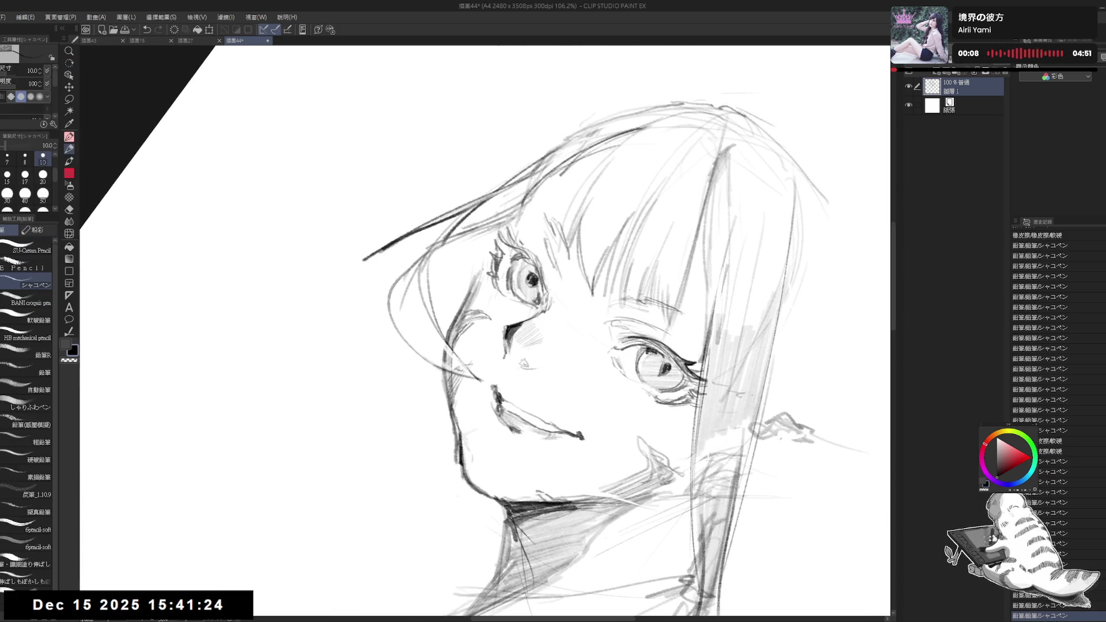
mouse_move(404, 414)
left_mouse_down()
mouse_move(439, 350)
mouse_move(392, 427)
left_mouse_up()
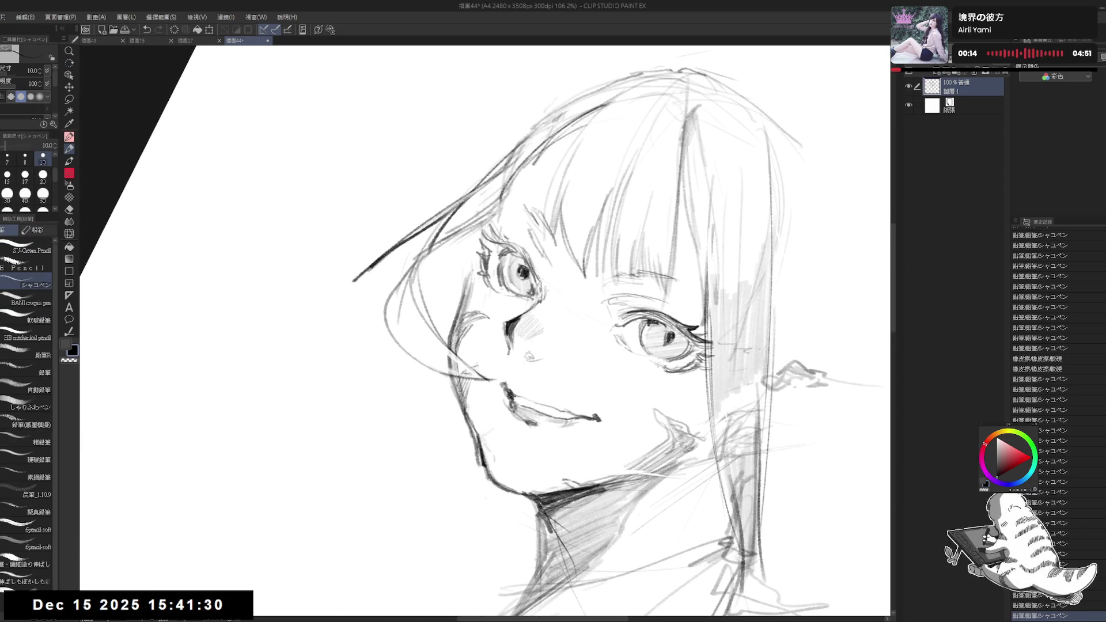
left_click_drag(431, 254, 417, 284)
left_click_drag(461, 230, 419, 291)
Rotate the canvas back toward upright and reinforce the hair's left edge down its length
key("r")
left_click_drag(358, 441, 403, 397)
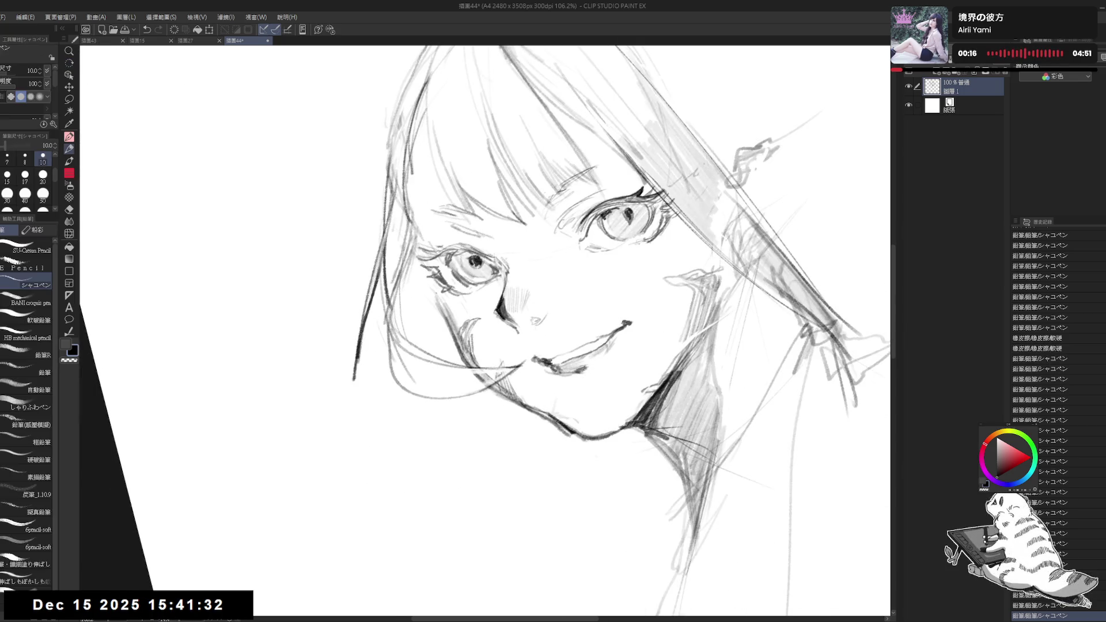
left_click_drag(400, 193, 388, 286)
left_click_drag(392, 224, 386, 271)
left_click_drag(400, 196, 391, 294)
left_click_drag(408, 222, 392, 329)
left_click_drag(401, 268, 397, 336)
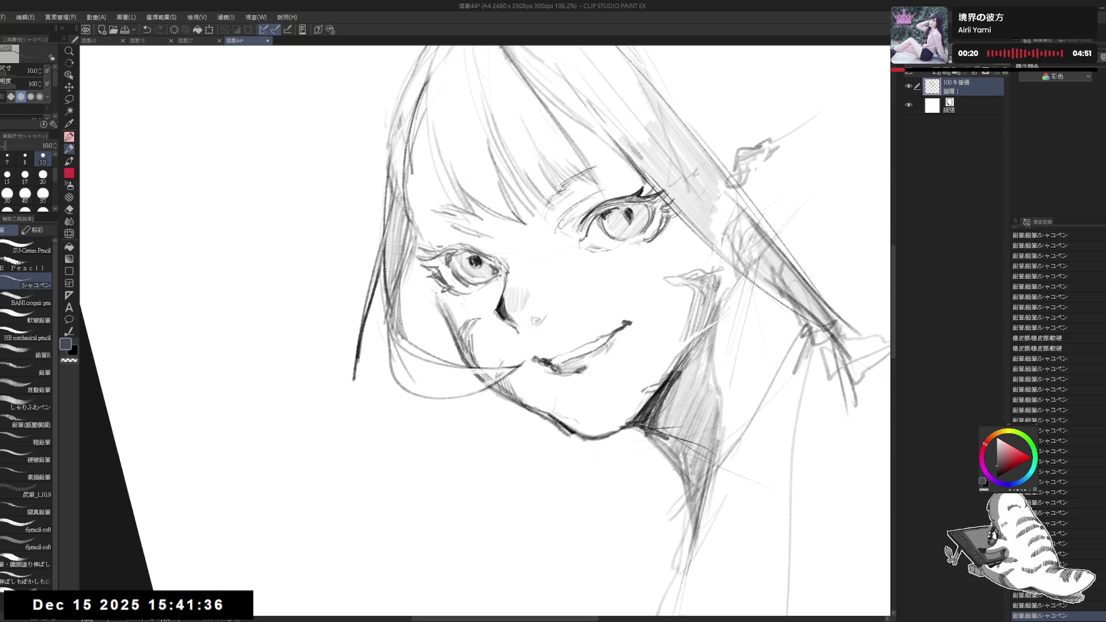
scroll(484, 332, "down", 3)
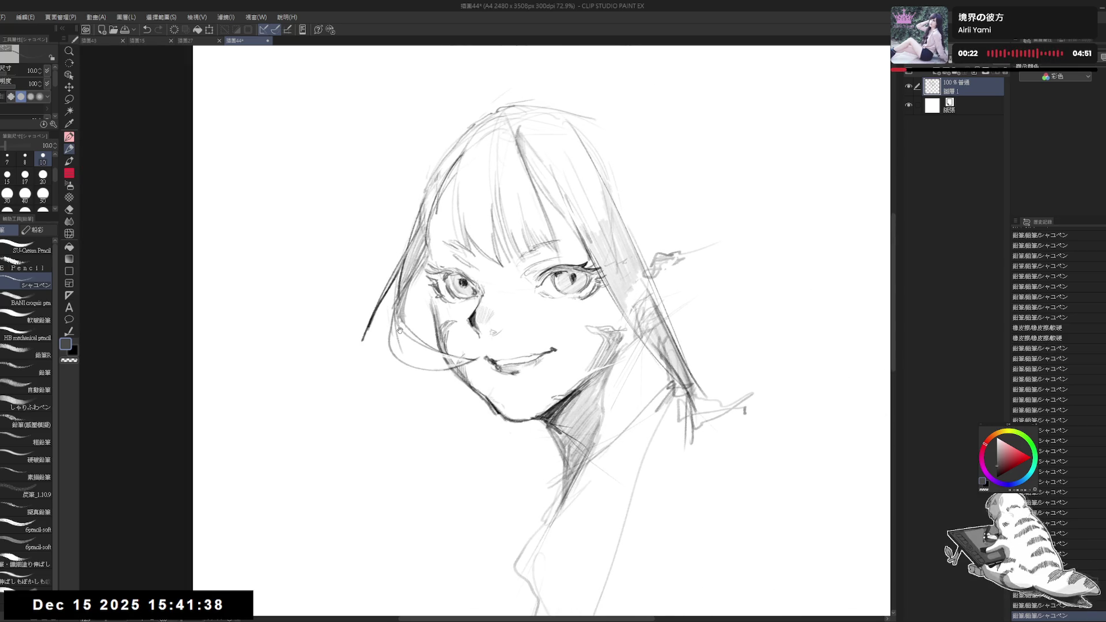
Add short dark strokes near the left cheek and mirror the view to check proportions
left_click_drag(399, 329, 374, 316)
left_click_drag(404, 239, 378, 294)
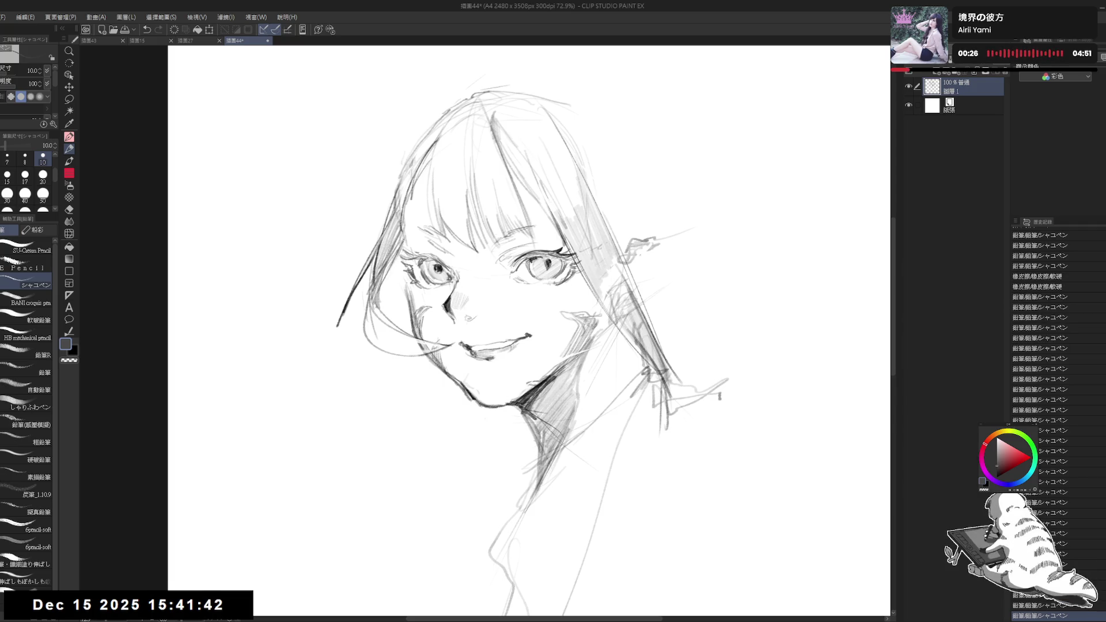
key("e")
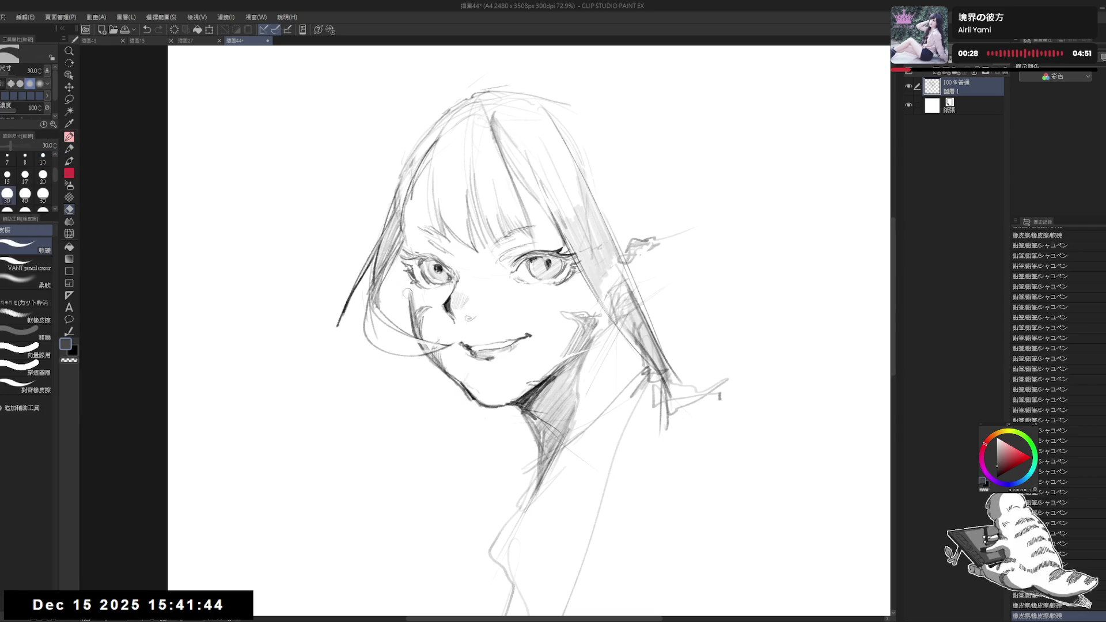
key("p")
left_click_drag(411, 285, 413, 316)
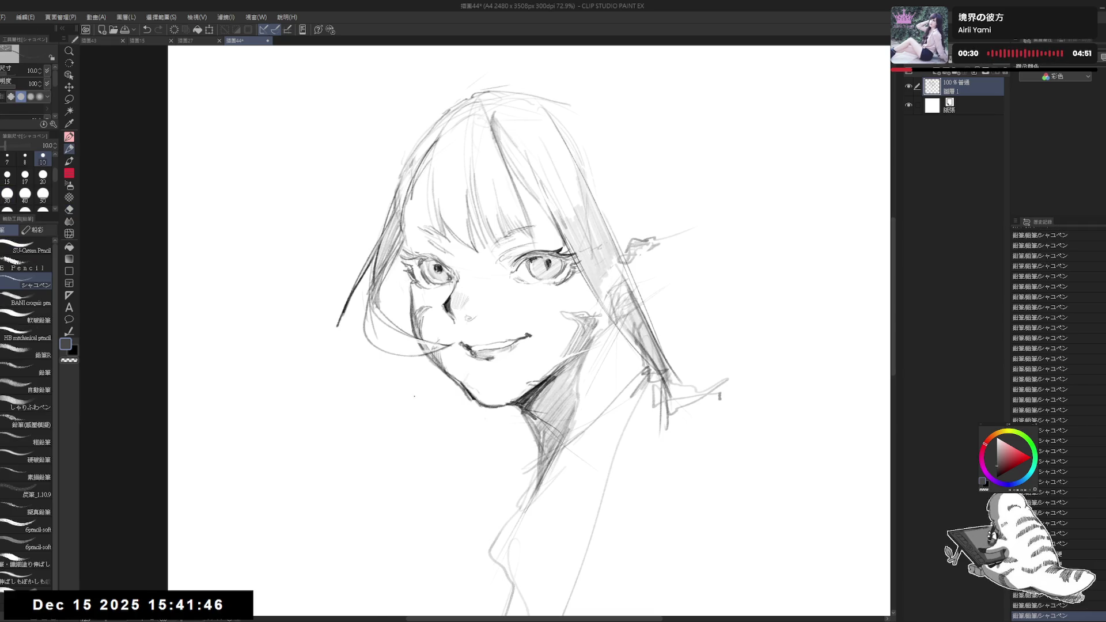
key("h")
key("h")
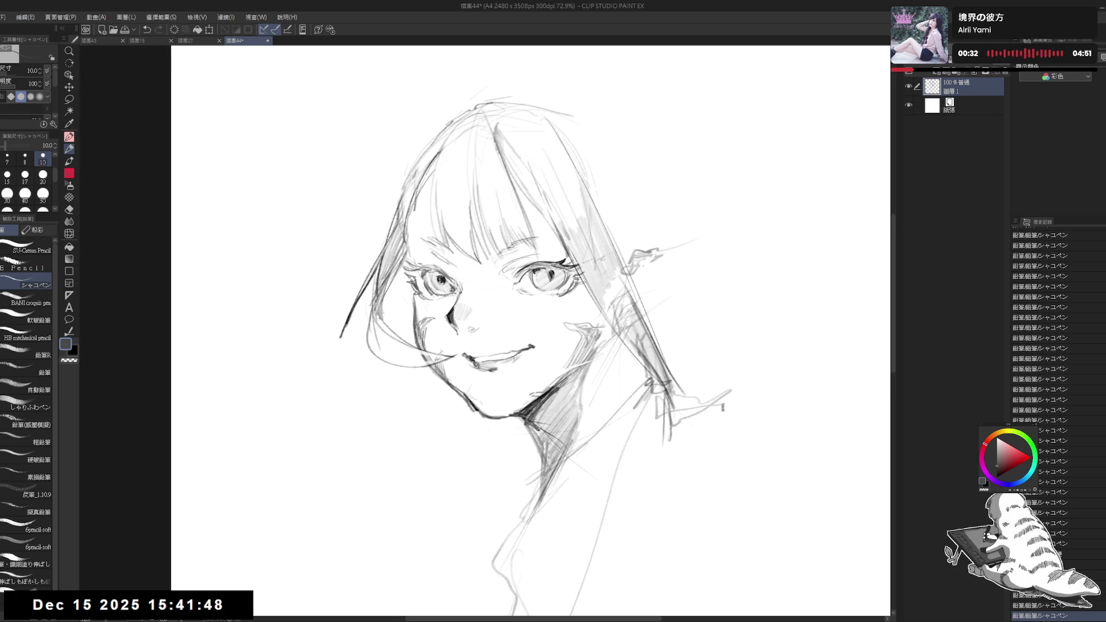
left_click_drag(420, 271, 427, 271)
scroll(430, 255, "down", 2)
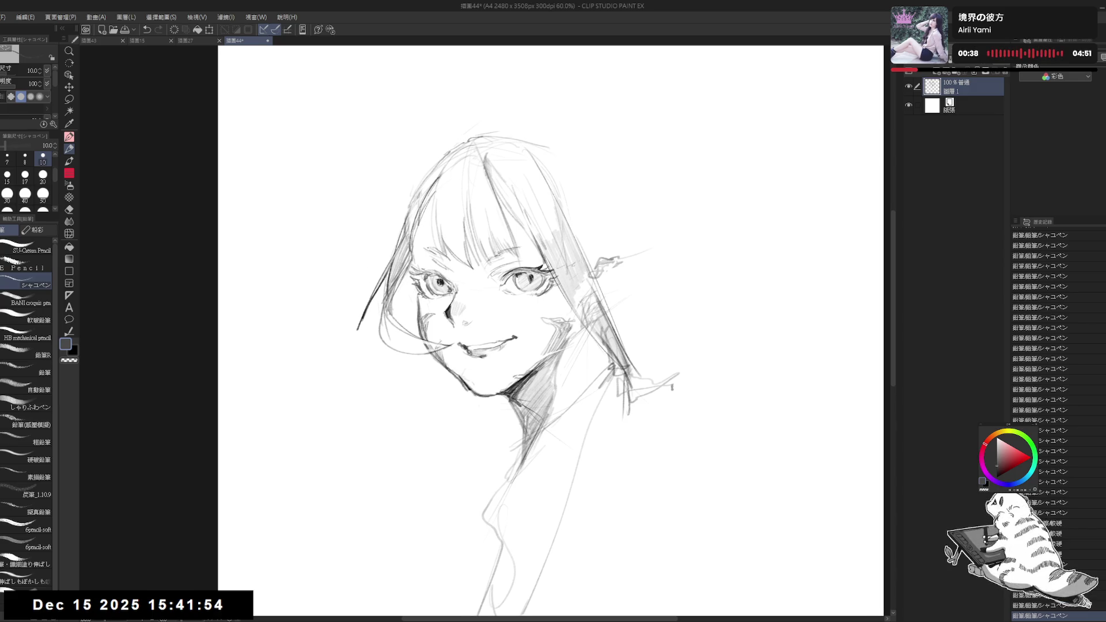
Raise the pencil size from 10 to 12 and add faint strokes to the right side of the hair
key("bracketright")
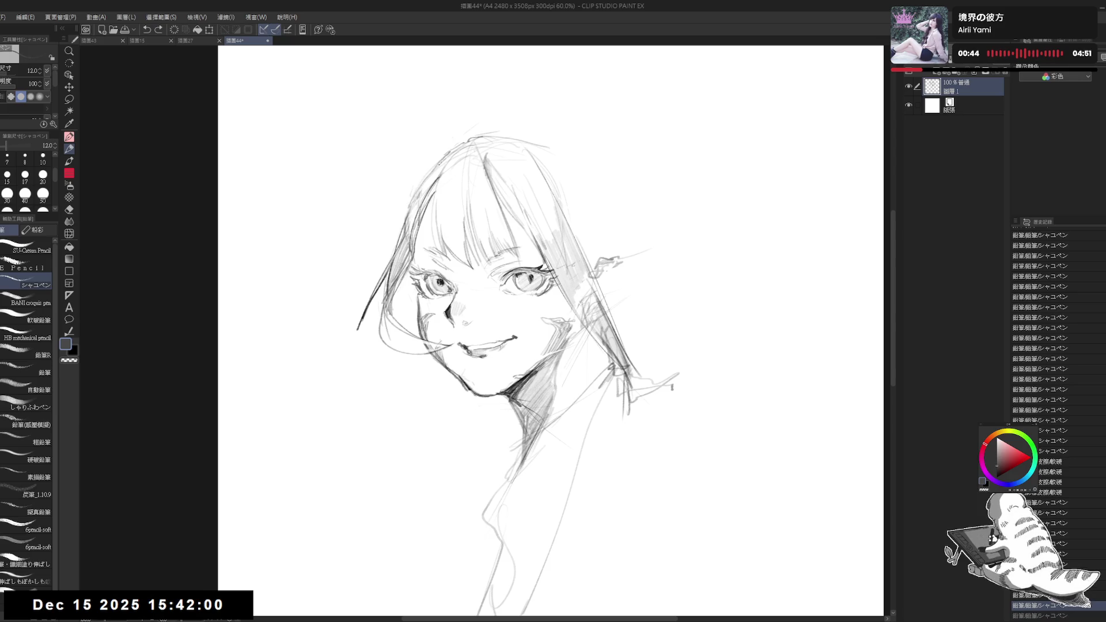
left_click_drag(412, 167, 440, 209)
key("ctrl+z")
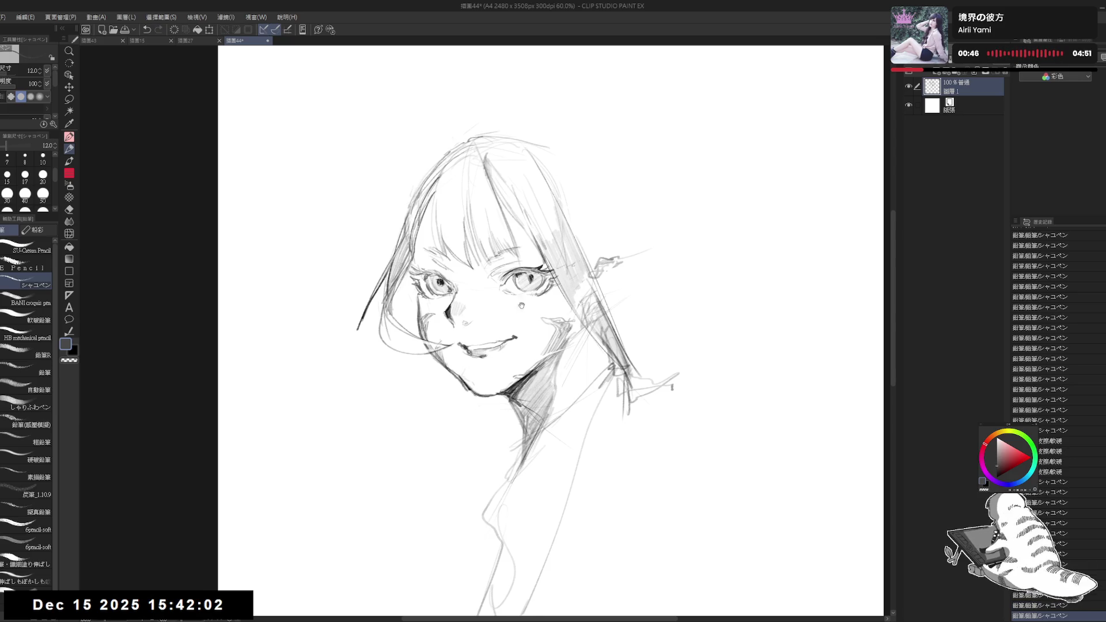
left_click_drag(553, 329, 563, 325)
scroll(443, 257, "down", 1)
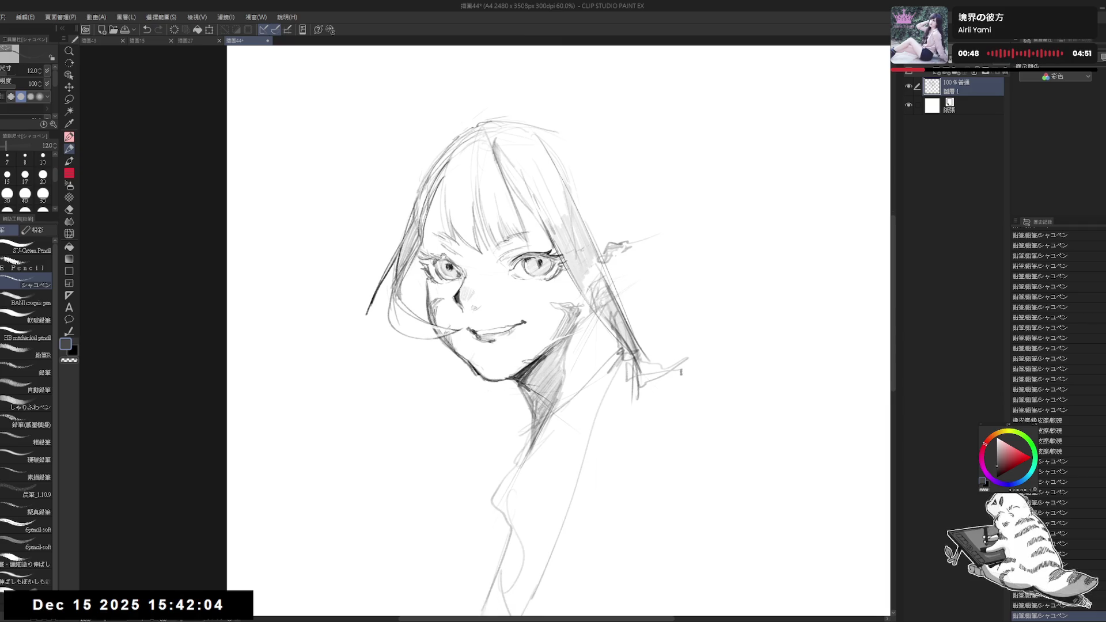
left_click_drag(648, 289, 611, 285)
left_click_drag(566, 330, 564, 337)
mouse_move(574, 326)
left_mouse_down()
mouse_move(573, 349)
mouse_move(617, 317)
left_mouse_up()
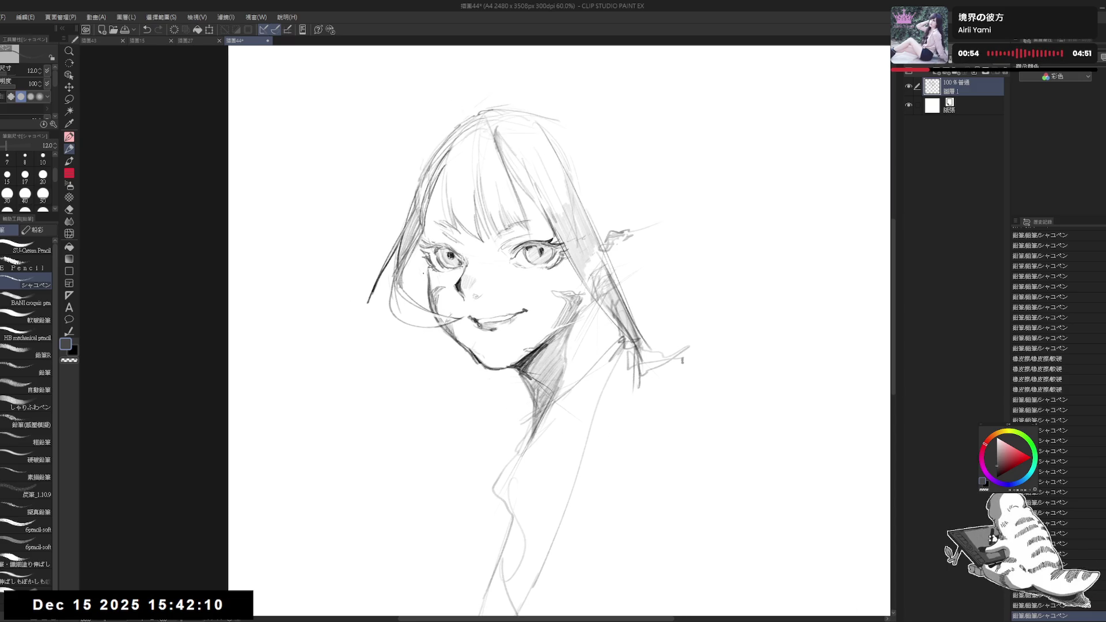
Add short strokes by the left cheek and replace an undone long curve with a short neck stroke
left_click_drag(417, 254, 413, 276)
left_click_drag(418, 256, 414, 282)
mouse_move(419, 261)
left_mouse_down()
mouse_move(408, 289)
mouse_move(413, 276)
left_mouse_up()
left_click_drag(396, 324, 410, 419)
key("ctrl+z")
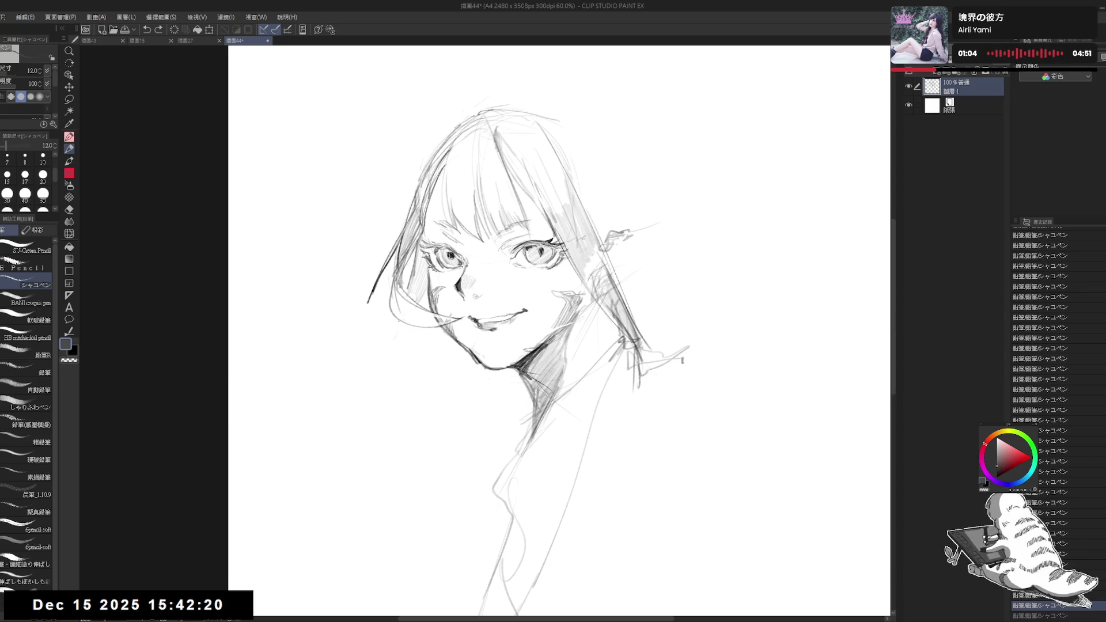
left_click_drag(398, 320, 394, 346)
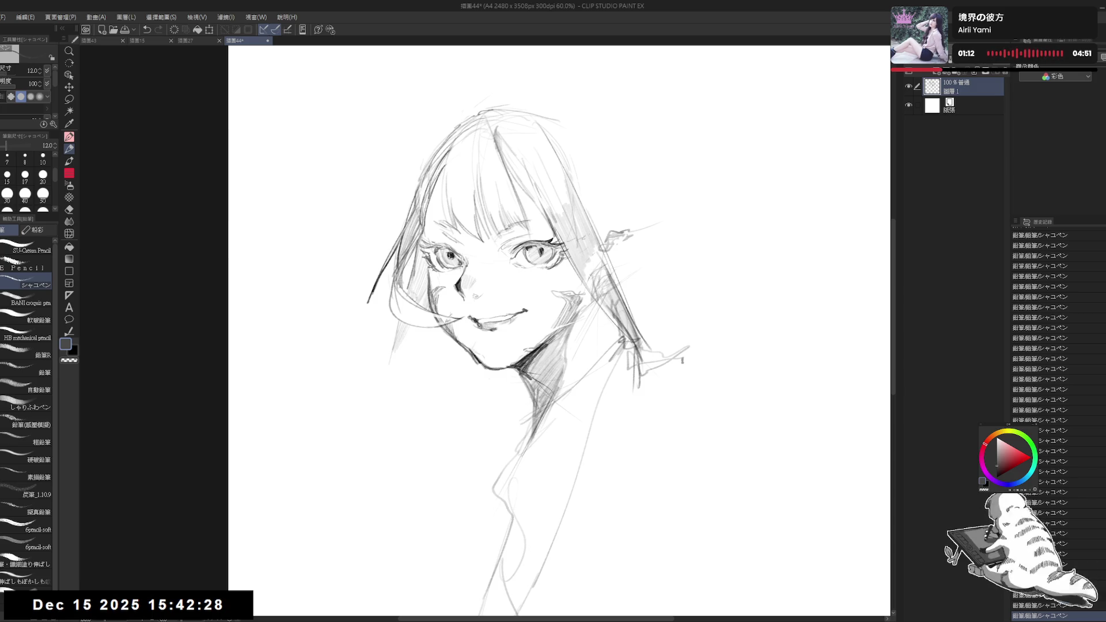
scroll(439, 283, "down", 1)
Mirror-check the sketch, then hatch short shading strokes along the left cheek and face edge
key("h")
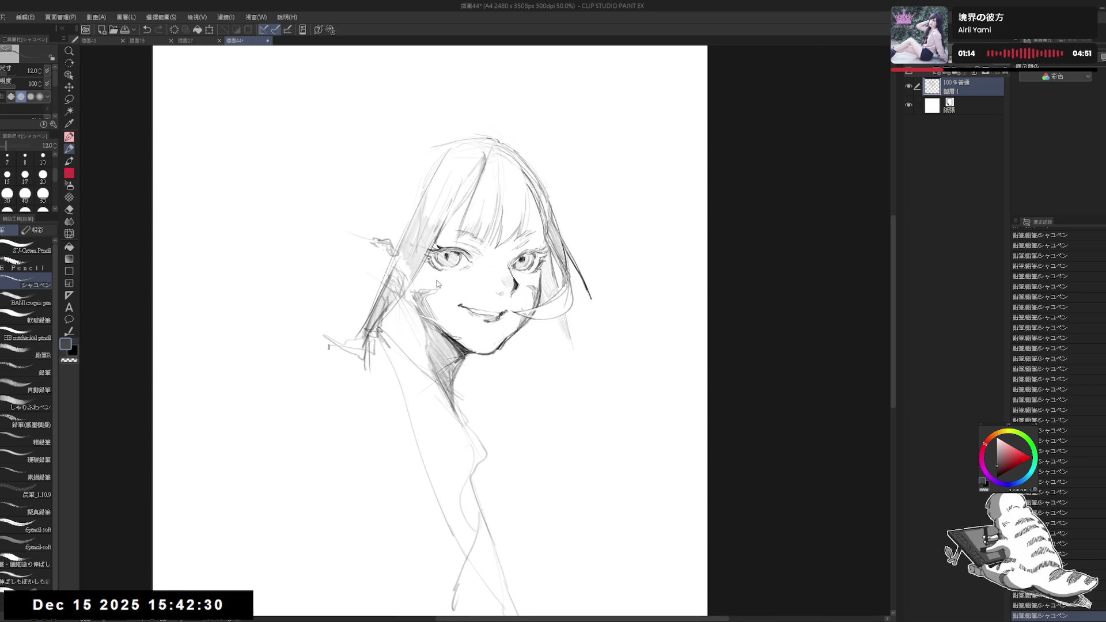
key("h")
key("e")
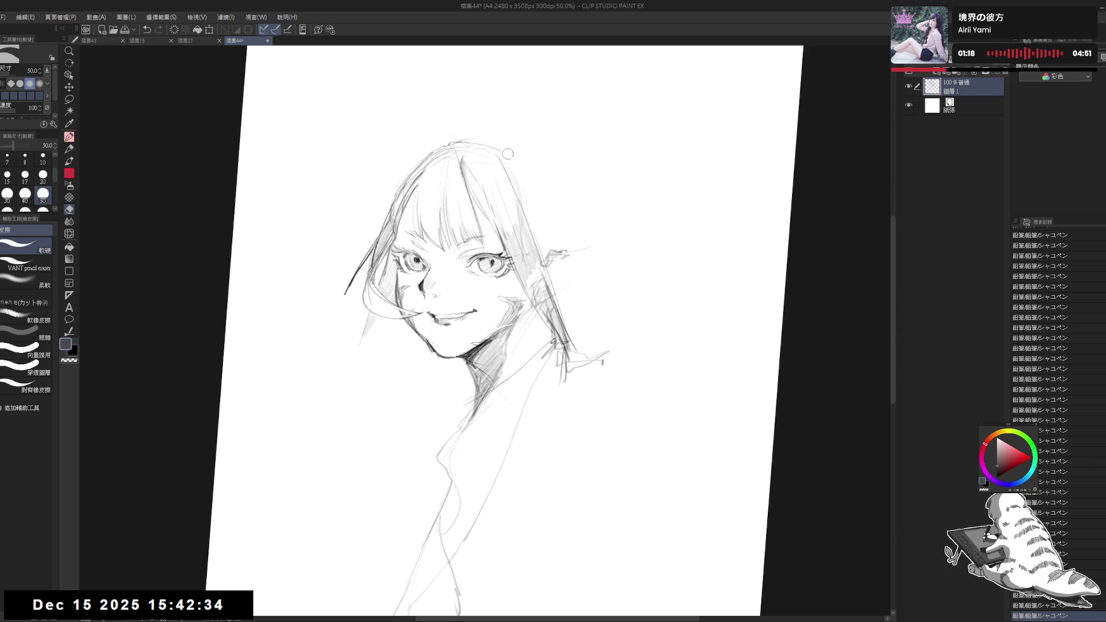
key("p")
left_click_drag(379, 287, 366, 312)
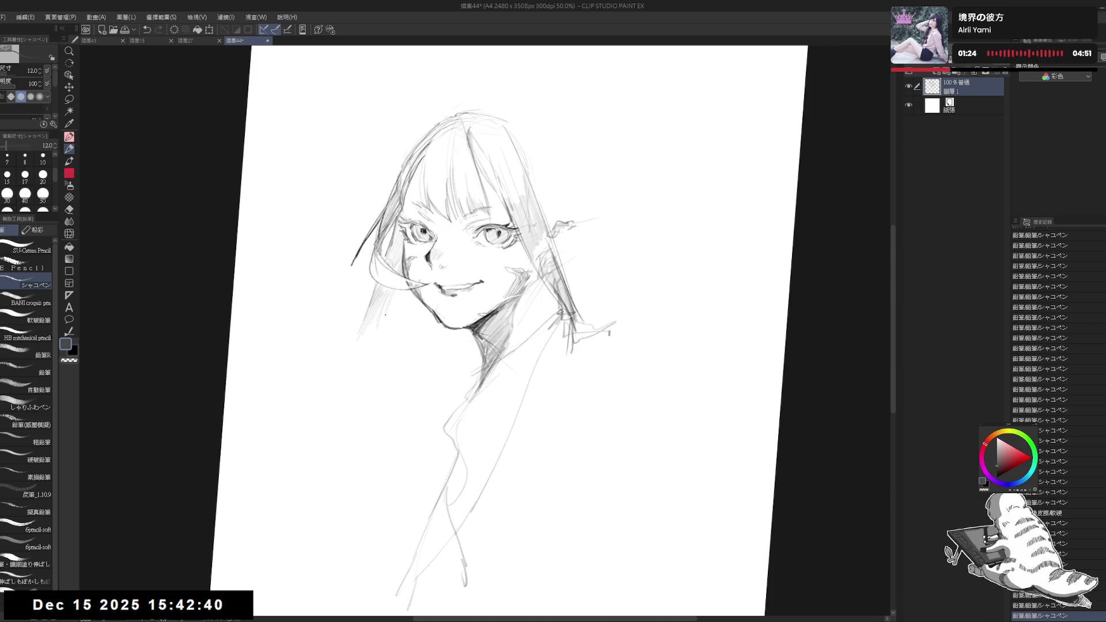
mouse_move(401, 295)
left_mouse_down()
mouse_move(396, 328)
mouse_move(403, 308)
left_mouse_up()
left_click_drag(413, 297, 405, 313)
left_click_drag(417, 299, 408, 314)
left_click_drag(418, 302, 414, 314)
Add faint cheek hatching, undo a stray long stroke, and erase stray lines near the left hair
left_click_drag(422, 305, 412, 314)
left_click_drag(421, 302, 410, 313)
mouse_move(421, 299)
left_mouse_down()
mouse_move(368, 302)
mouse_move(357, 377)
left_mouse_up()
key("ctrl+z")
left_click(362, 348)
key("e")
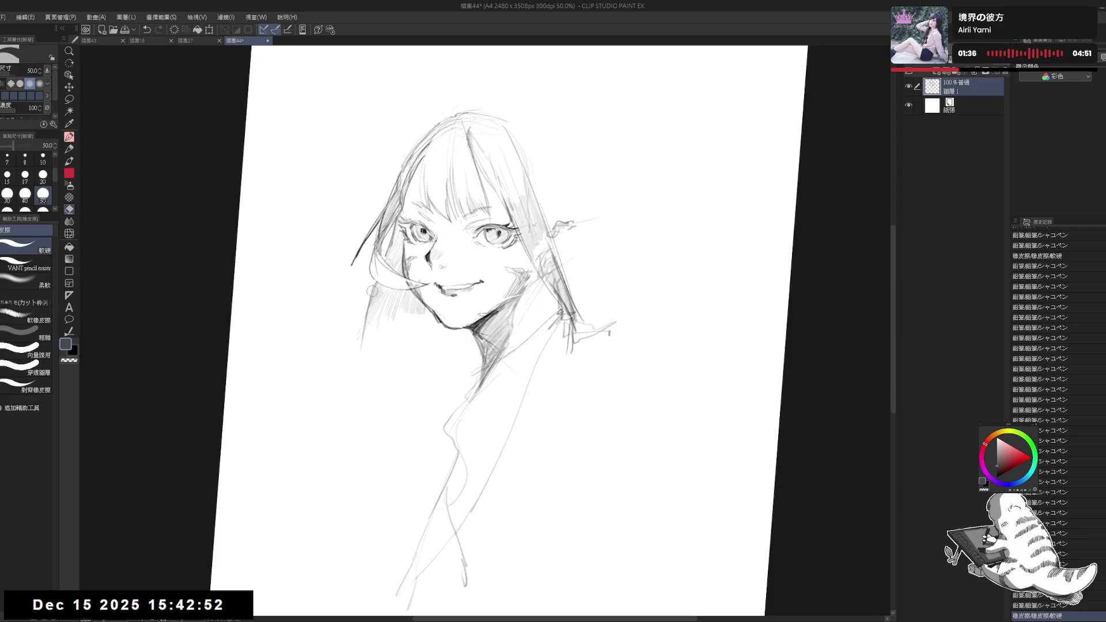
mouse_move(372, 288)
left_mouse_down()
mouse_move(363, 347)
mouse_move(362, 329)
left_mouse_up()
key("p")
key("e")
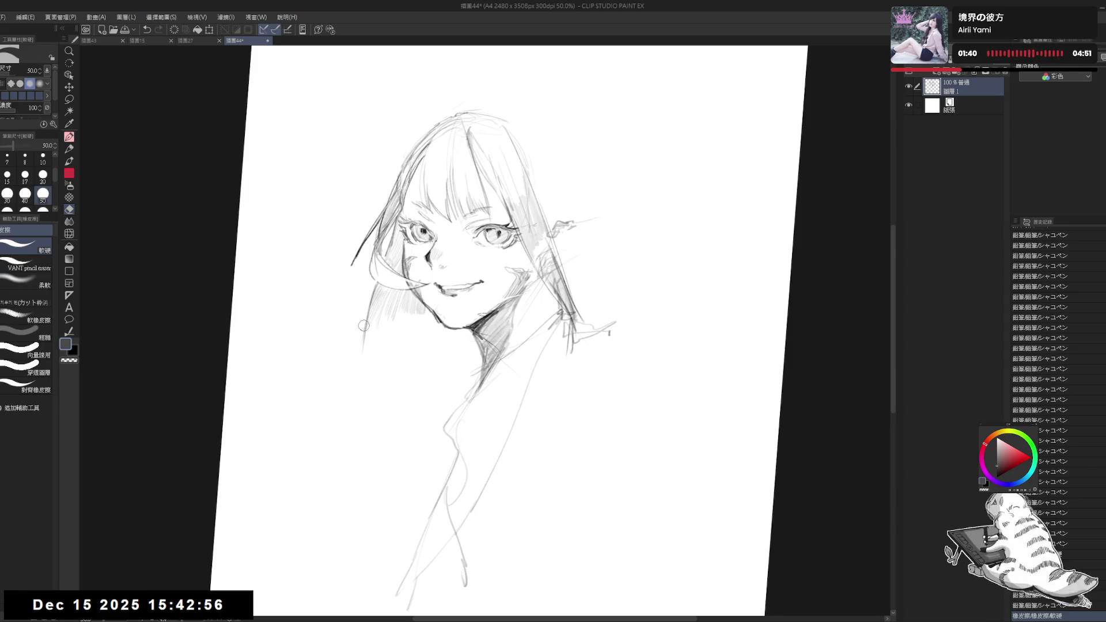
key("p")
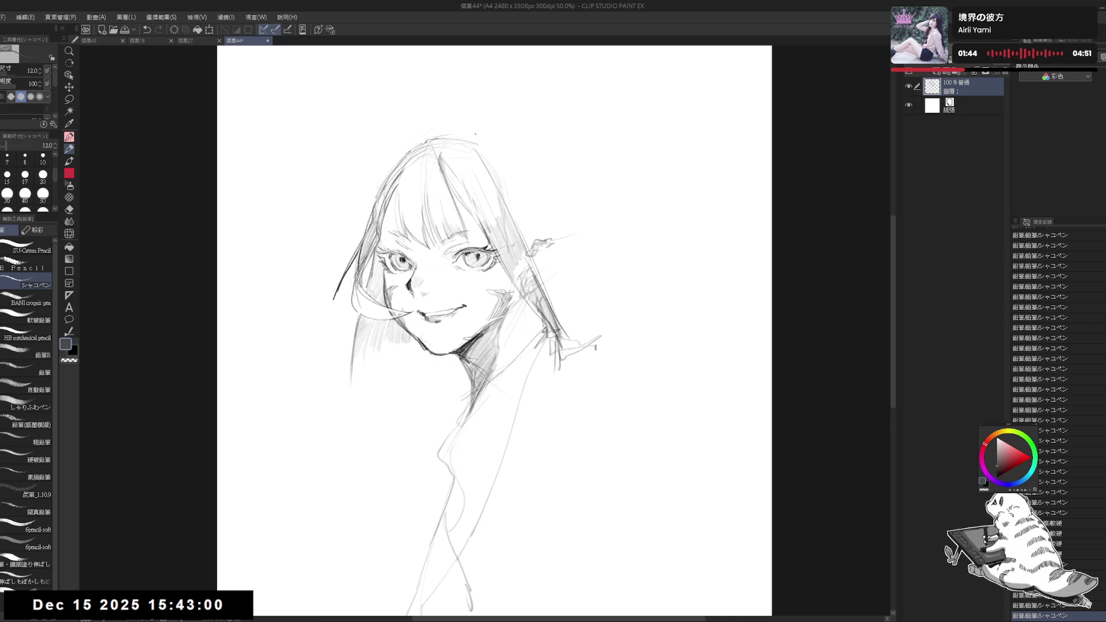
Sketch and darken an arc over the top of the hair and extend its right outline
left_click_drag(474, 156, 441, 157)
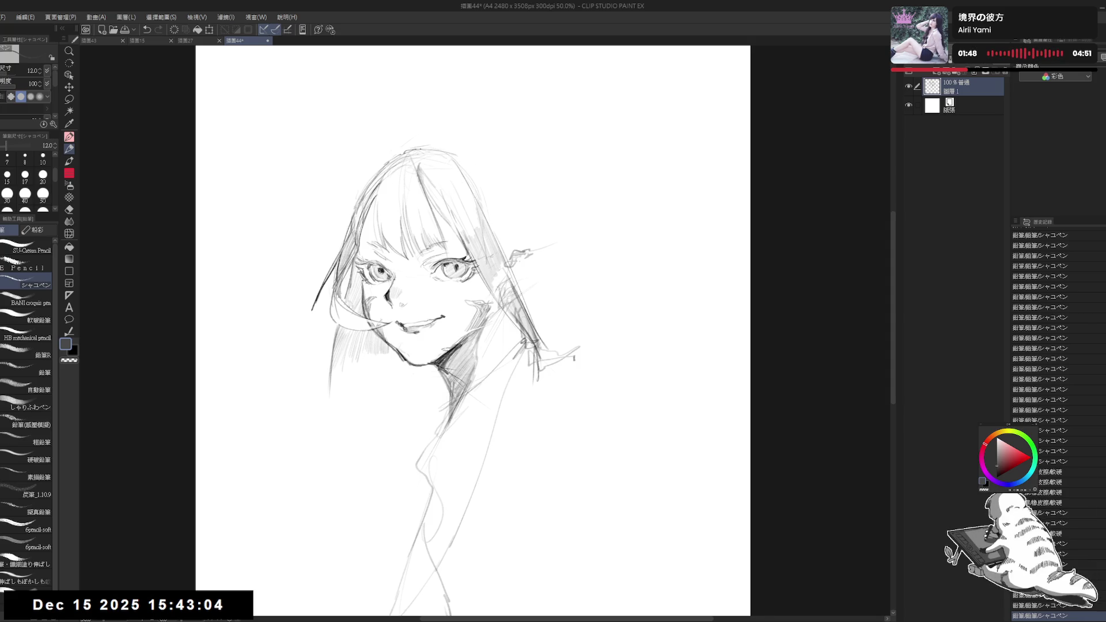
left_click_drag(456, 149, 522, 185)
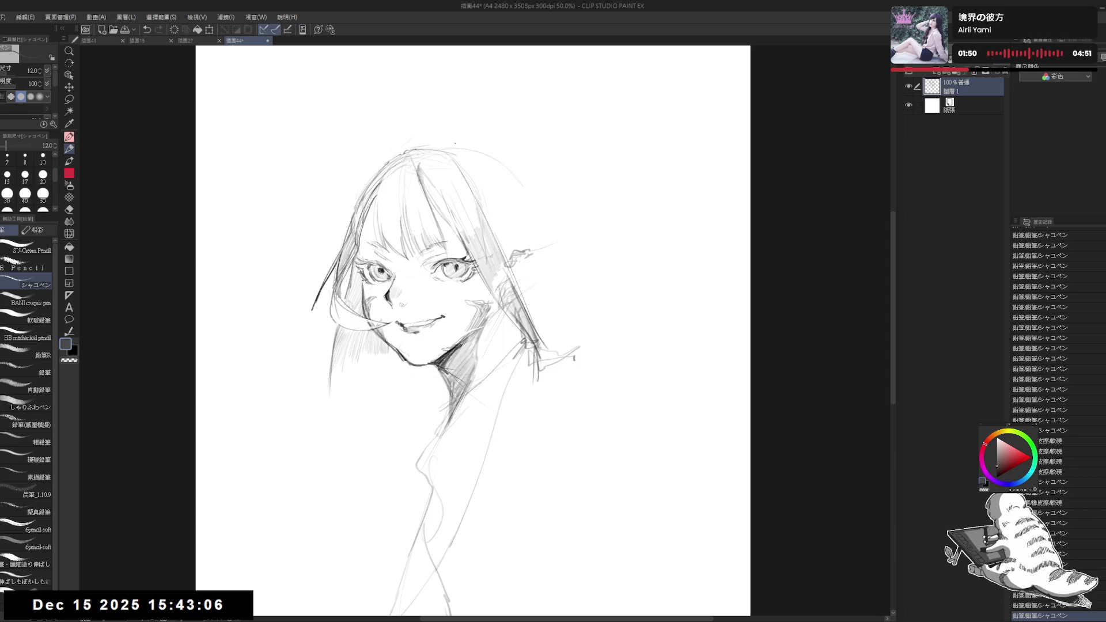
mouse_move(455, 147)
left_mouse_down()
mouse_move(531, 209)
mouse_move(505, 198)
left_mouse_up()
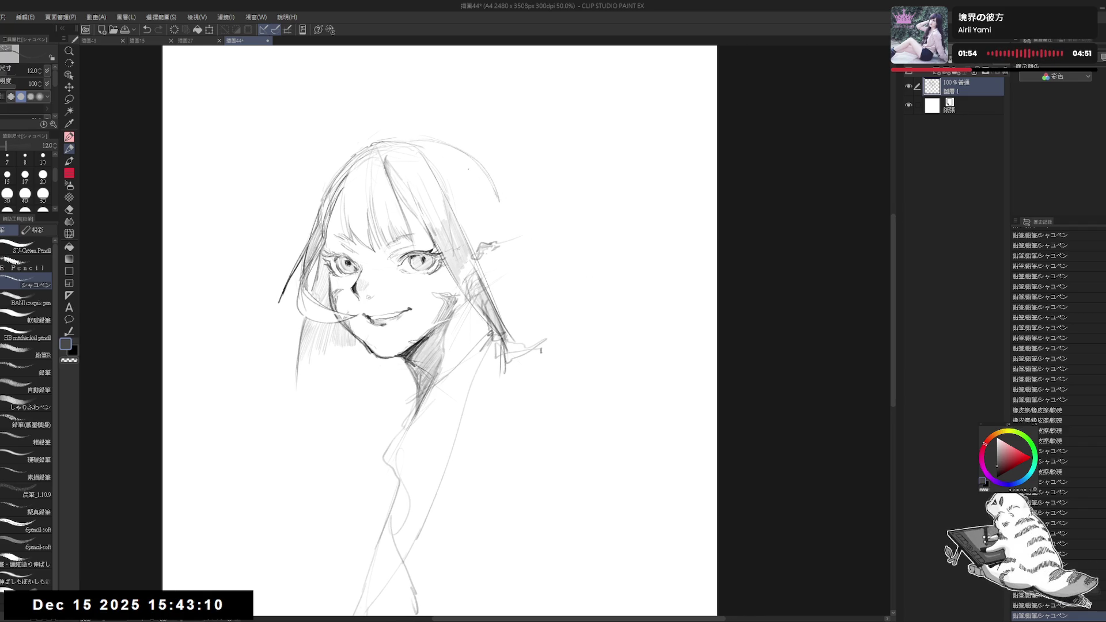
left_click_drag(472, 158, 505, 220)
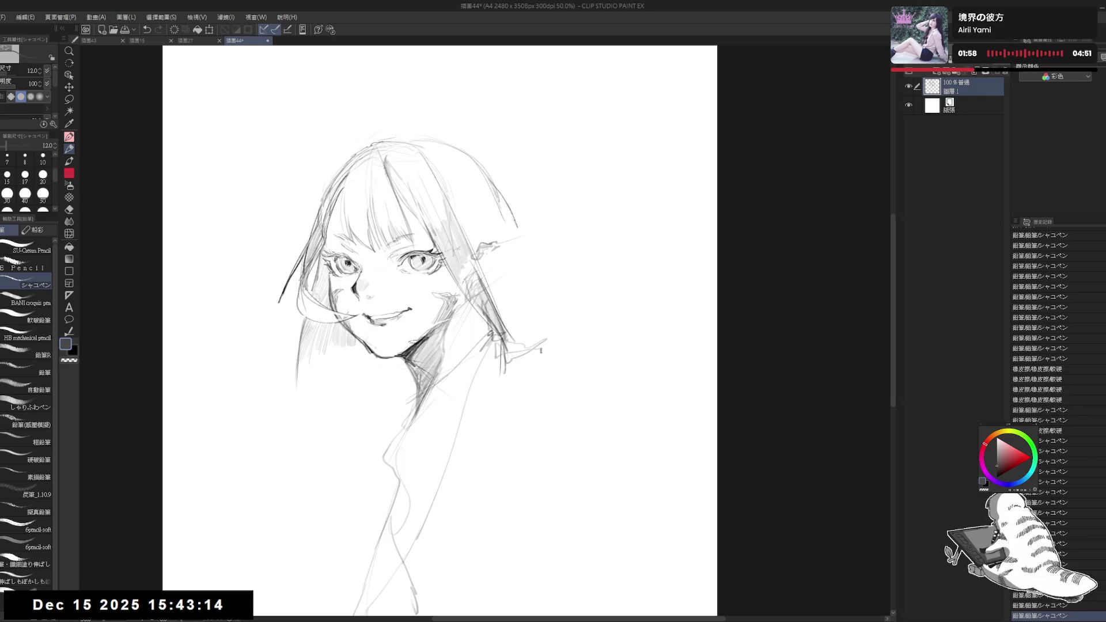
key("e")
left_click_drag(490, 190, 505, 239)
key("p")
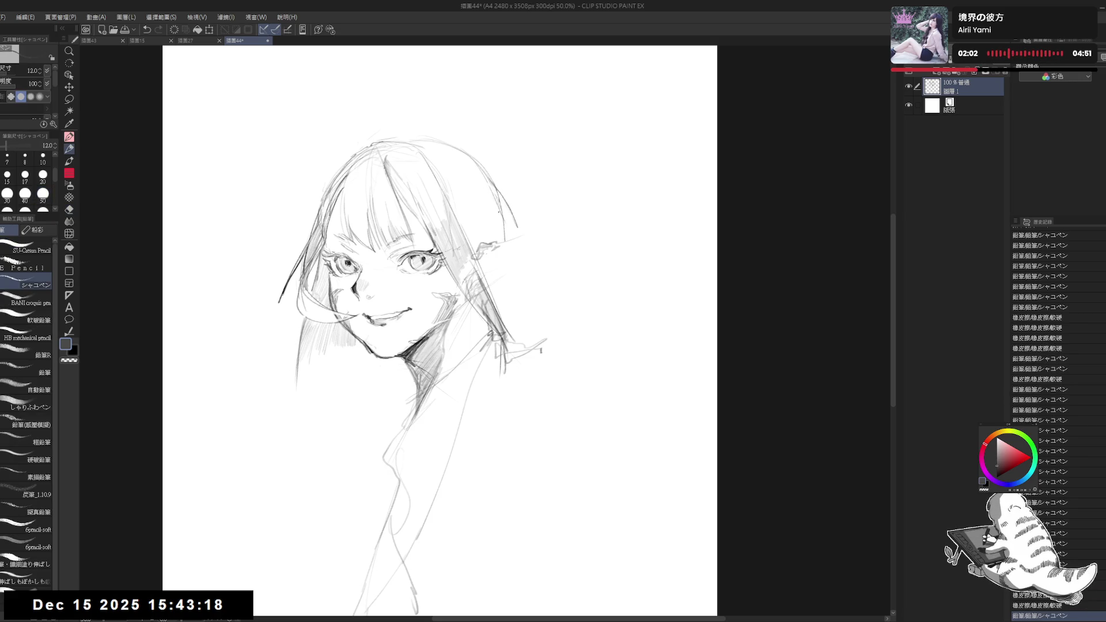
key("e")
key("p")
left_click_drag(500, 199, 522, 239)
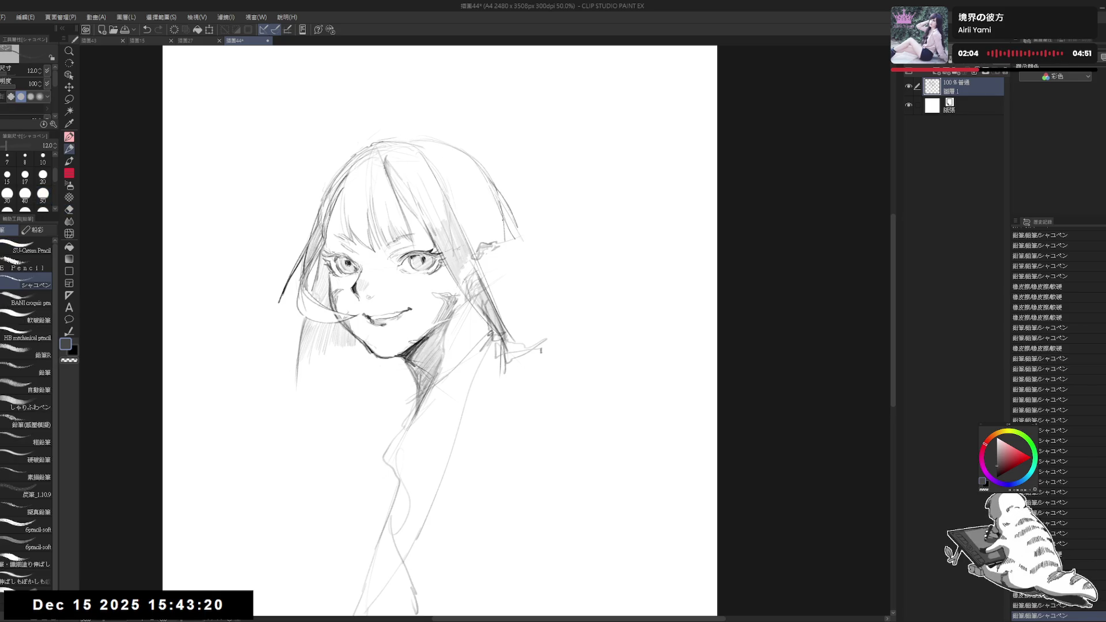
left_click(525, 257)
left_click(523, 271)
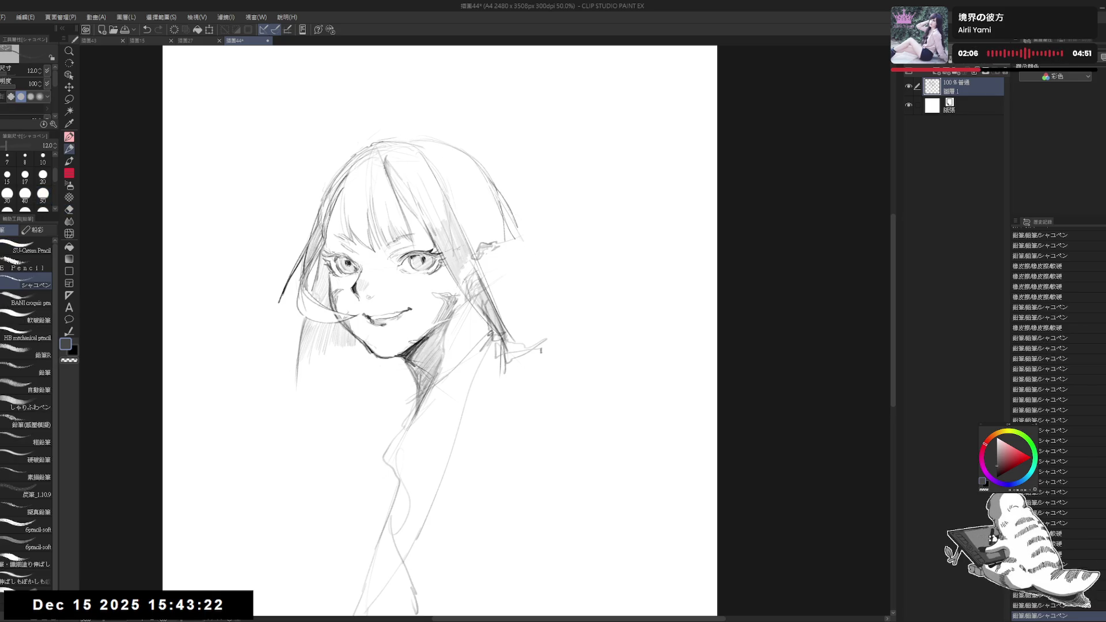
Sketch the tip and shaping strokes of the pointed ear
left_click_drag(404, 288, 457, 276)
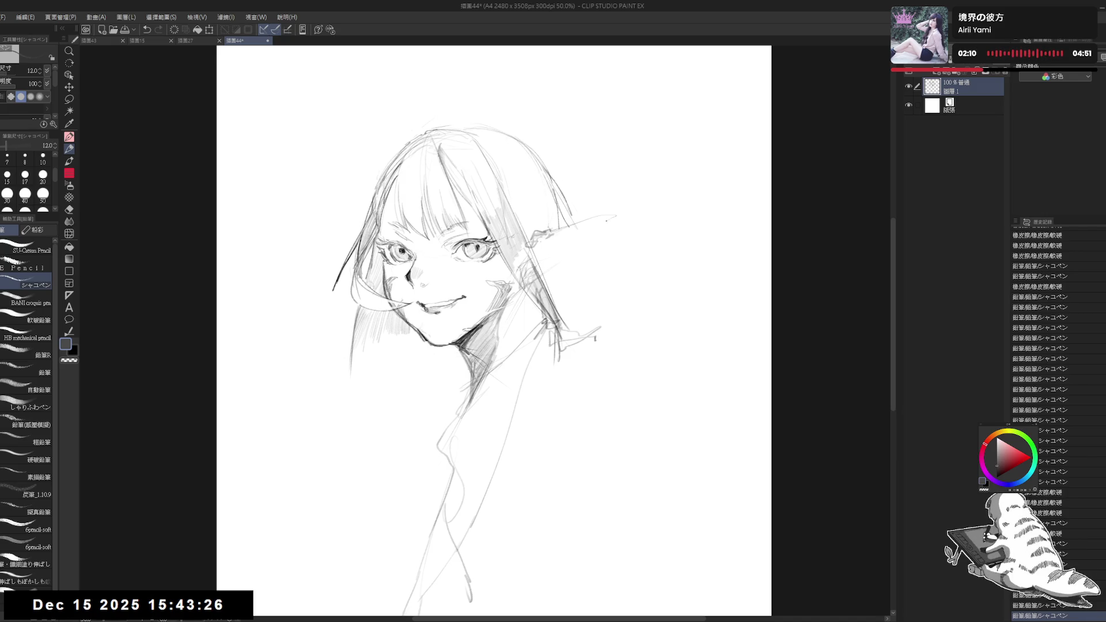
left_click_drag(599, 221, 616, 216)
mouse_move(560, 270)
left_mouse_down()
mouse_move(542, 282)
mouse_move(599, 300)
left_mouse_up()
mouse_move(580, 254)
left_mouse_down()
mouse_move(591, 280)
mouse_move(605, 280)
left_mouse_up()
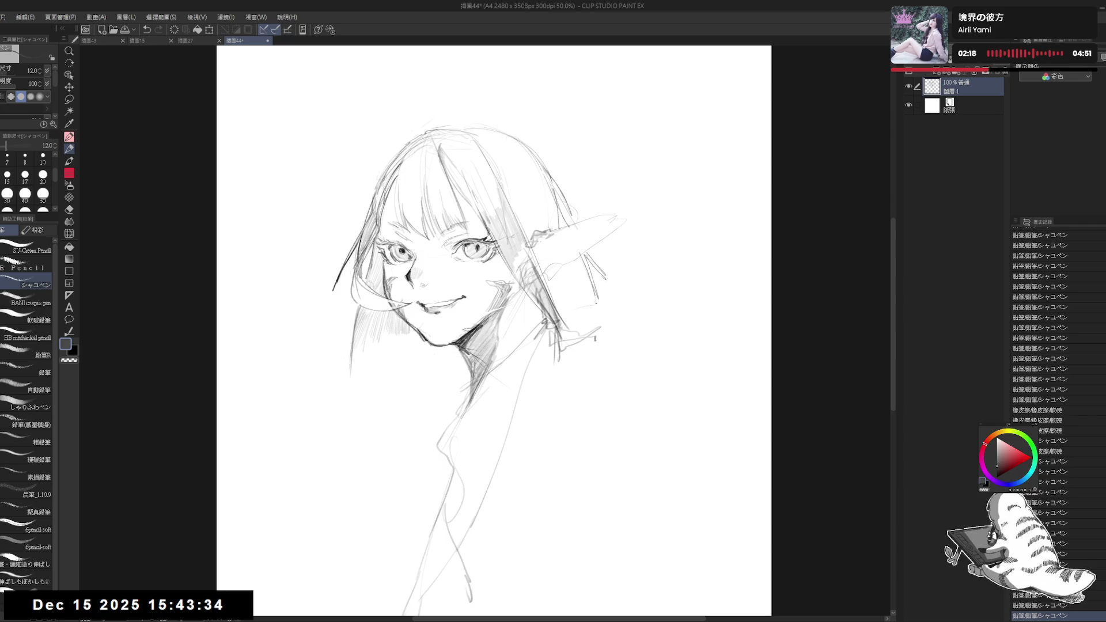
left_click_drag(594, 259, 617, 281)
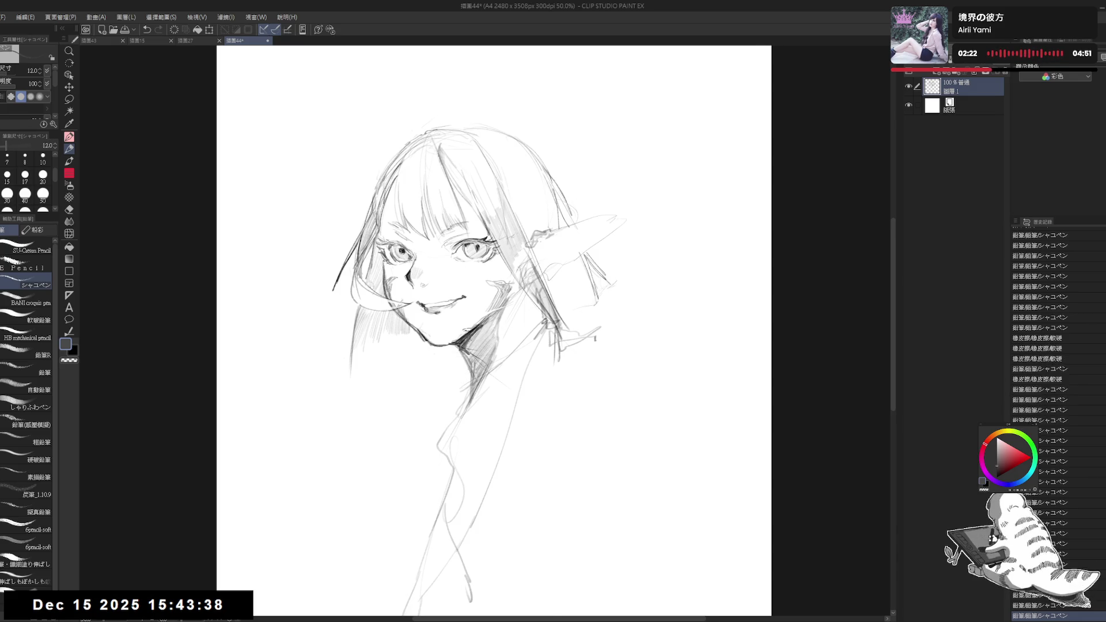
Hatch fine vertical strokes beside the hair next to the pointed ear
key("h")
key("h")
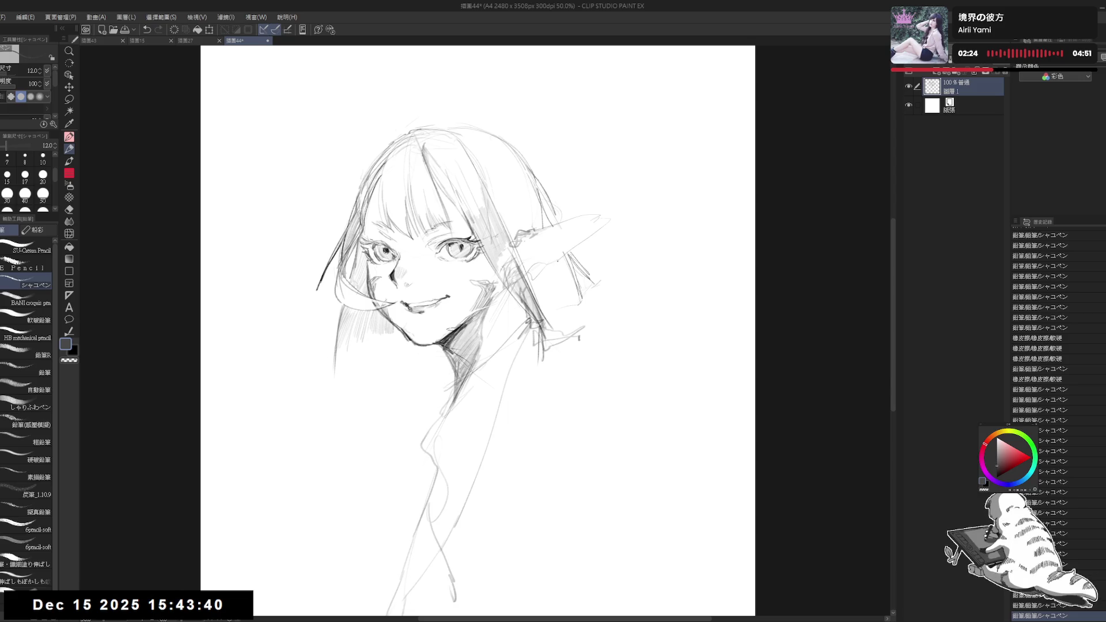
left_click_drag(556, 261, 562, 320)
left_click_drag(560, 265, 567, 322)
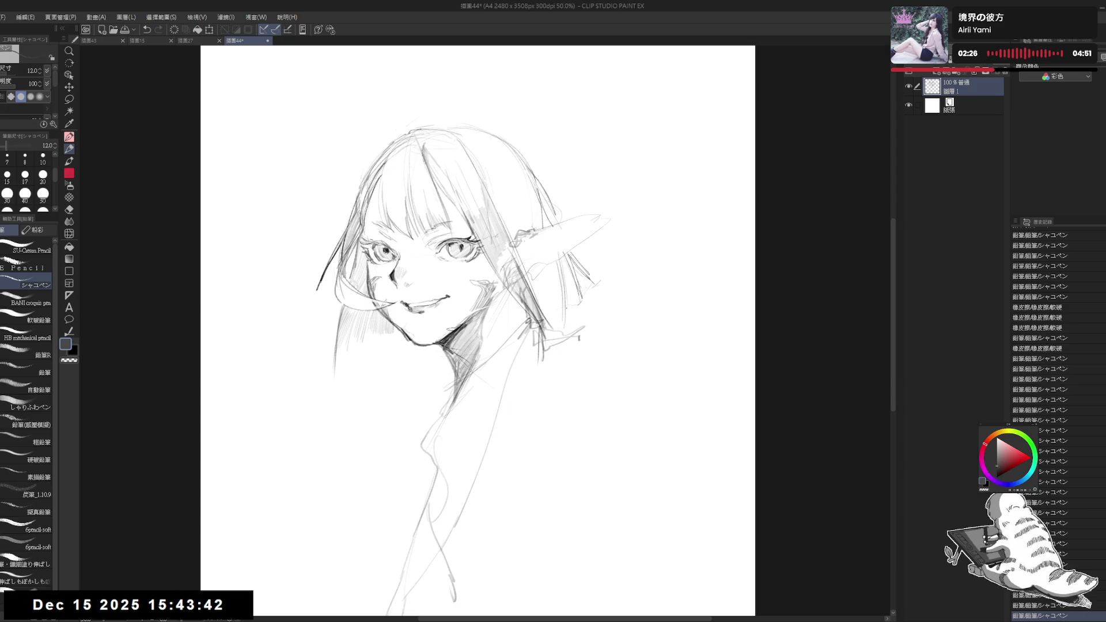
left_click_drag(569, 266, 578, 308)
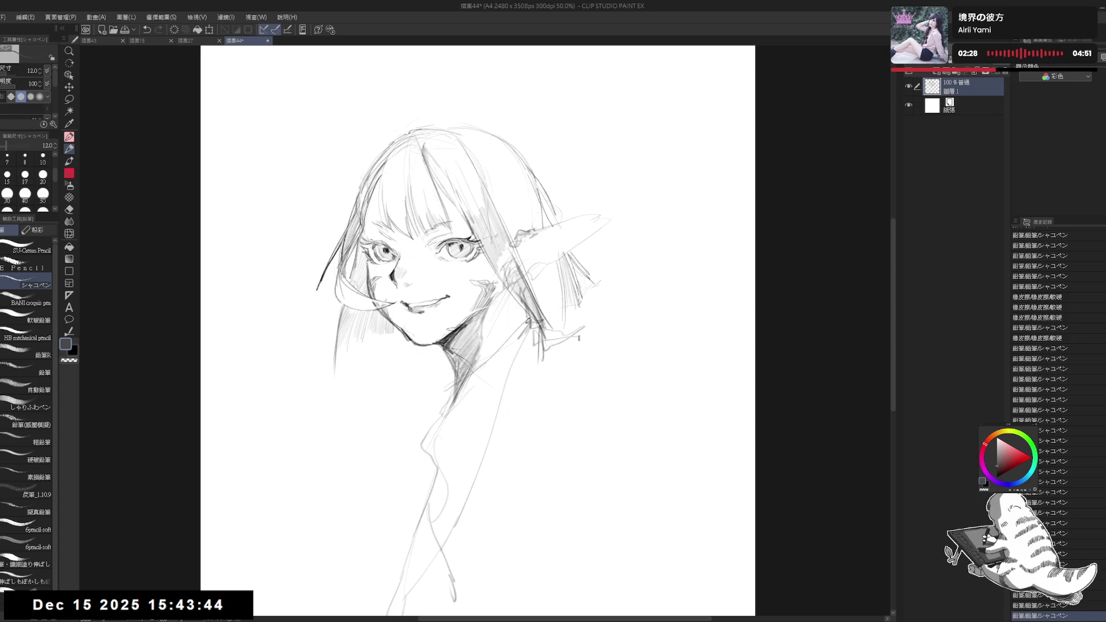
left_click_drag(570, 266, 563, 312)
mouse_move(533, 270)
left_mouse_down()
mouse_move(535, 302)
mouse_move(597, 318)
mouse_move(553, 331)
mouse_move(571, 300)
left_mouse_up()
key("e")
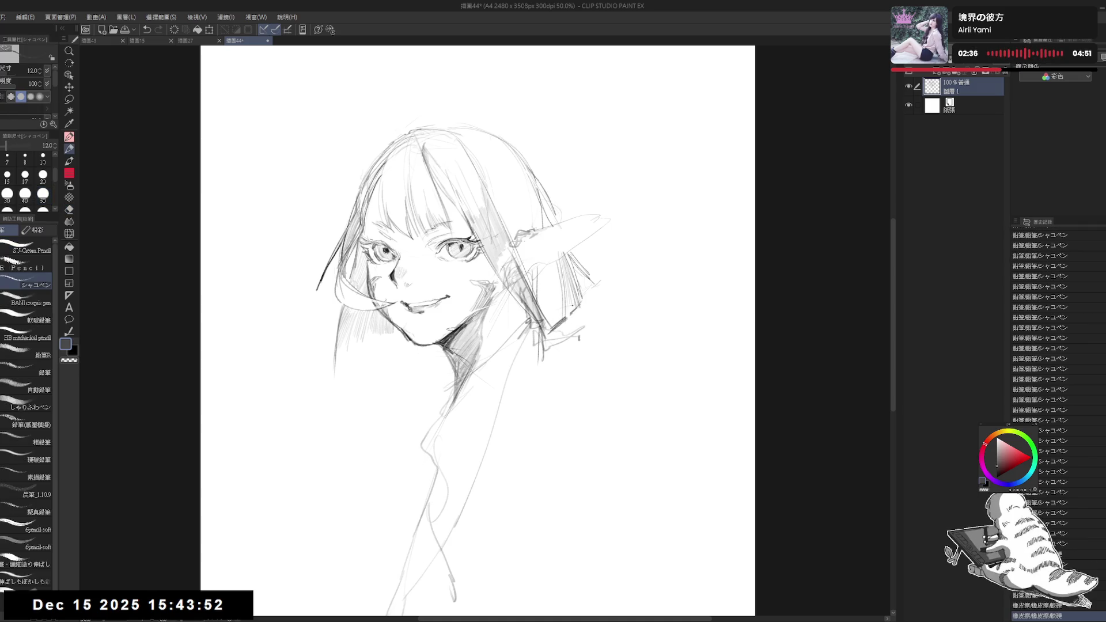
key("p")
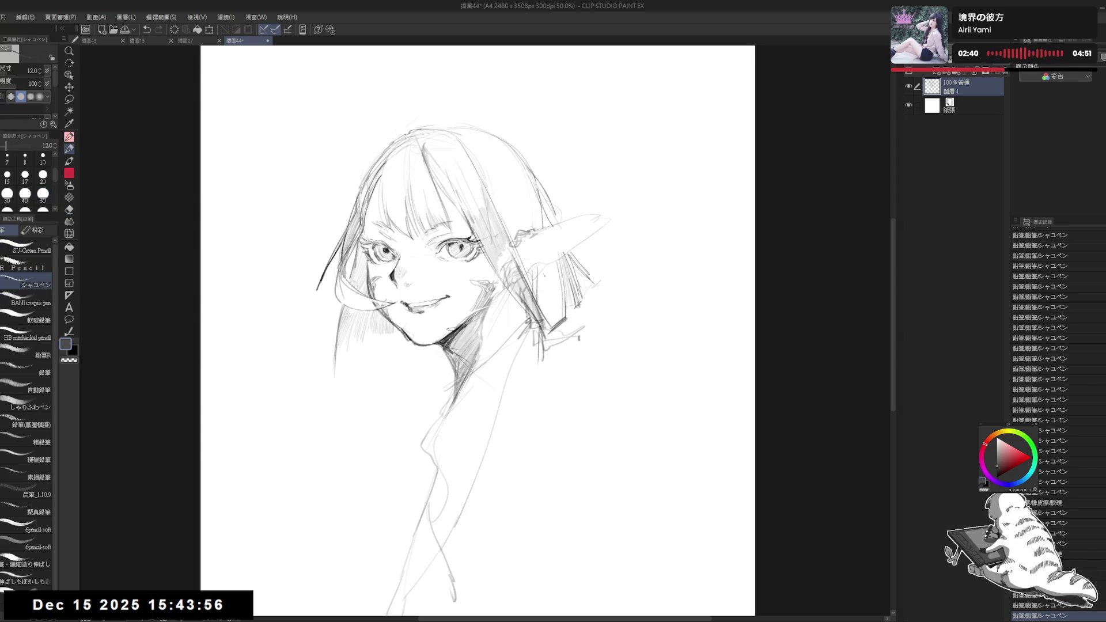
left_click_drag(541, 278, 545, 269)
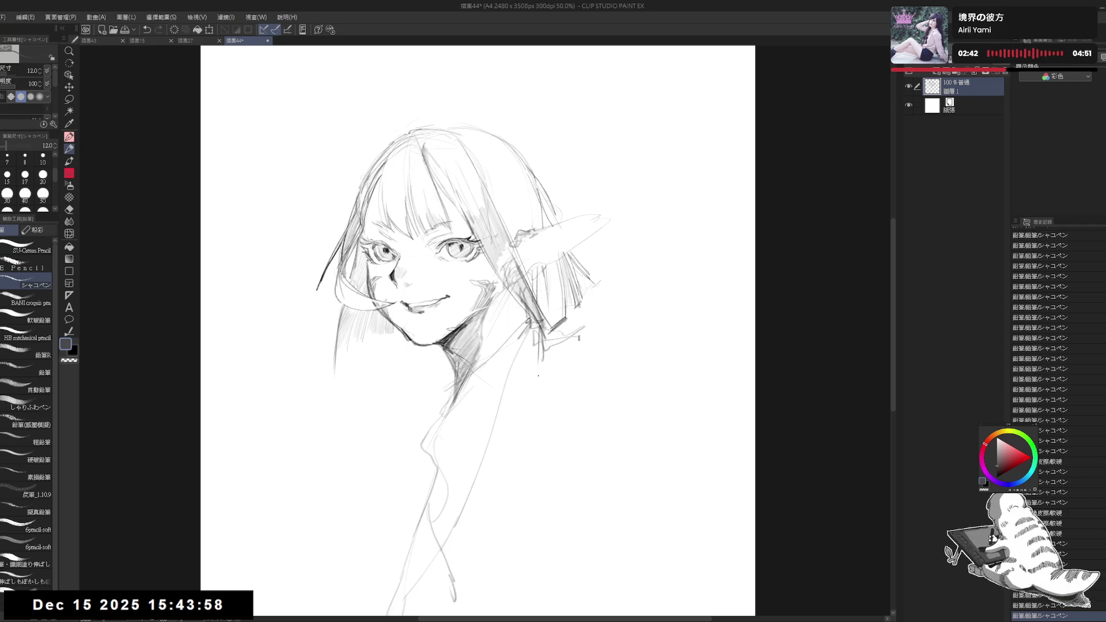
Mirror-check the drawing, then dot short pencil marks at the top of the hair
key("h")
key("h")
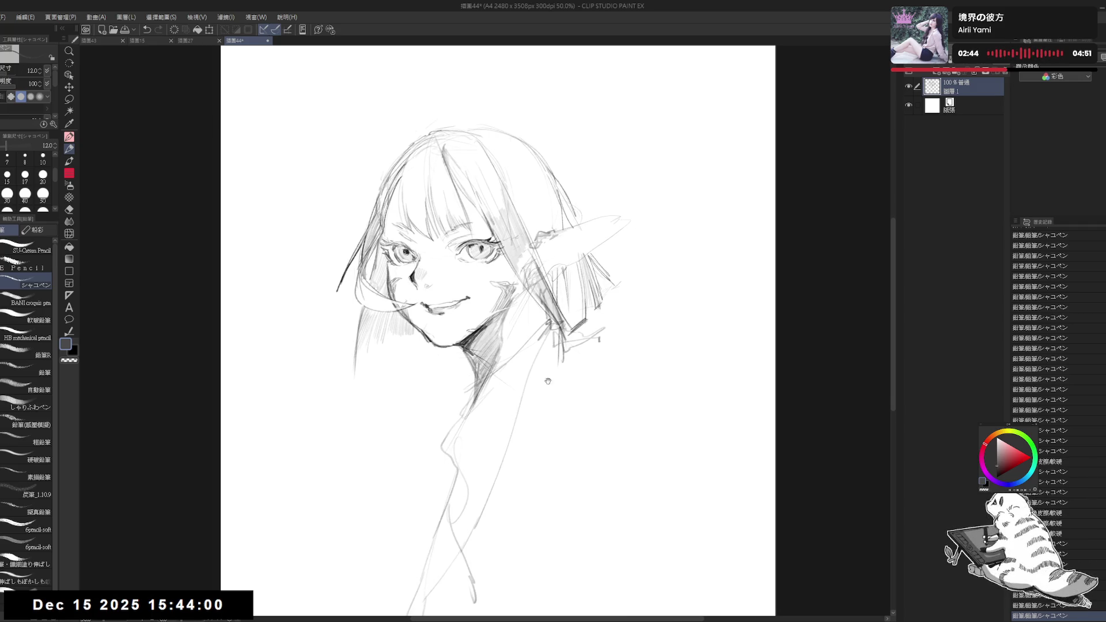
key("e")
key("p")
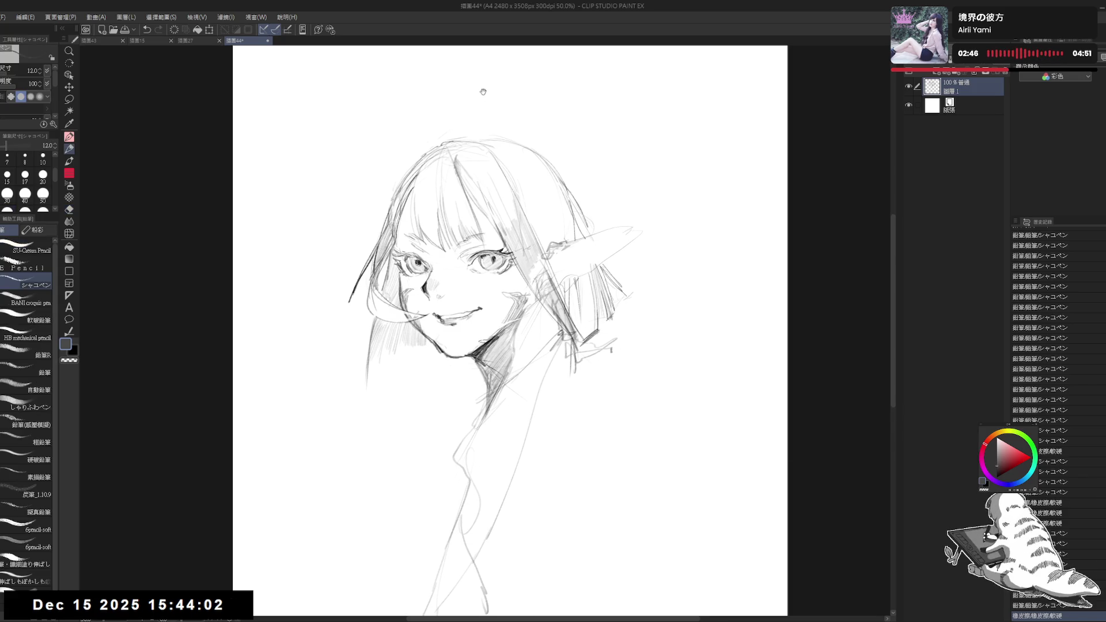
left_click_drag(525, 316, 510, 350)
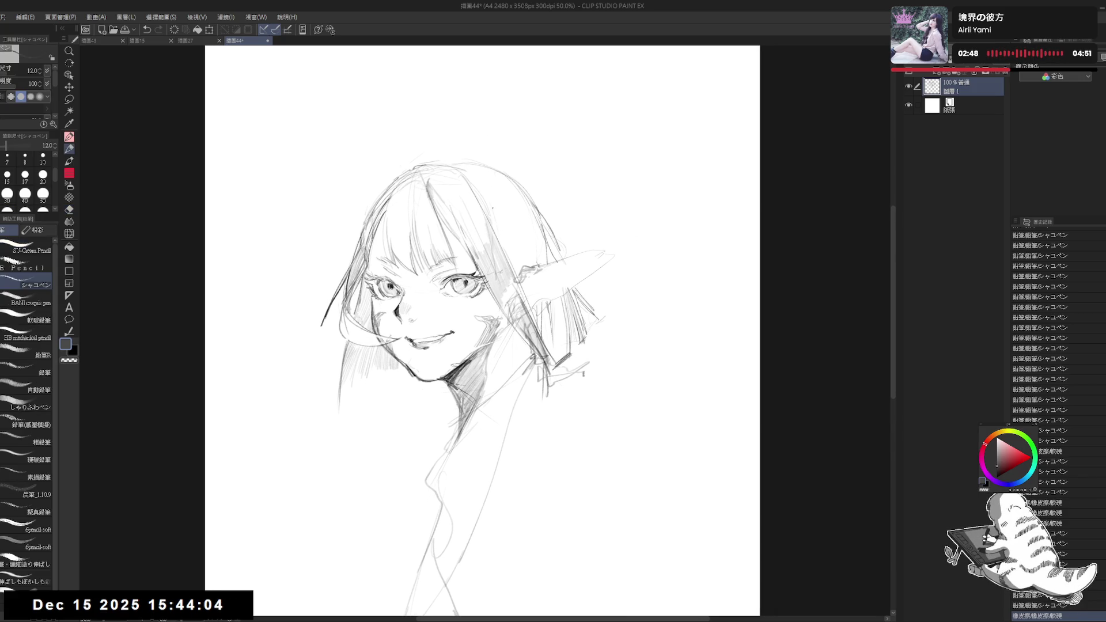
left_click(489, 192)
left_click(488, 192)
left_click(489, 192)
left_click(489, 192)
left_click(489, 192)
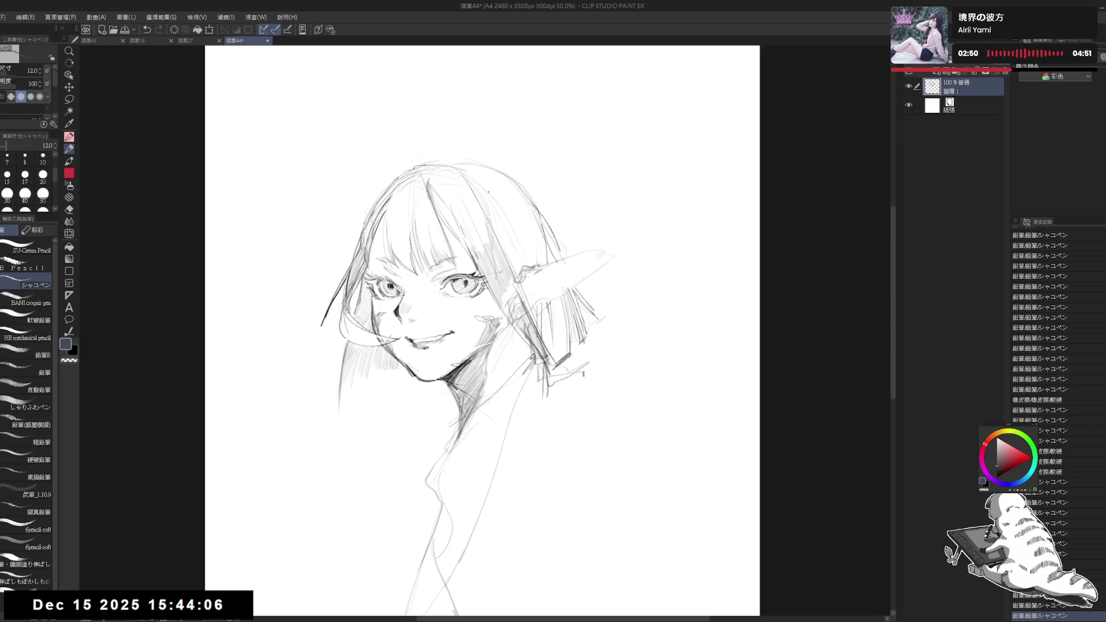
left_click(519, 213)
left_click(519, 214)
left_click(519, 214)
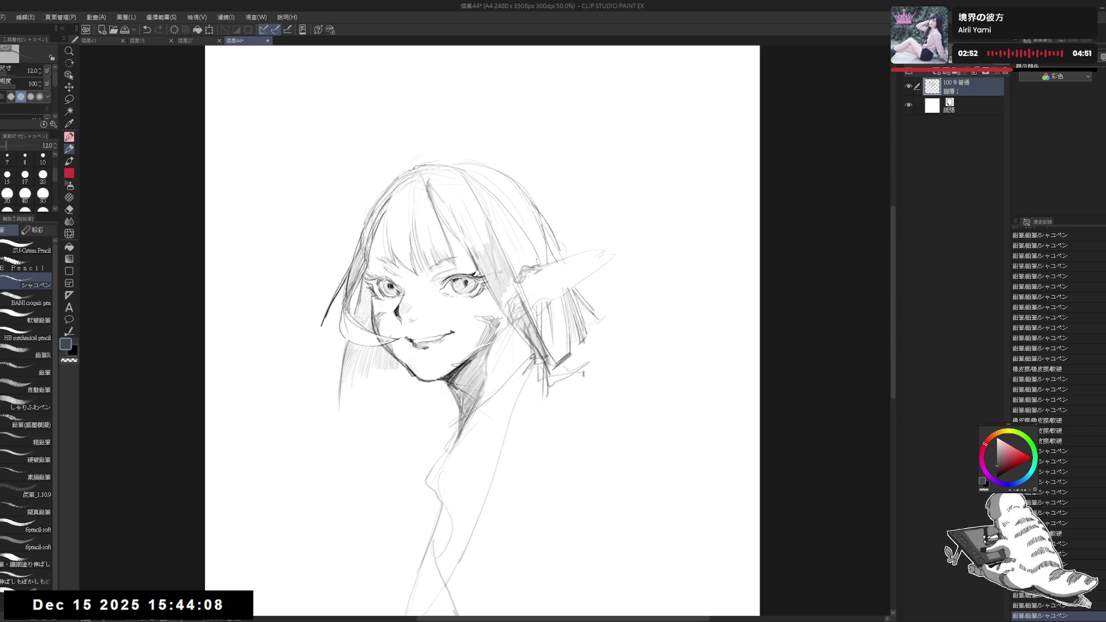
left_click(643, 176)
left_click(643, 175)
Add small pencil marks and short hatch strokes into the hair at the crown
key("e")
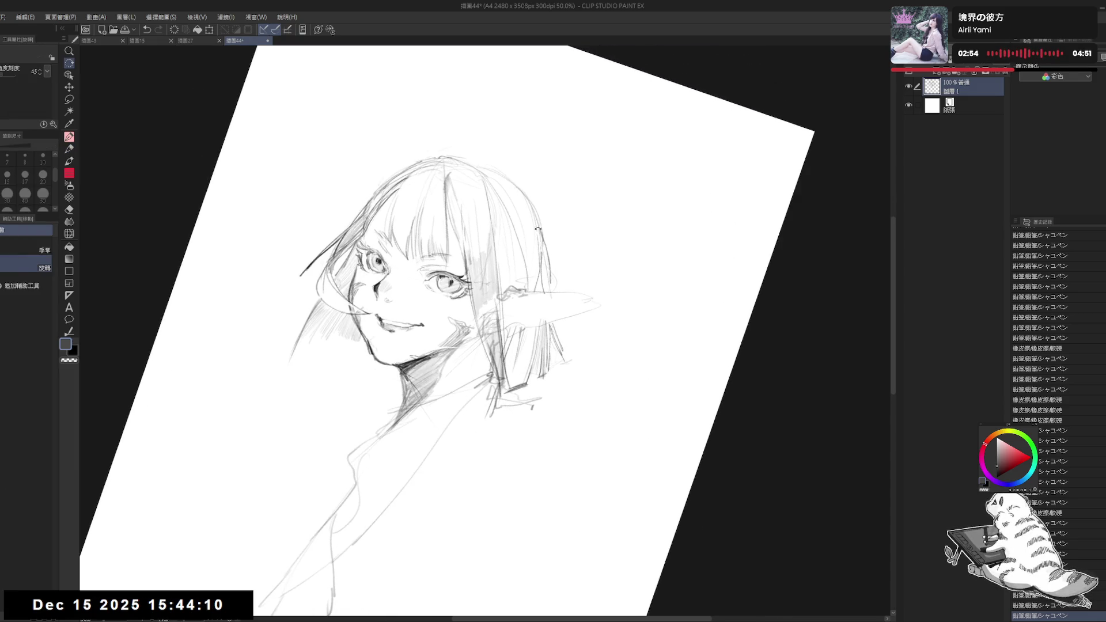
key("p")
left_click(501, 188)
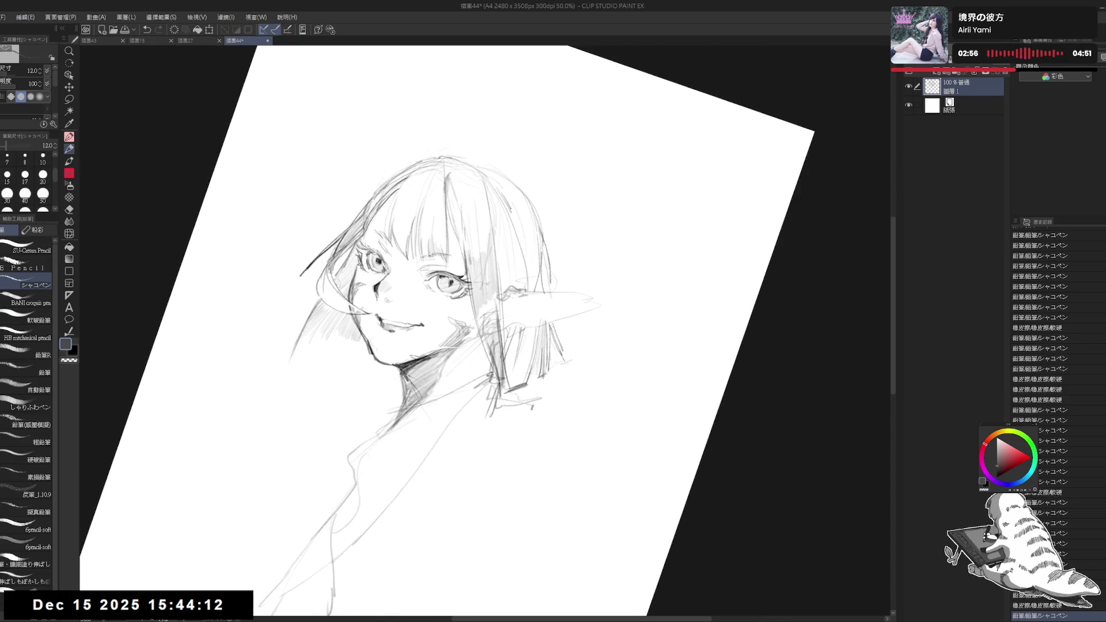
left_click(502, 187)
mouse_move(514, 186)
left_mouse_down()
mouse_move(500, 209)
mouse_move(514, 211)
mouse_move(533, 271)
left_mouse_up()
key("e")
key("p")
key("e")
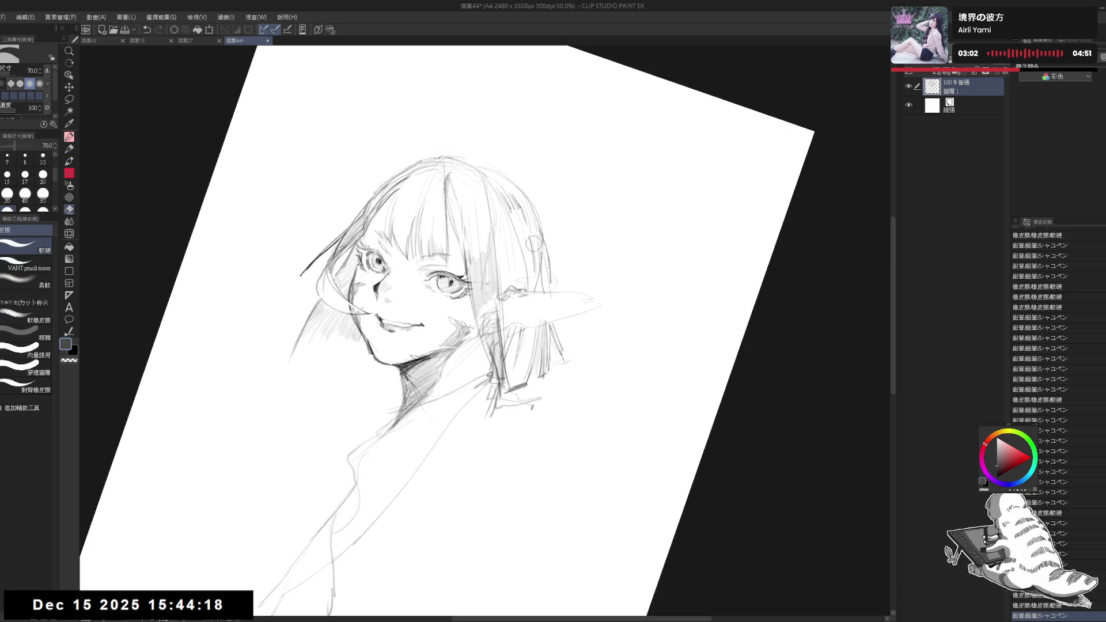
key("p")
left_click_drag(533, 230, 528, 265)
Reset the view upright and erase stray lines near the top of the head
key("e")
key("p")
key("ctrl+at")
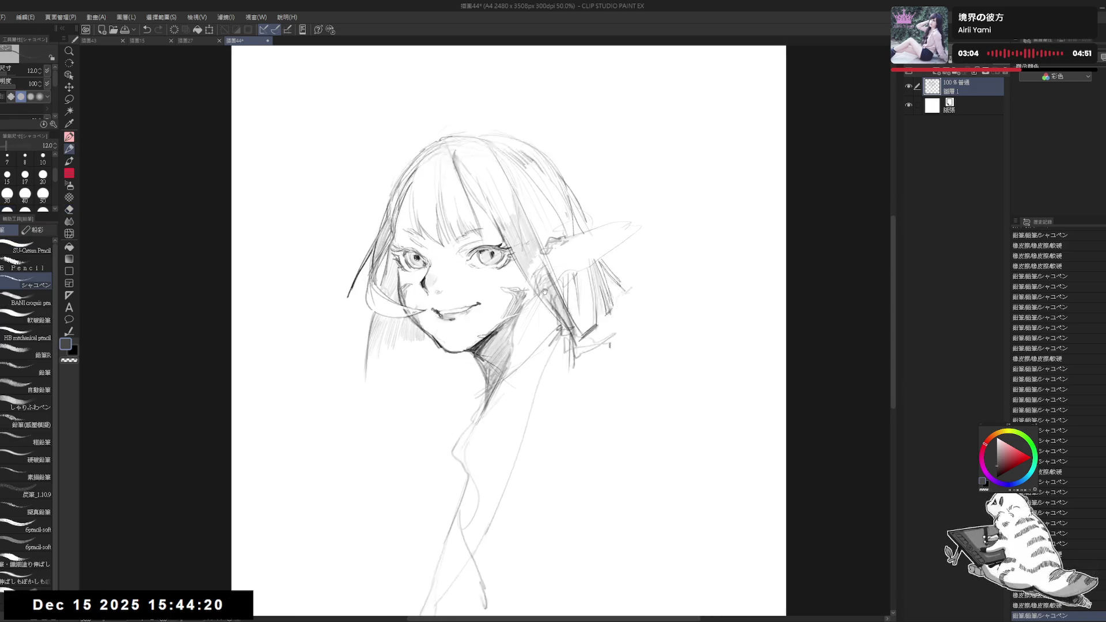
key("e")
left_click_drag(470, 135, 477, 213)
left_click_drag(474, 171, 484, 257)
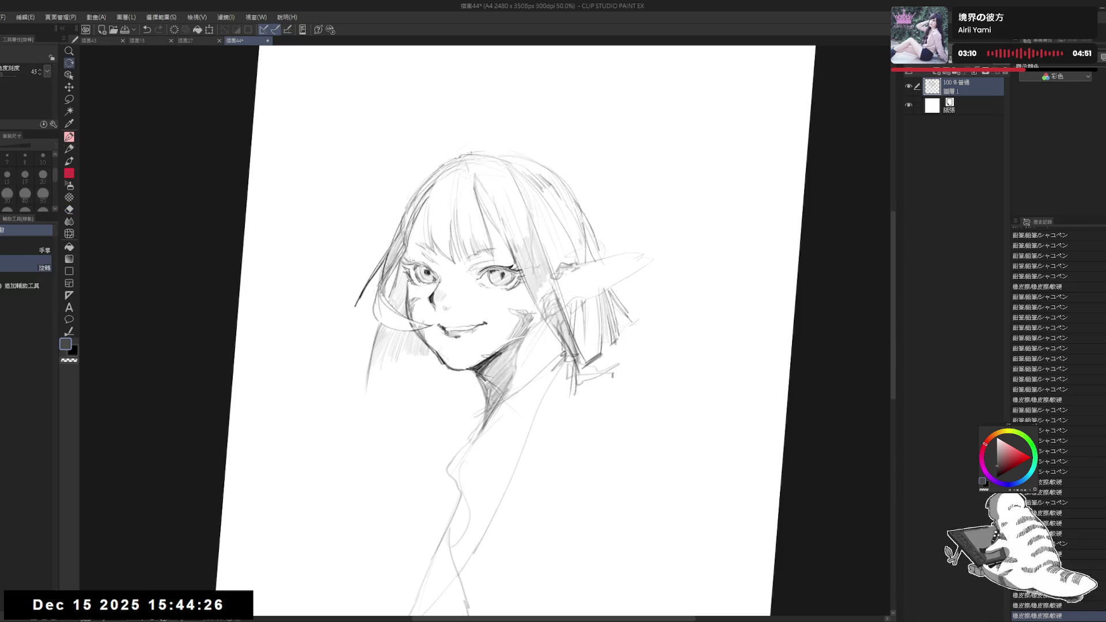
left_click_drag(485, 188, 482, 183)
key("p")
key("e")
key("p")
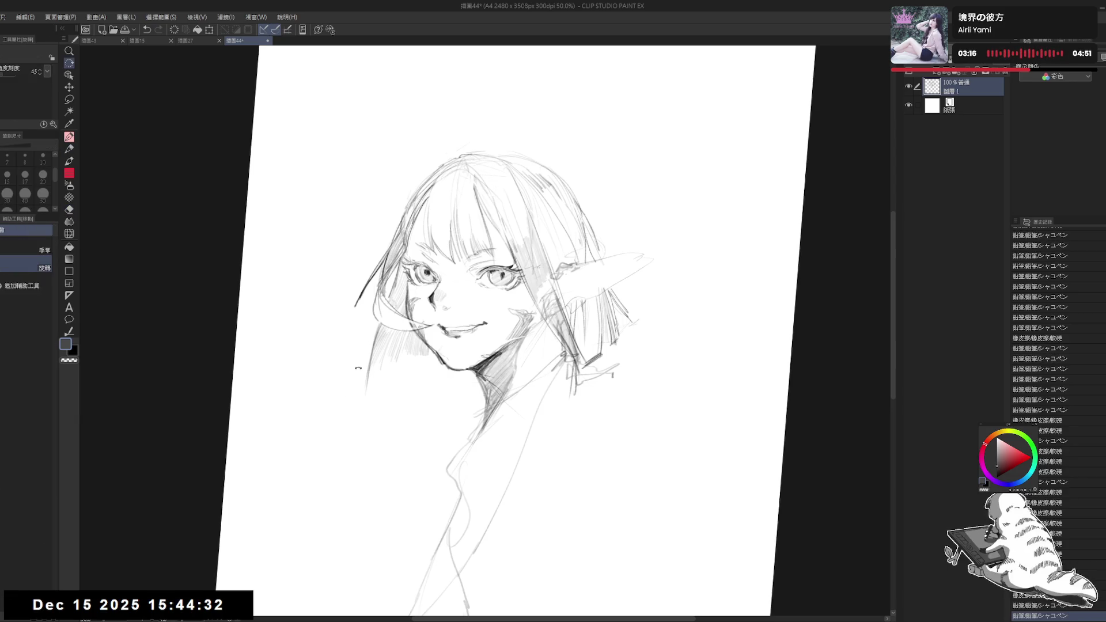
Set the pencil to size 15 and add faint strokes in the hair, rotating the canvas
key("minus")
key("bracketright")
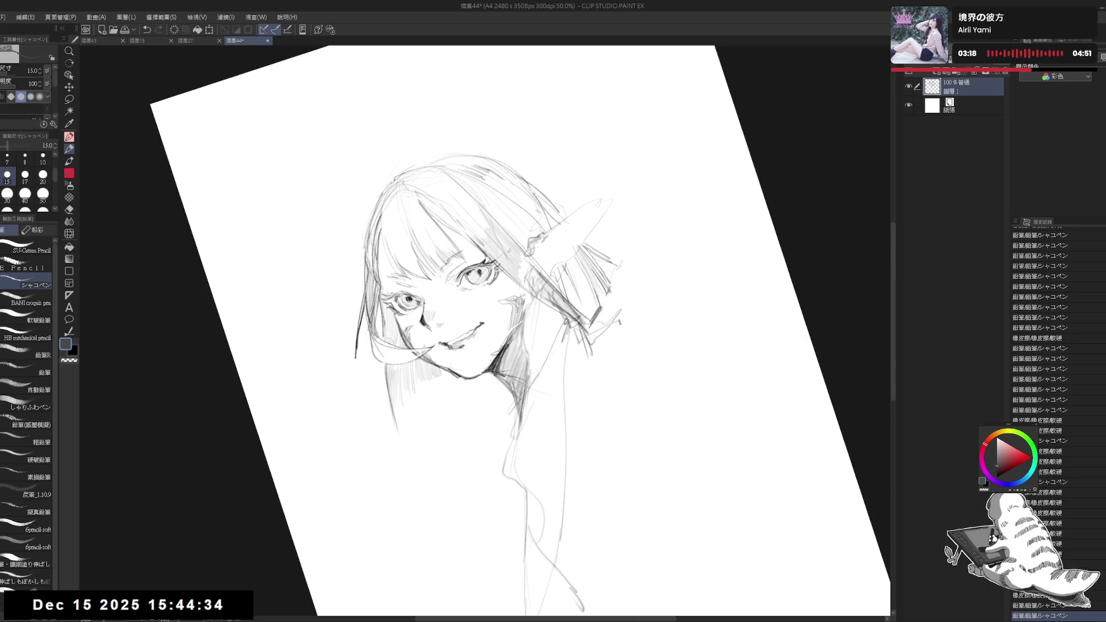
left_click_drag(478, 178, 482, 182)
left_click_drag(403, 171, 412, 184)
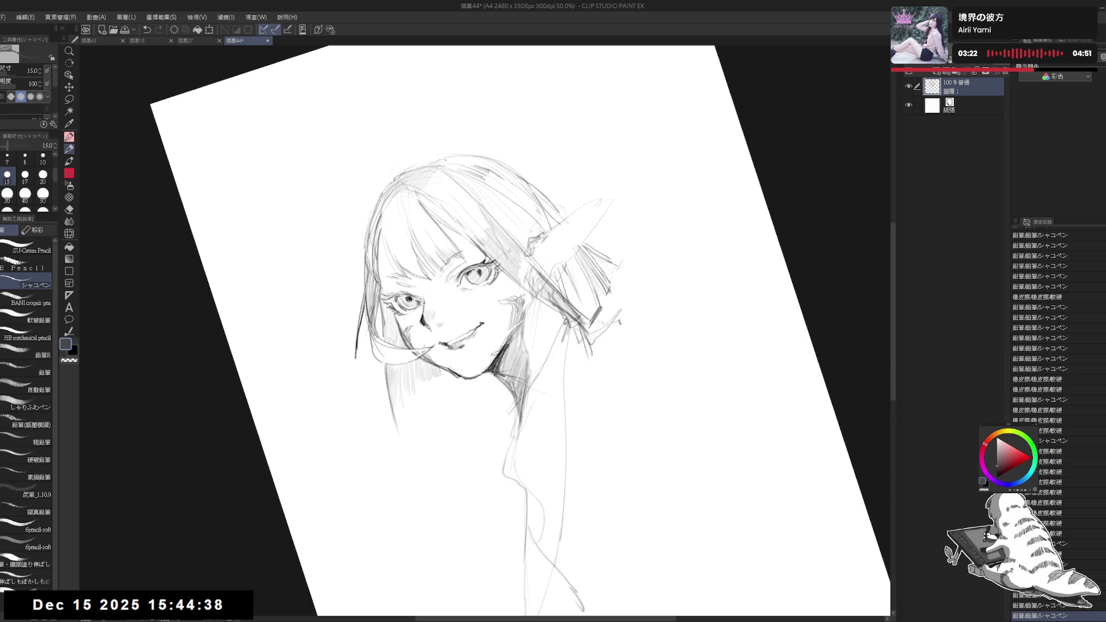
key("e")
mouse_move(450, 120)
left_mouse_down()
mouse_move(498, 239)
mouse_move(421, 252)
left_mouse_up()
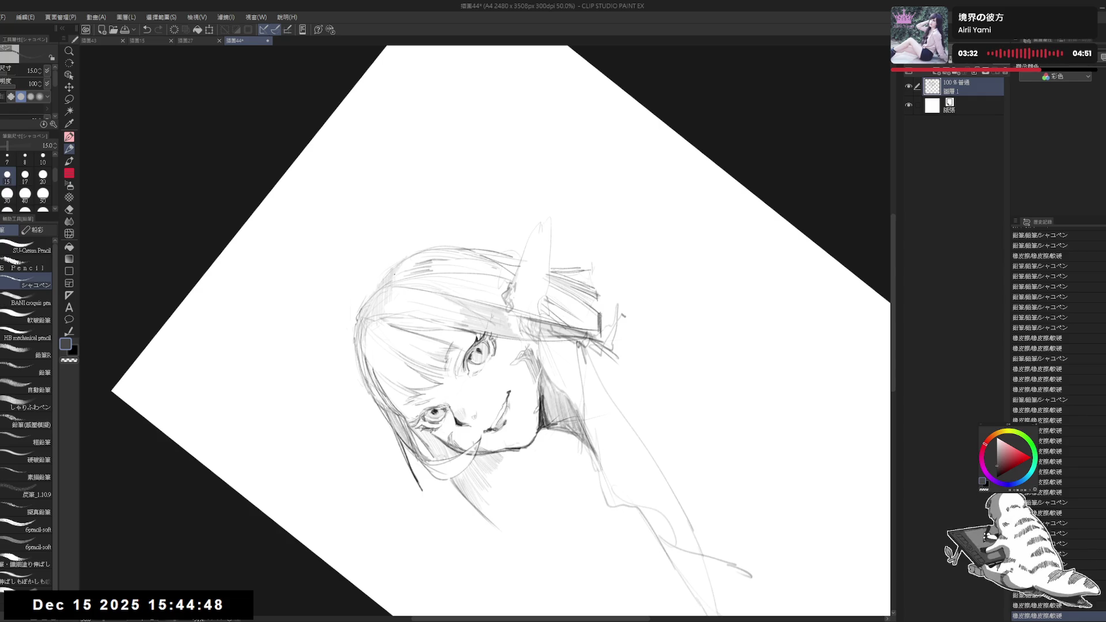
mouse_move(421, 252)
left_mouse_down()
mouse_move(461, 224)
mouse_move(518, 237)
left_mouse_up()
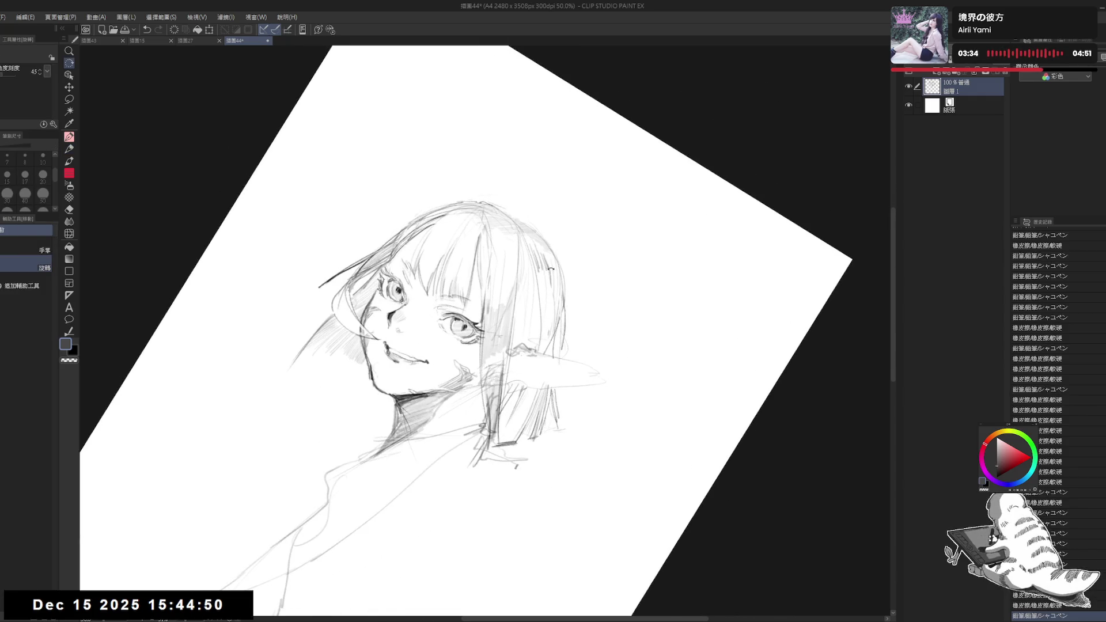
key("e")
key("p")
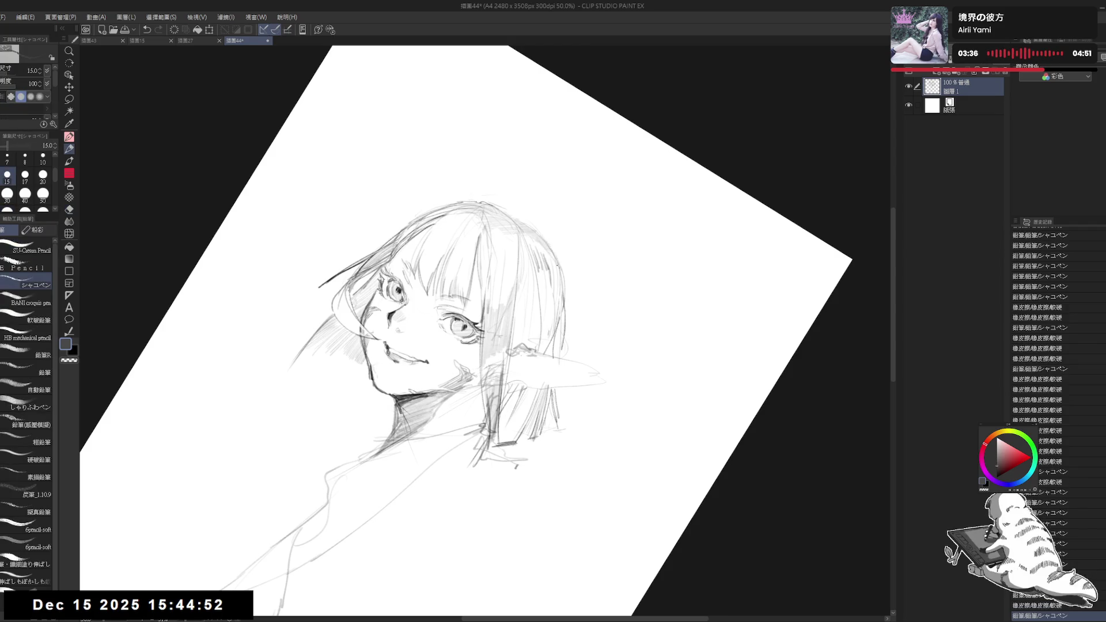
key("ctrl+@")
left_click_drag(518, 242, 553, 288)
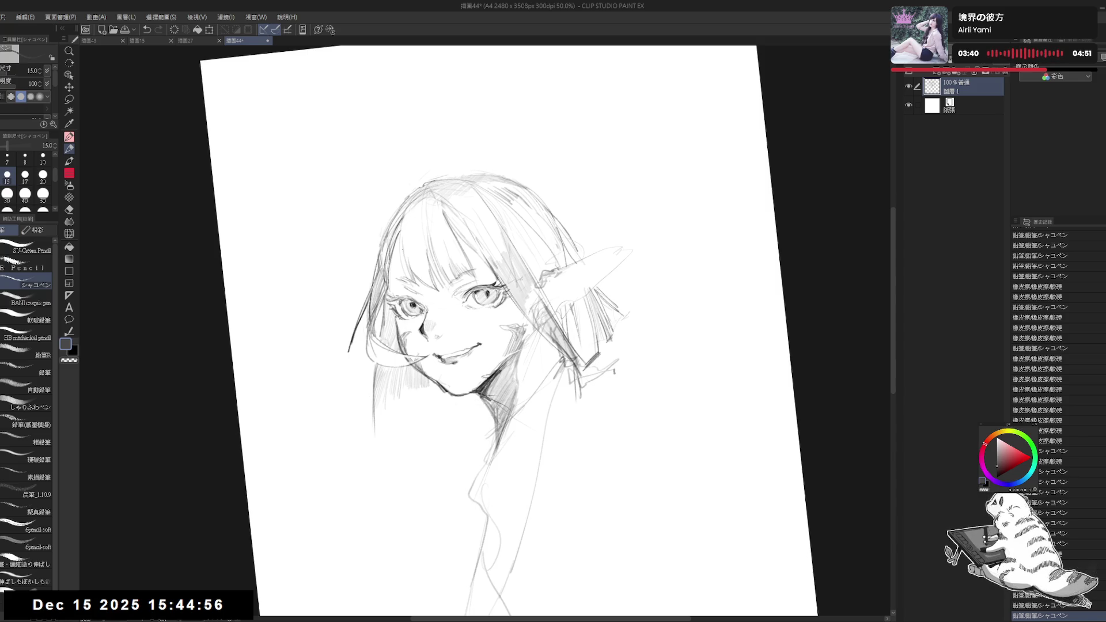
Undo two stray marks, hatch the lower left hair, and erase stray lines beside it
key("ctrl+z")
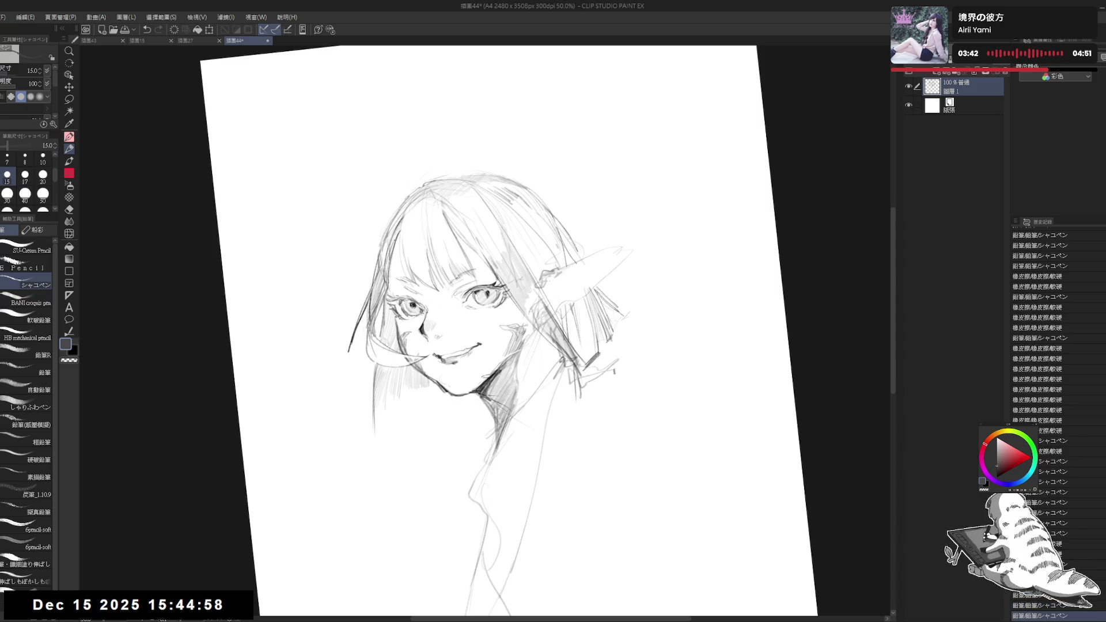
key("ctrl+z")
mouse_move(405, 266)
left_mouse_down()
mouse_move(425, 251)
mouse_move(429, 284)
mouse_move(398, 255)
mouse_move(400, 269)
left_mouse_up()
key("e")
key("p")
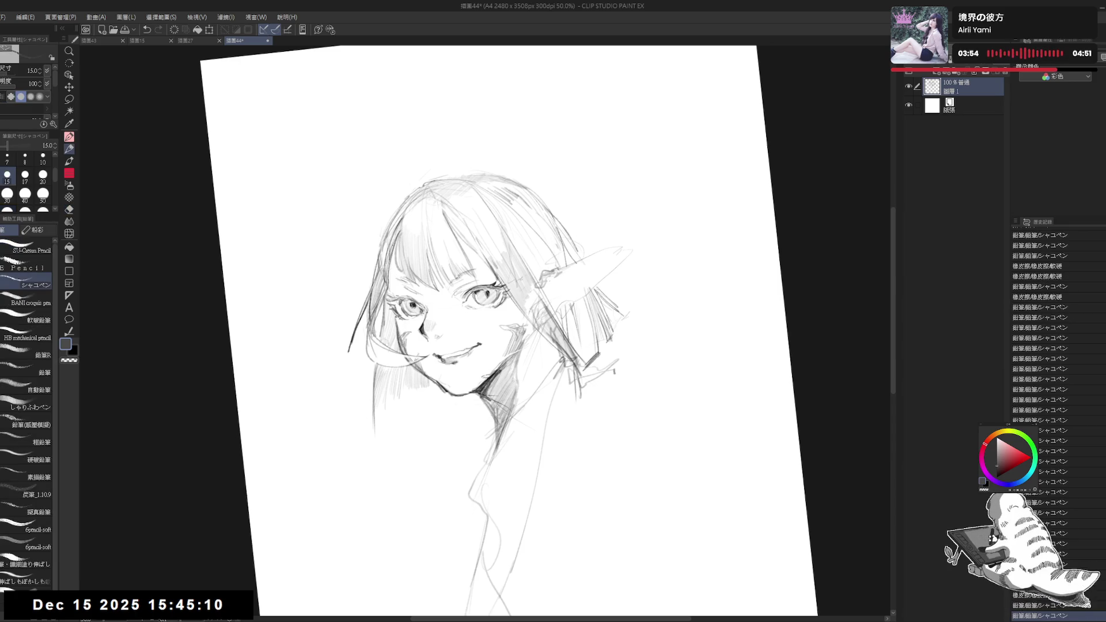
left_click_drag(403, 222, 398, 274)
key("ctrl+at")
key("e")
left_click_drag(417, 208, 423, 224)
mouse_move(416, 213)
left_mouse_down()
mouse_move(428, 241)
mouse_move(420, 217)
left_mouse_up()
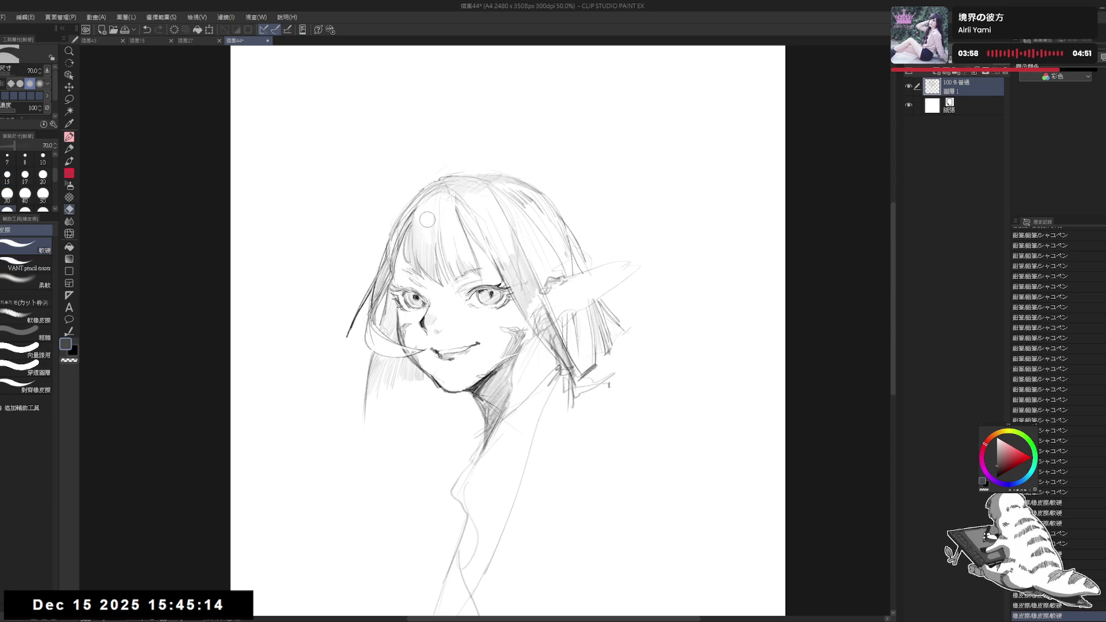
Mirror-check the face and erase lines around the left eye
key("p")
left_click(419, 217)
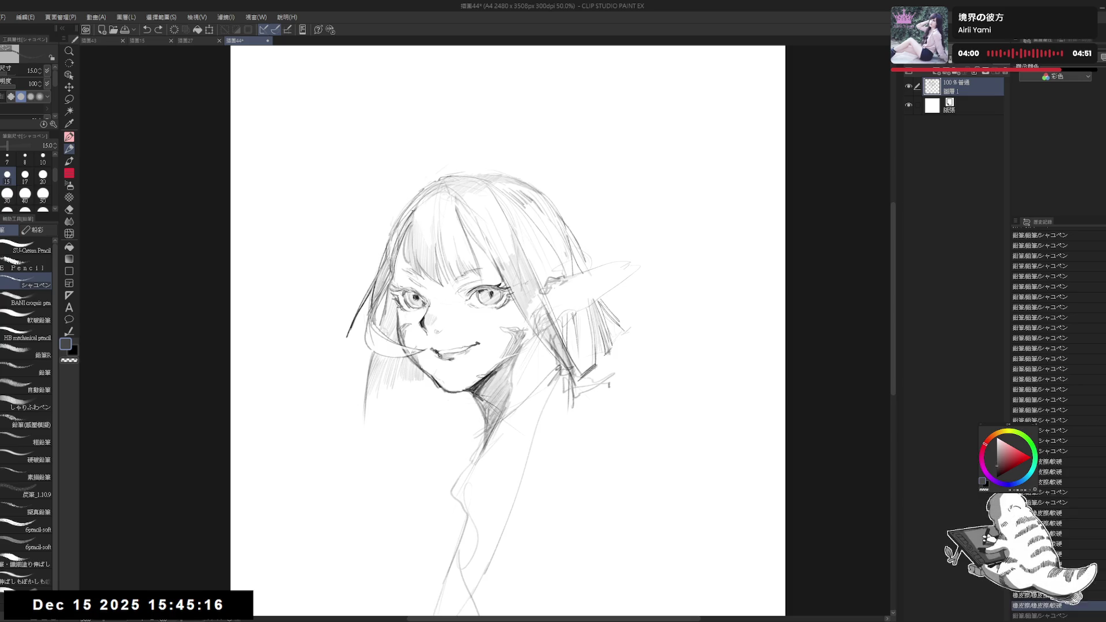
key("h")
left_click_drag(525, 247, 525, 235)
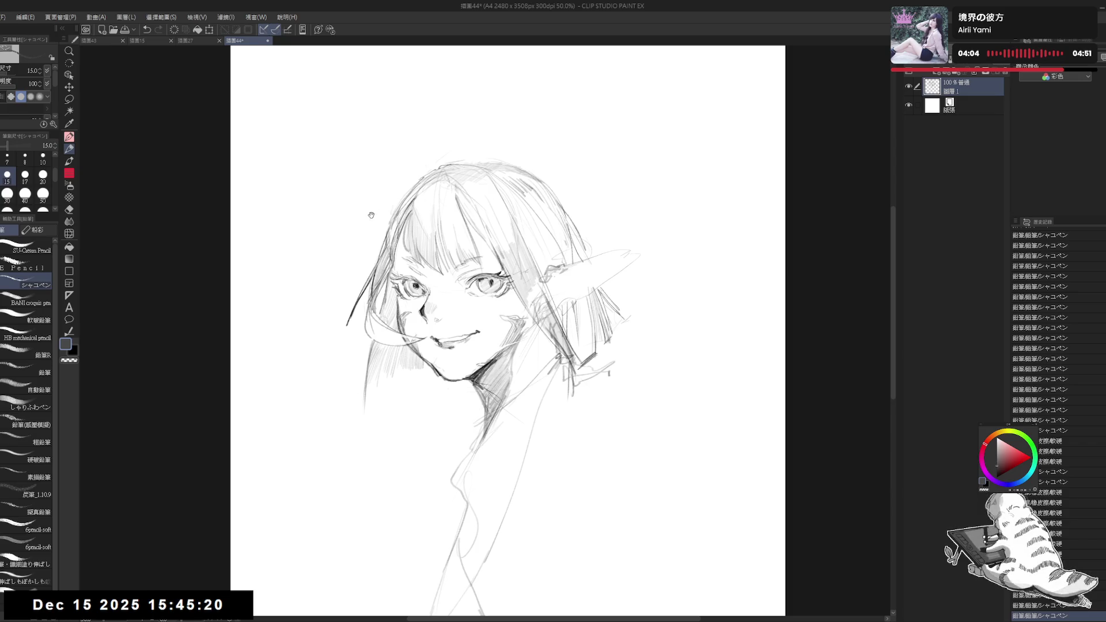
left_click_drag(370, 226, 384, 230)
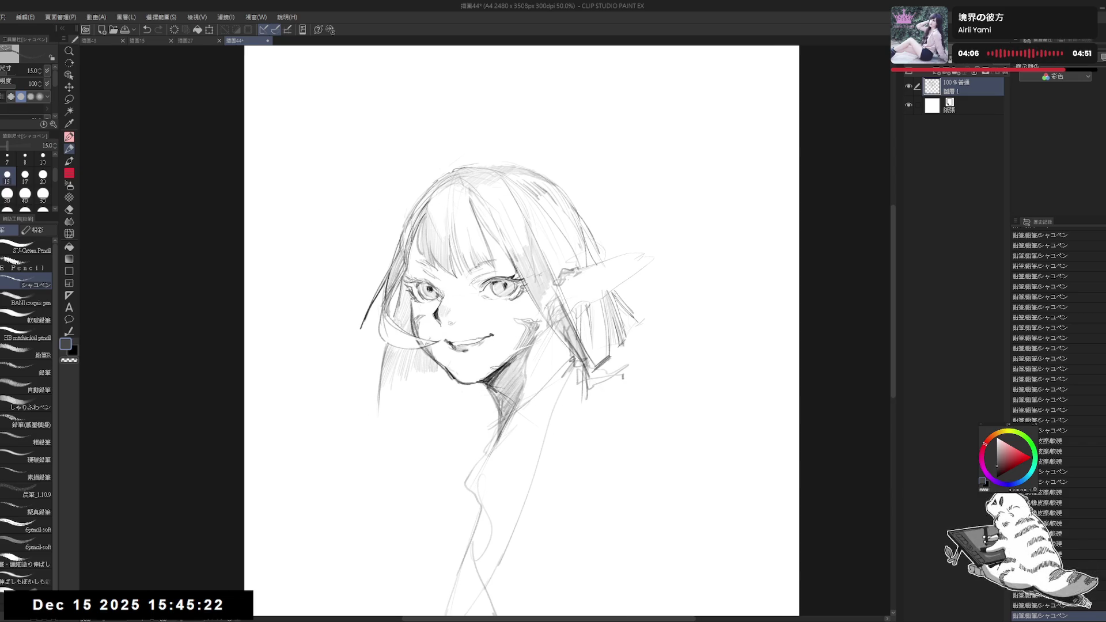
key("e")
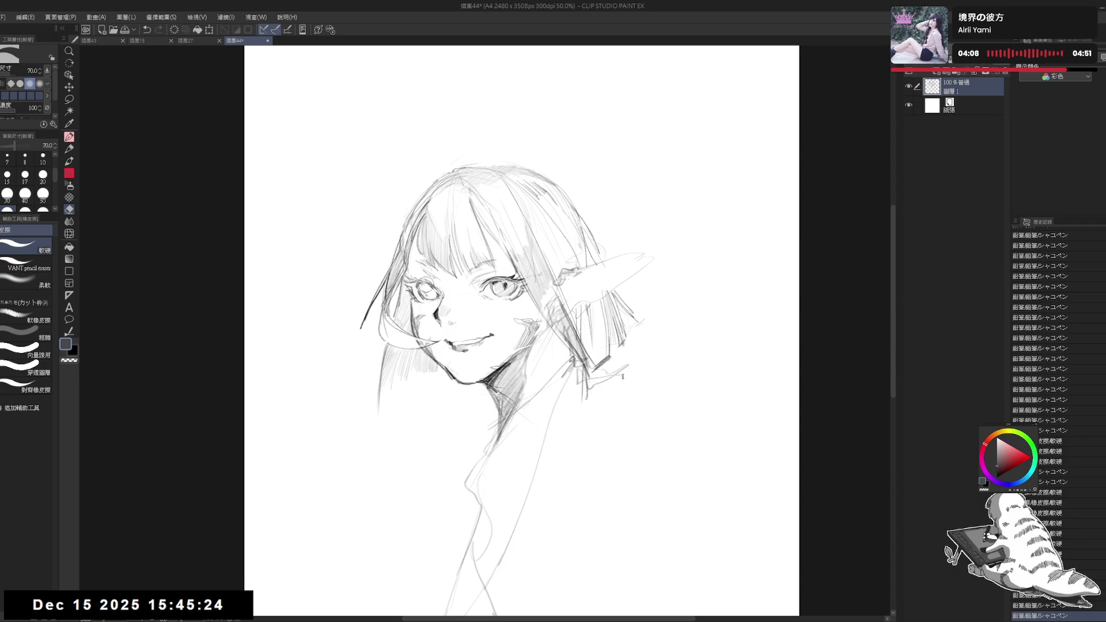
left_click_drag(429, 291, 424, 288)
key("p")
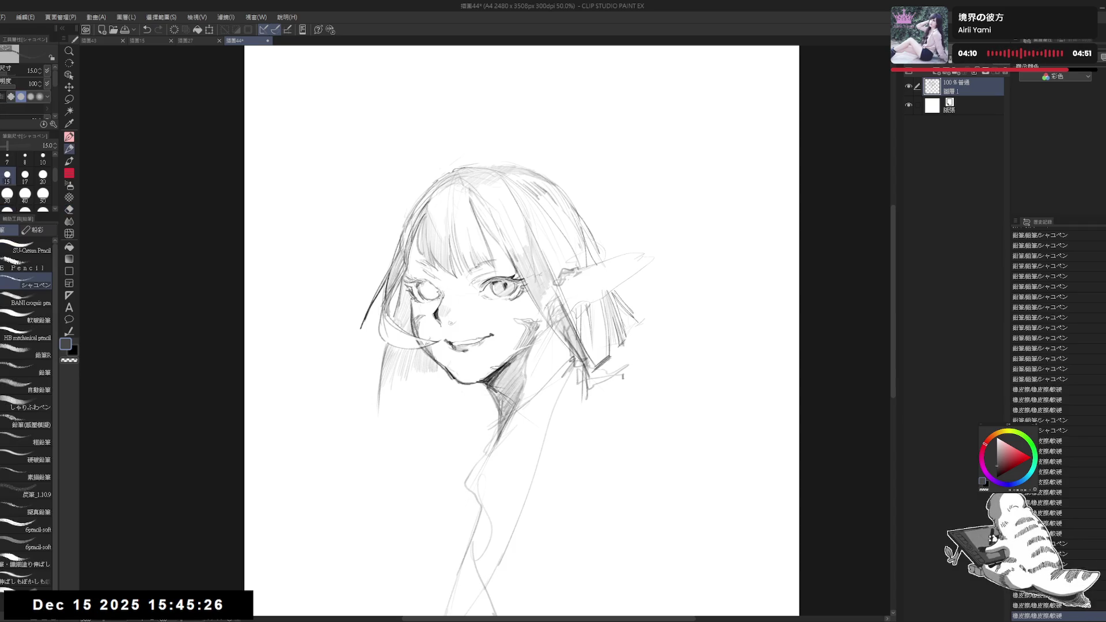
Lasso-select the area around the eyes, then deselect it
left_click_drag(516, 320, 536, 324)
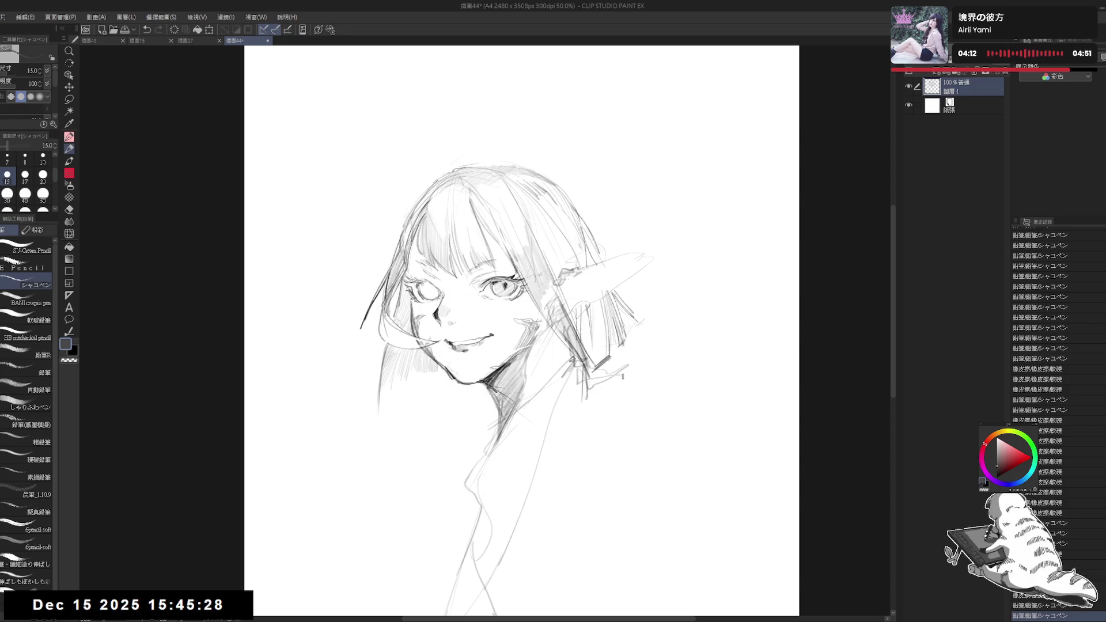
key("m")
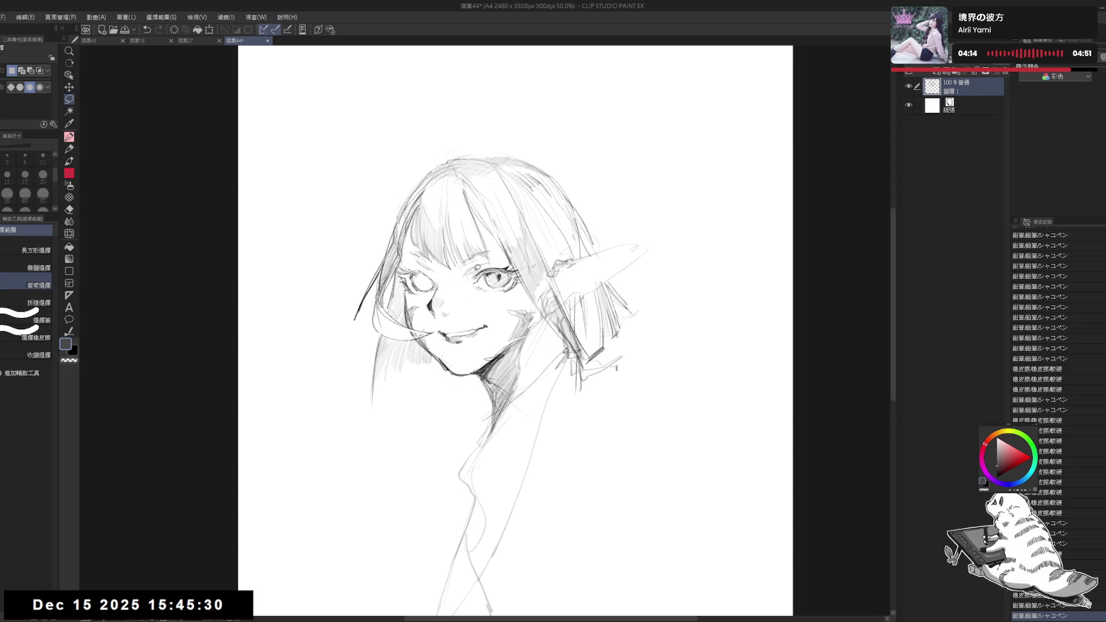
mouse_move(457, 283)
left_mouse_down()
mouse_move(517, 293)
mouse_move(520, 271)
mouse_move(453, 281)
left_mouse_up()
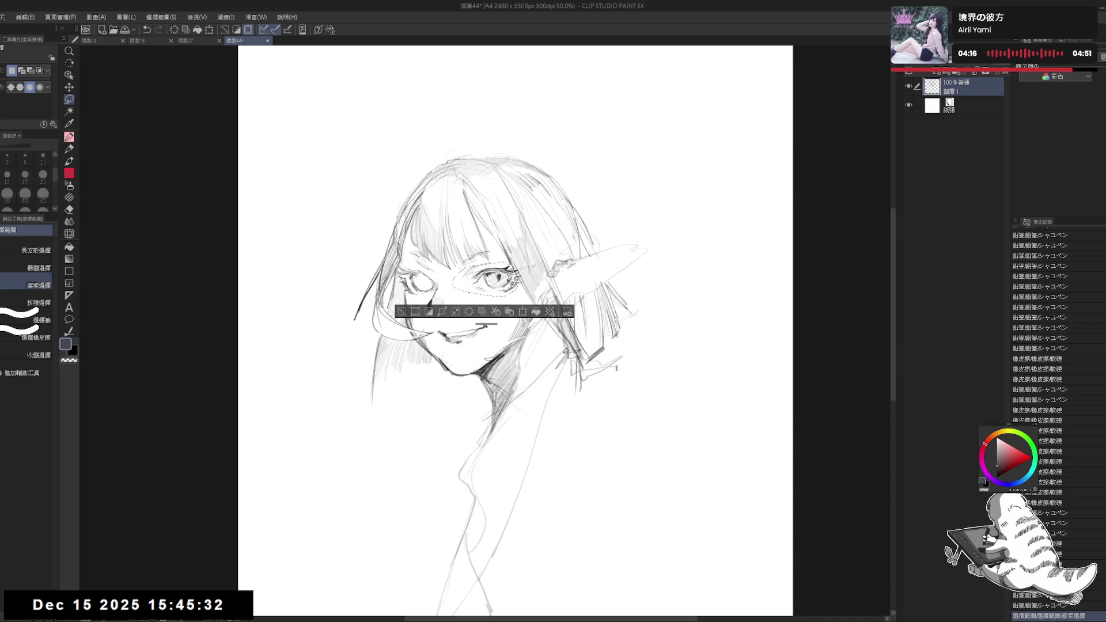
key("ctrl+d")
Erase the scribbles near the left eye, add a pencil stroke, and lighten the remaining marks
key("e")
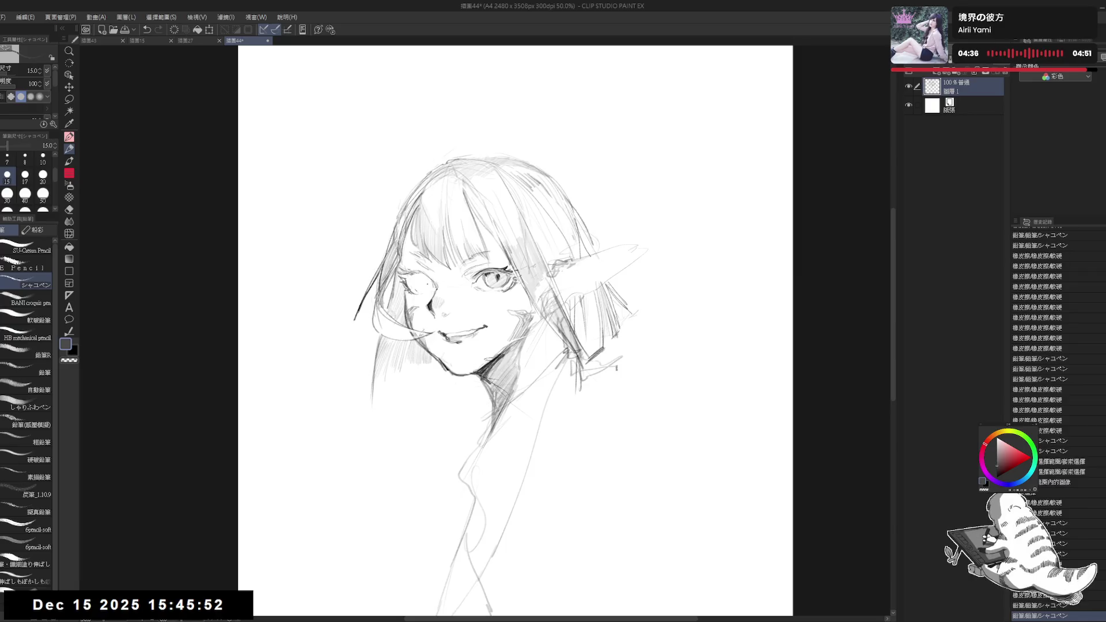
mouse_move(397, 272)
left_mouse_down()
mouse_move(423, 303)
mouse_move(410, 279)
left_mouse_up()
key("p")
left_click_drag(417, 327, 410, 317)
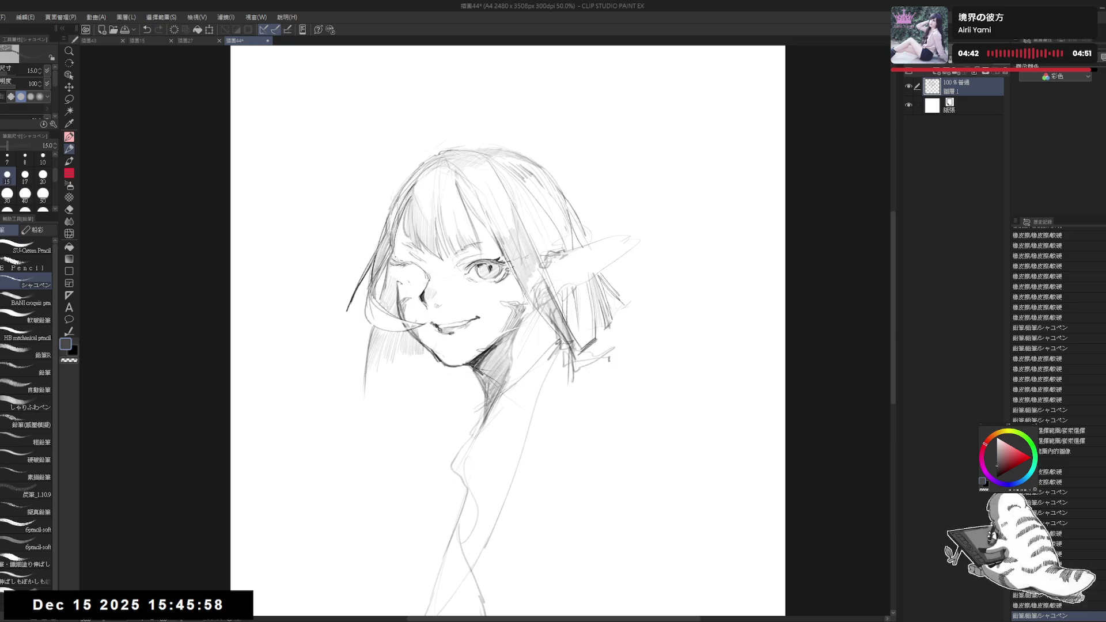
key("e")
mouse_move(403, 259)
left_mouse_down()
mouse_move(392, 274)
mouse_move(425, 278)
left_mouse_up()
Erase the old marks around the left eye
key("p")
key("e")
key("p")
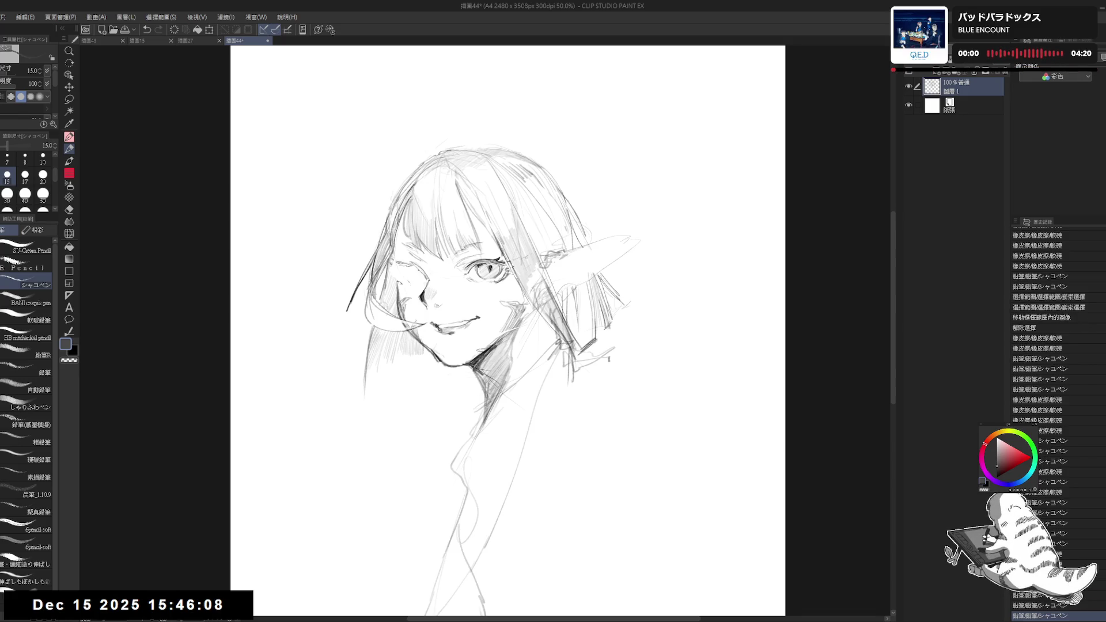
key("e")
left_click_drag(403, 265, 410, 272)
key("p")
Redraw the lines of the left eye with the pencil
key("e")
key("p")
key("e")
key("p")
left_click_drag(406, 268, 410, 273)
left_click_drag(406, 268, 410, 273)
left_click_drag(406, 268, 410, 273)
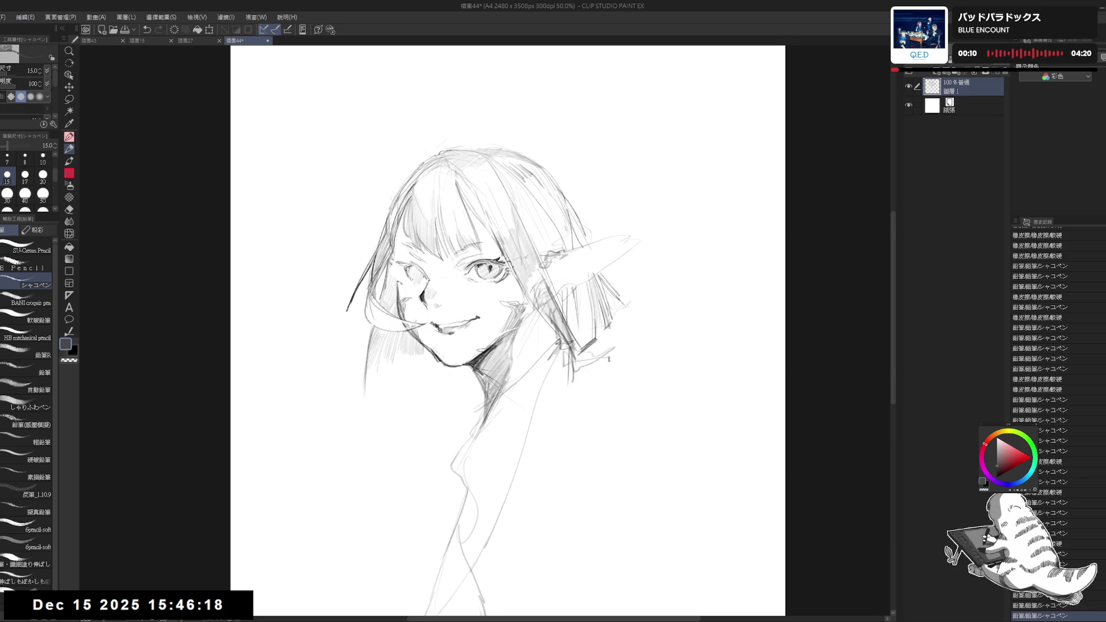
left_click_drag(406, 268, 411, 273)
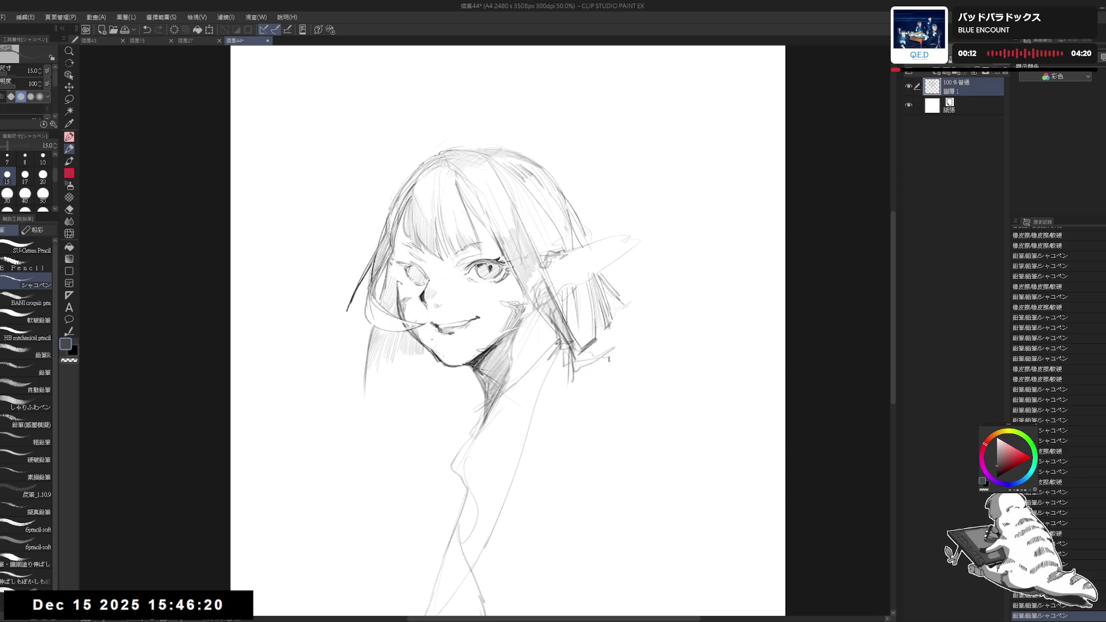
Mirror the canvas to check the eye, erase a stray mark, and undo then redo the last strokes
key("h")
key("h")
key("e")
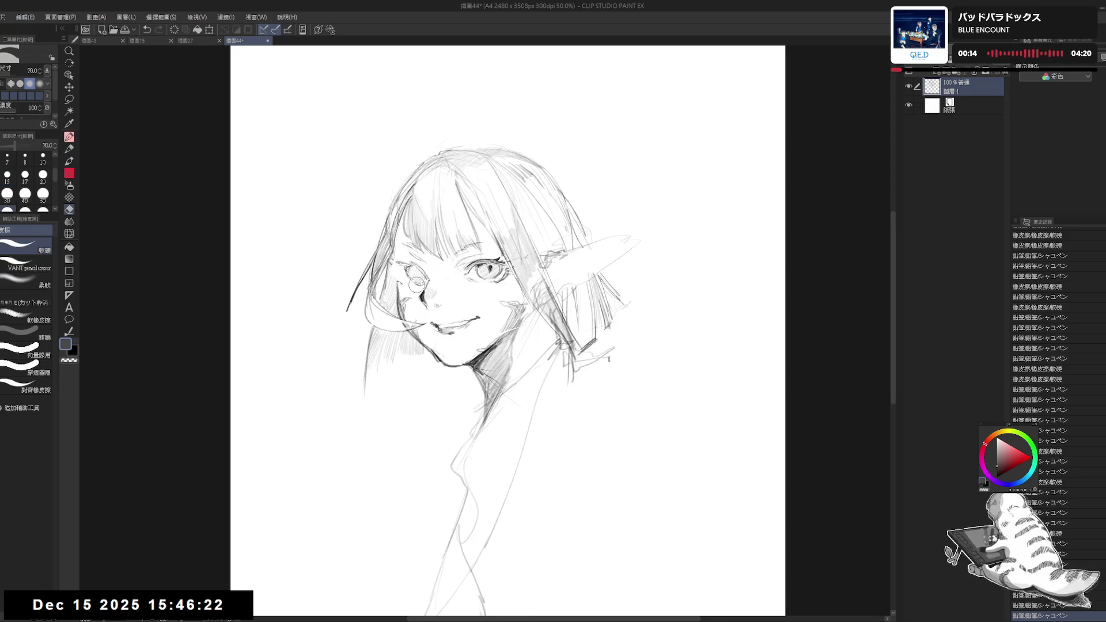
key("p")
left_click_drag(421, 282, 420, 278)
key("e")
key("p")
key("ctrl+z")
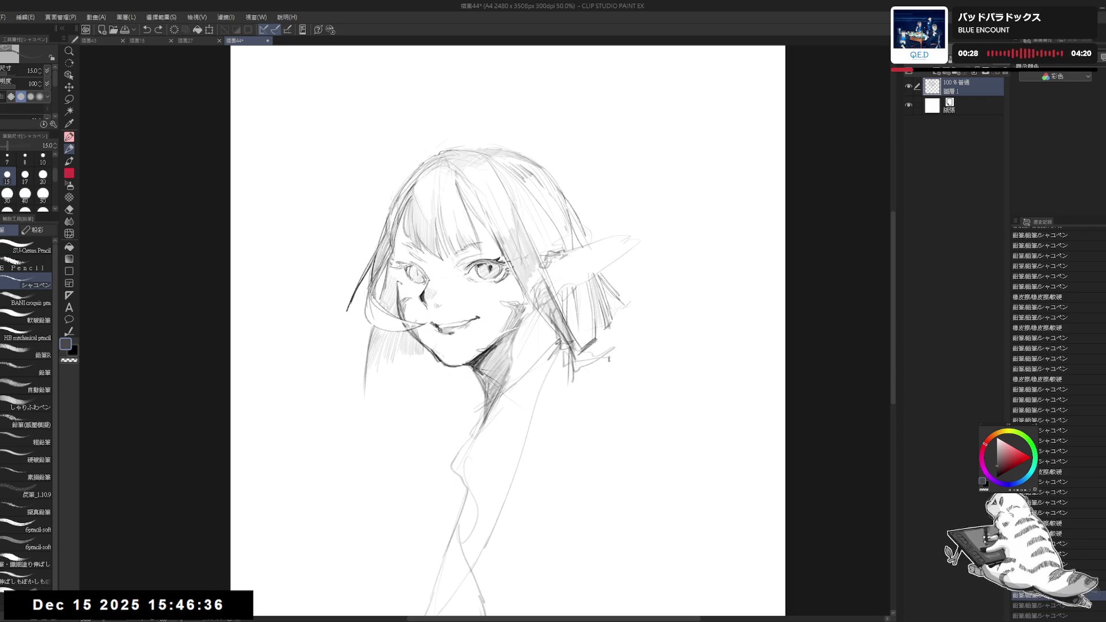
key("ctrl+y")
key("ctrl+y")
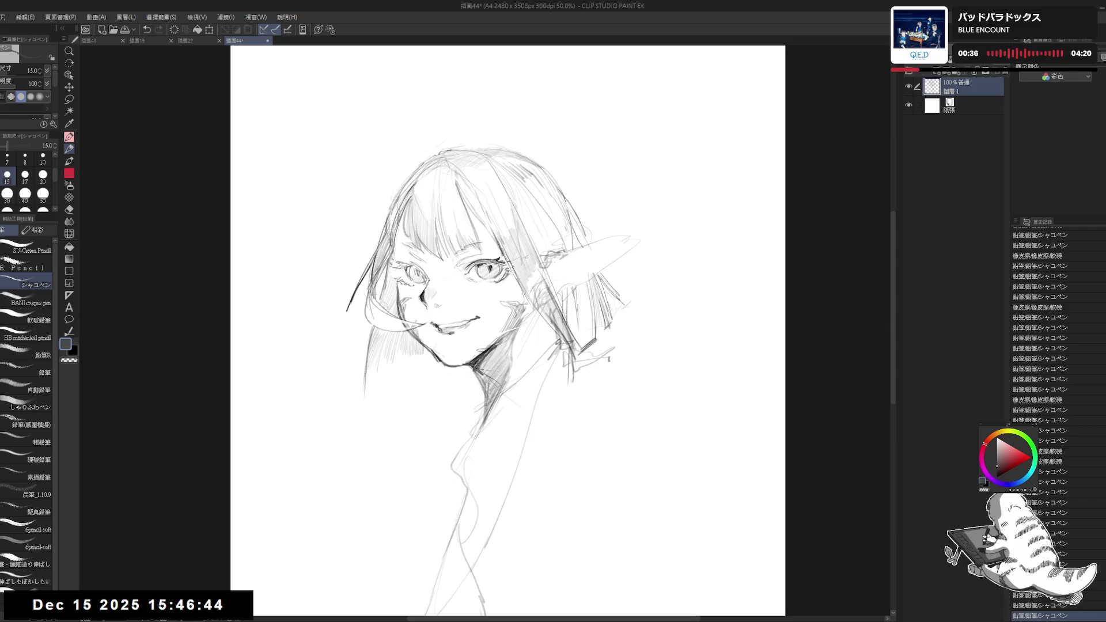
Add a small mark near the left eye and erase small marks on the face
left_click(398, 252)
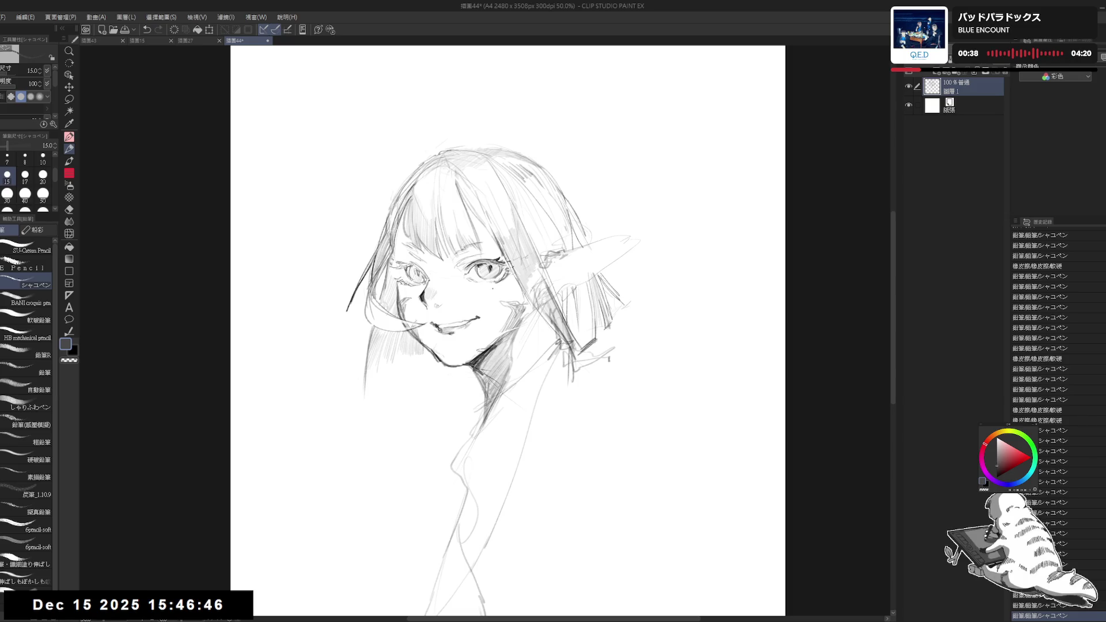
key("e")
left_click(429, 323)
left_click(414, 318)
left_click(413, 317)
Add small pencil dots and strokes along the left cheek
key("p")
left_click(403, 288)
left_click_drag(403, 294, 399, 319)
left_click(401, 324)
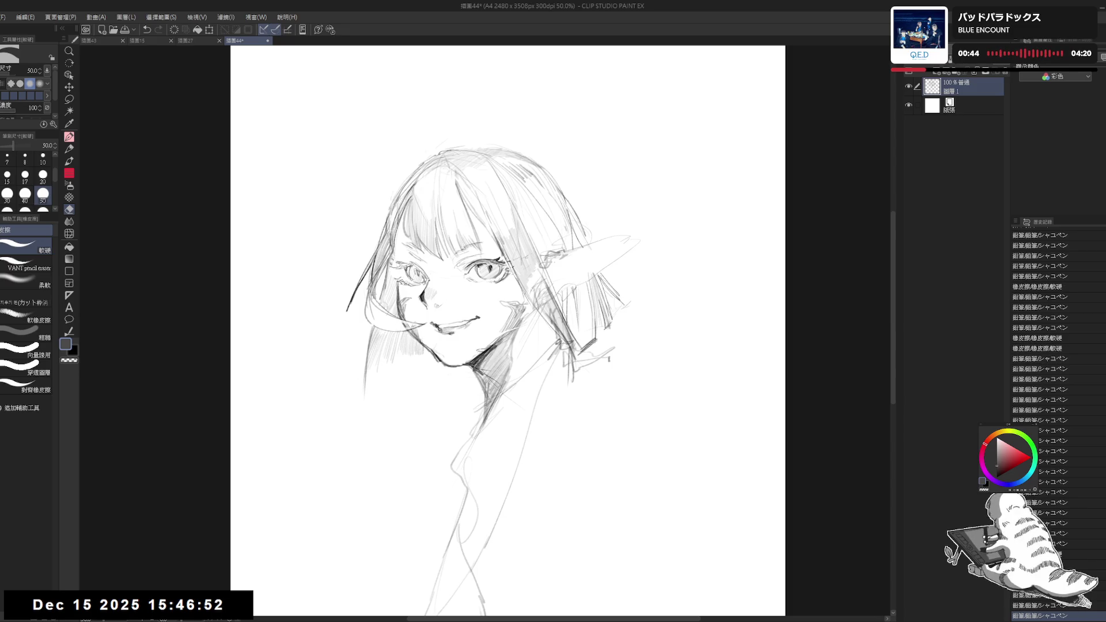
left_click(422, 341)
scroll(422, 341, "down", 1)
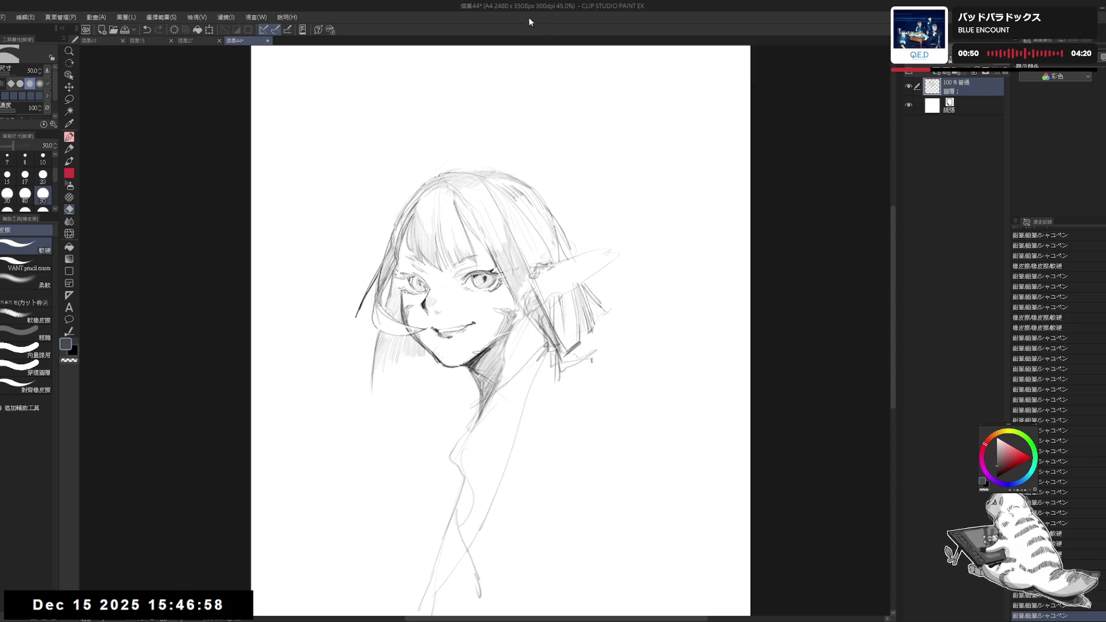
Switch the colour to black and hatch strands on the left side of the hair
scroll(381, 337, "up", 2)
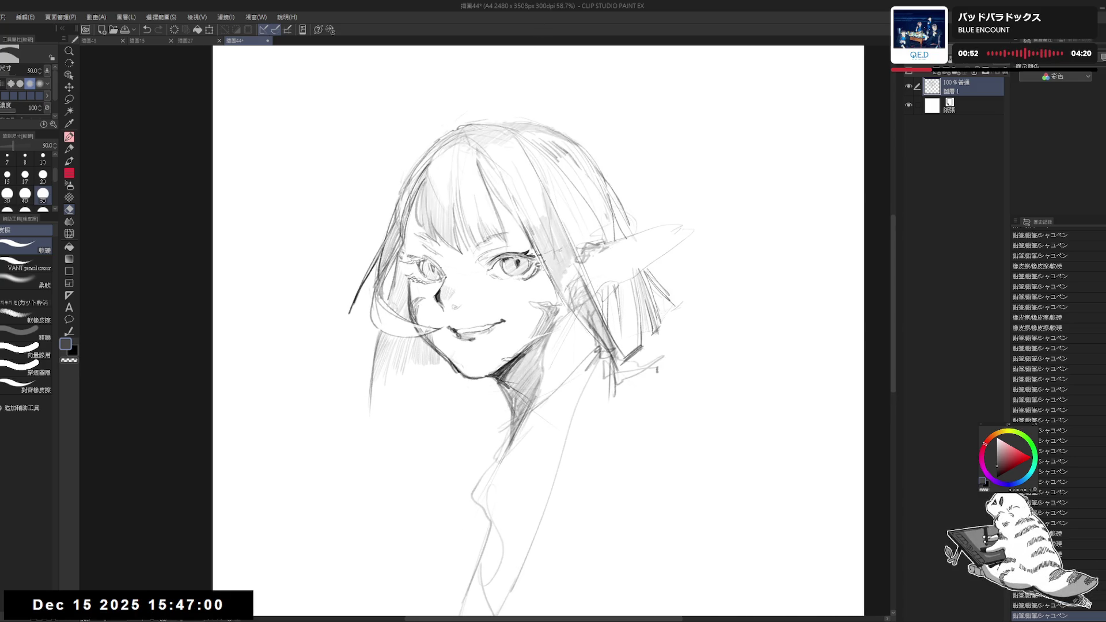
key("x")
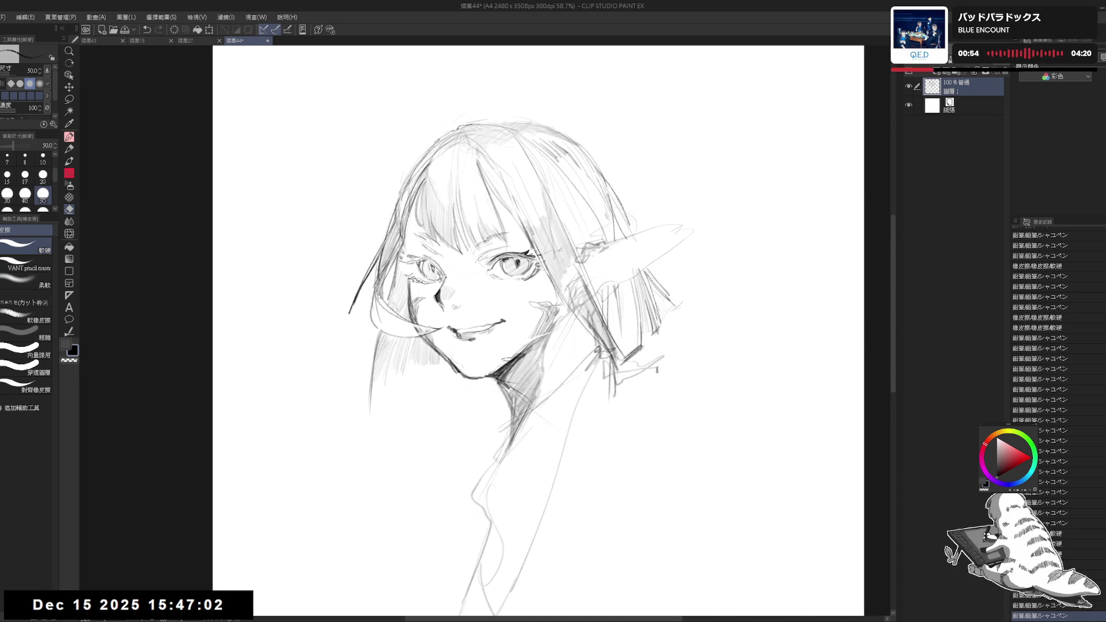
left_click_drag(410, 202, 413, 251)
mouse_move(407, 199)
left_mouse_down()
mouse_move(405, 253)
mouse_move(423, 240)
left_mouse_up()
mouse_move(412, 235)
left_mouse_down()
mouse_move(433, 248)
mouse_move(414, 252)
left_mouse_up()
key("p")
key("x")
mouse_move(412, 205)
left_mouse_down()
mouse_move(417, 251)
mouse_move(425, 215)
left_mouse_up()
left_click_drag(416, 223, 425, 236)
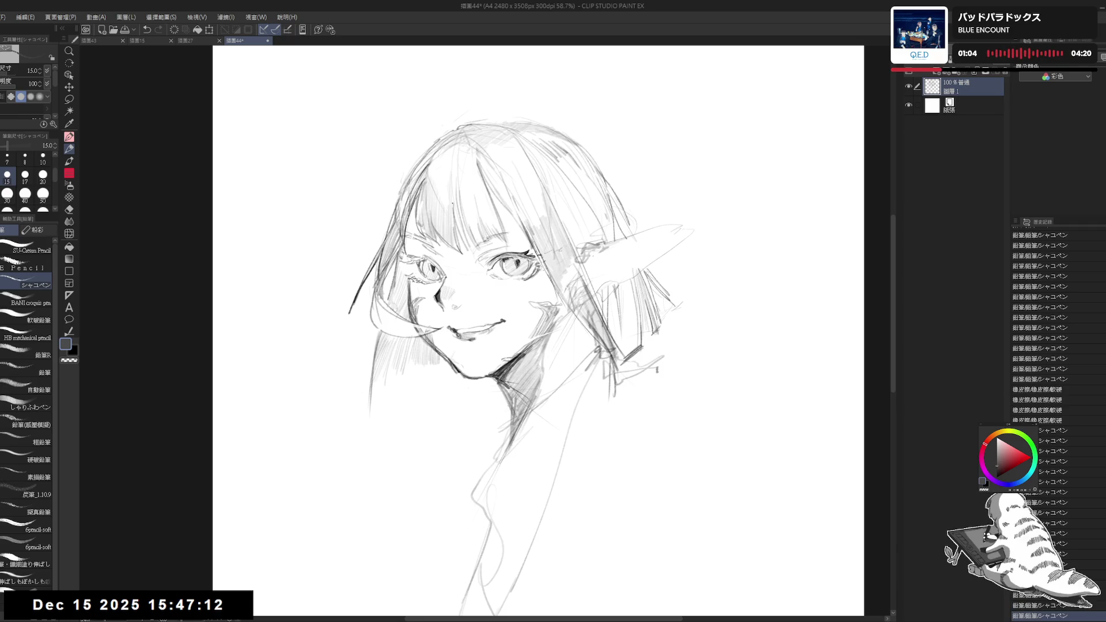
Erase unwanted marks on the right hair and redraw its strands
key("e")
left_click_drag(491, 207, 510, 223)
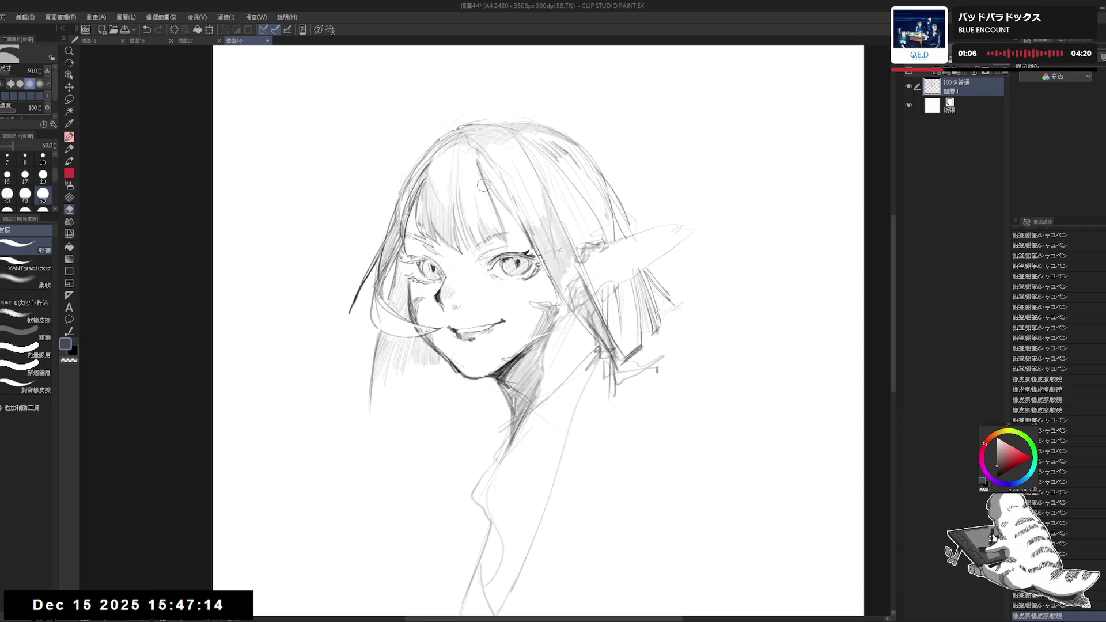
key("p")
left_click_drag(490, 182, 521, 242)
key("ctrl+z")
left_click_drag(501, 192, 508, 242)
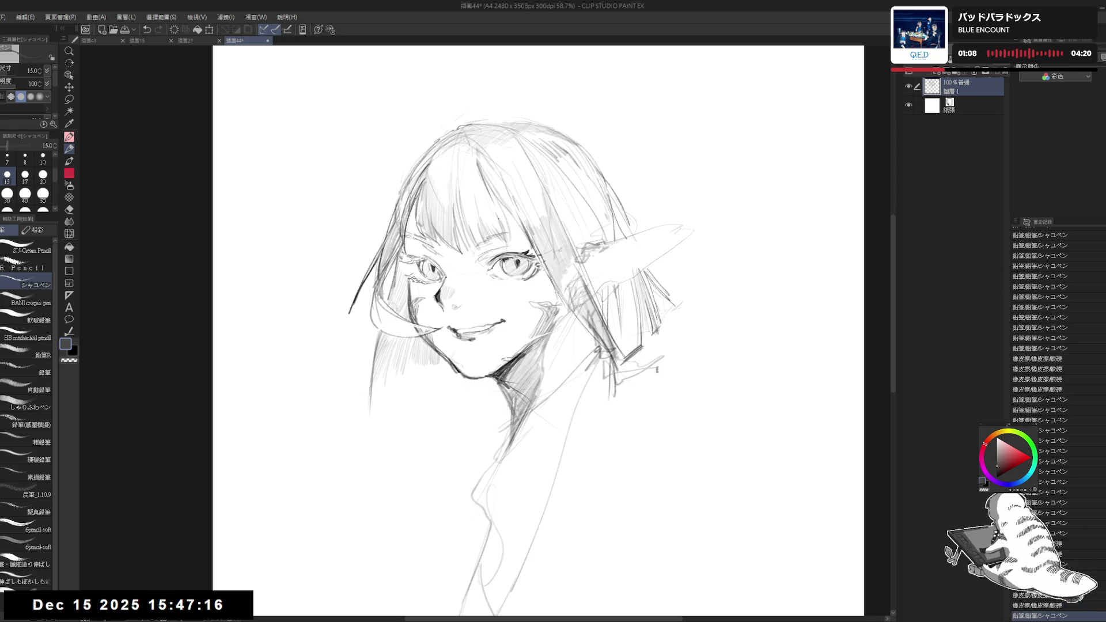
mouse_move(472, 144)
left_mouse_down()
mouse_move(423, 171)
mouse_move(411, 197)
mouse_move(468, 154)
left_mouse_up()
Mirror the canvas to check the drawing and erase small marks near the nose
key("h")
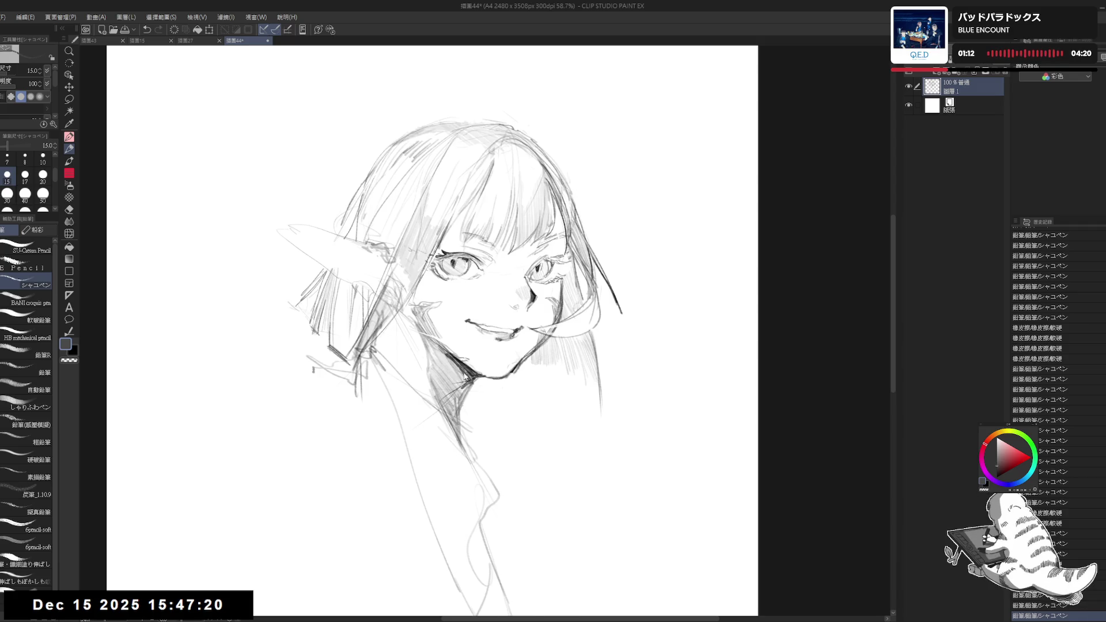
key("h")
left_click_drag(502, 347, 519, 305)
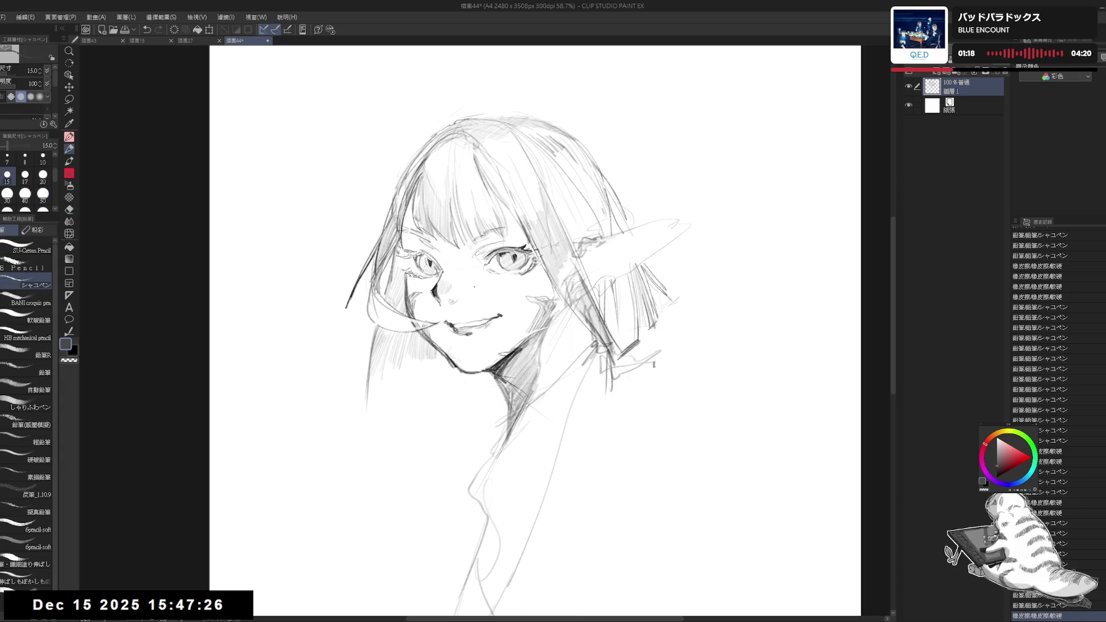
key("e")
mouse_move(449, 306)
left_mouse_down()
mouse_move(458, 295)
mouse_move(451, 303)
left_mouse_up()
key("p")
Erase a stray face mark, reset the rotation, and hatch blush under the right eye
mouse_move(565, 359)
left_mouse_down()
mouse_move(547, 367)
mouse_move(519, 346)
left_mouse_up()
key("e")
left_click_drag(494, 297, 548, 311)
key("ctrl+@")
key("p")
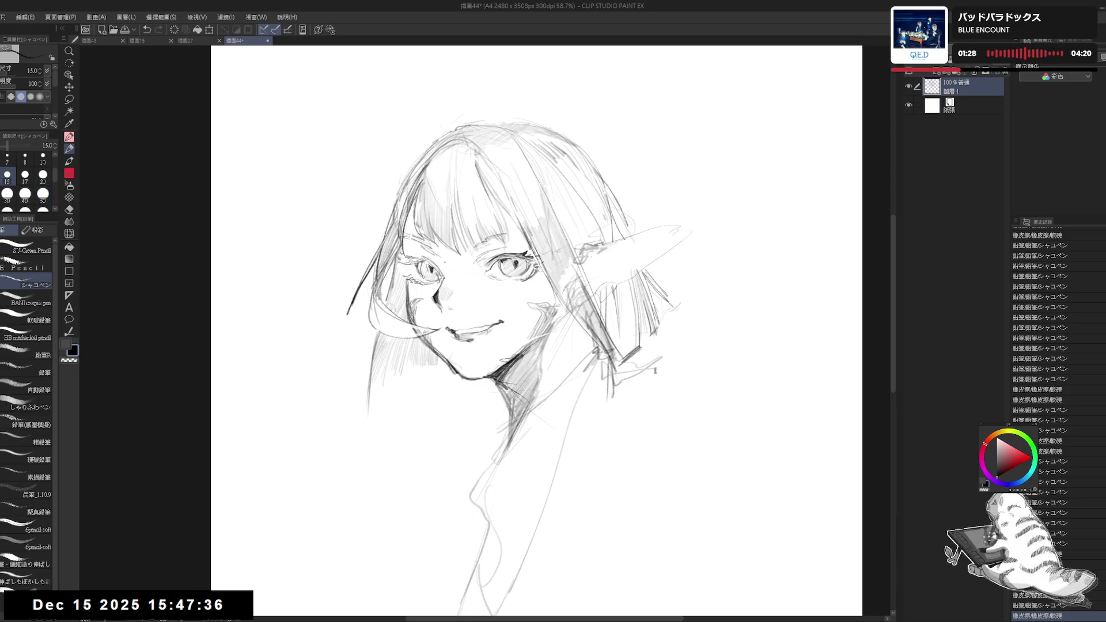
left_click_drag(443, 297, 451, 303)
left_click_drag(445, 299, 511, 287)
mouse_move(509, 284)
left_mouse_down()
mouse_move(551, 299)
mouse_move(565, 294)
mouse_move(558, 288)
left_mouse_up()
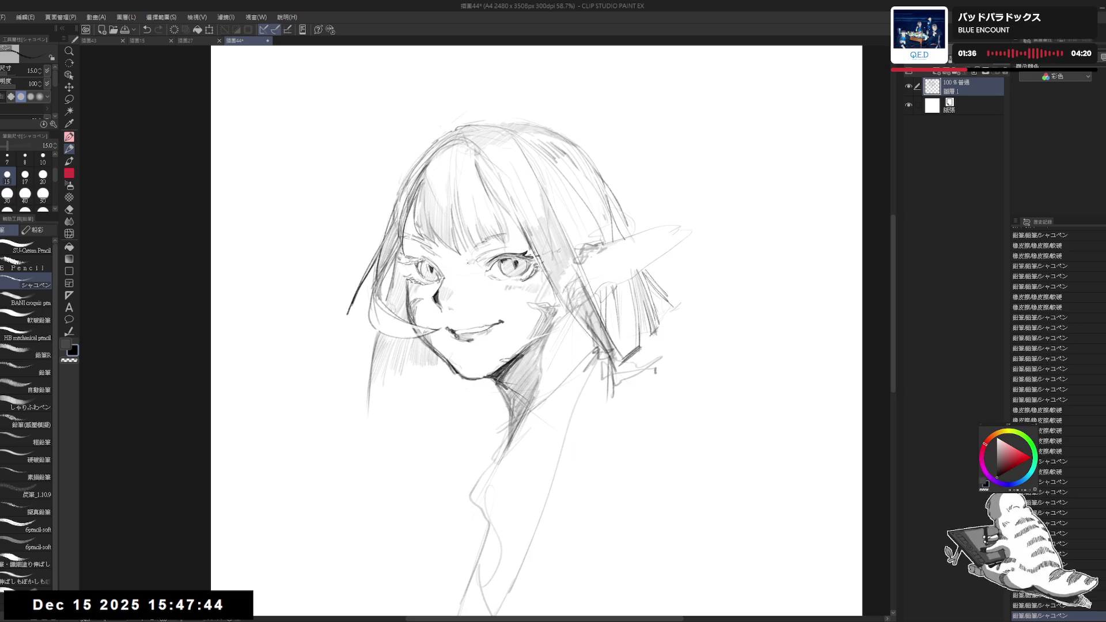
Outline the pointed ear with its upper line, lower edge and tip
left_click_drag(468, 264, 471, 266)
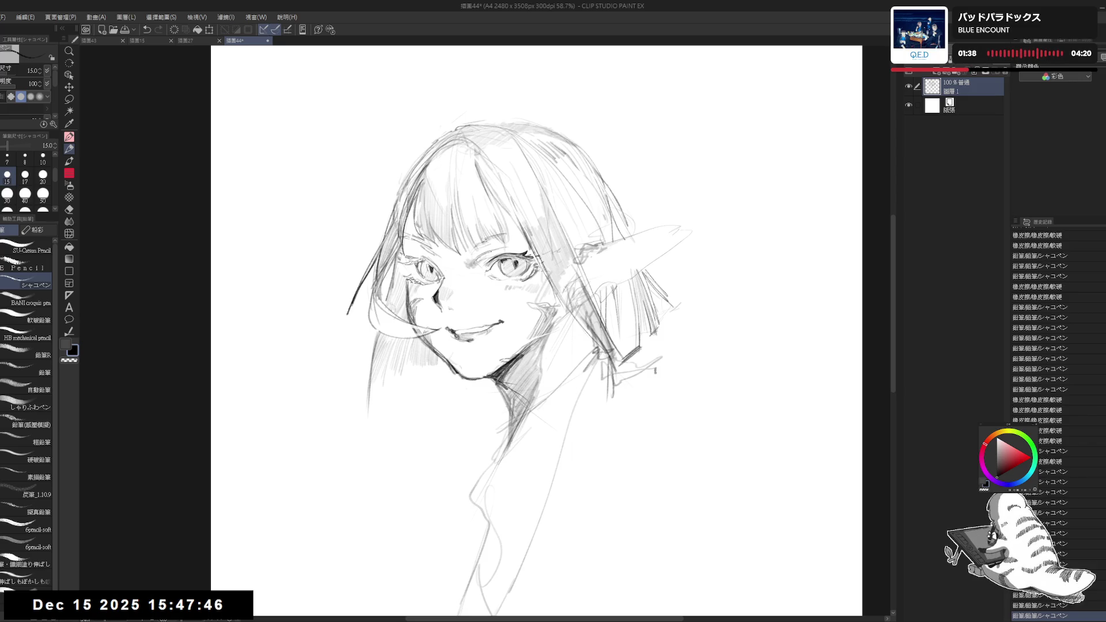
left_click_drag(630, 250, 632, 251)
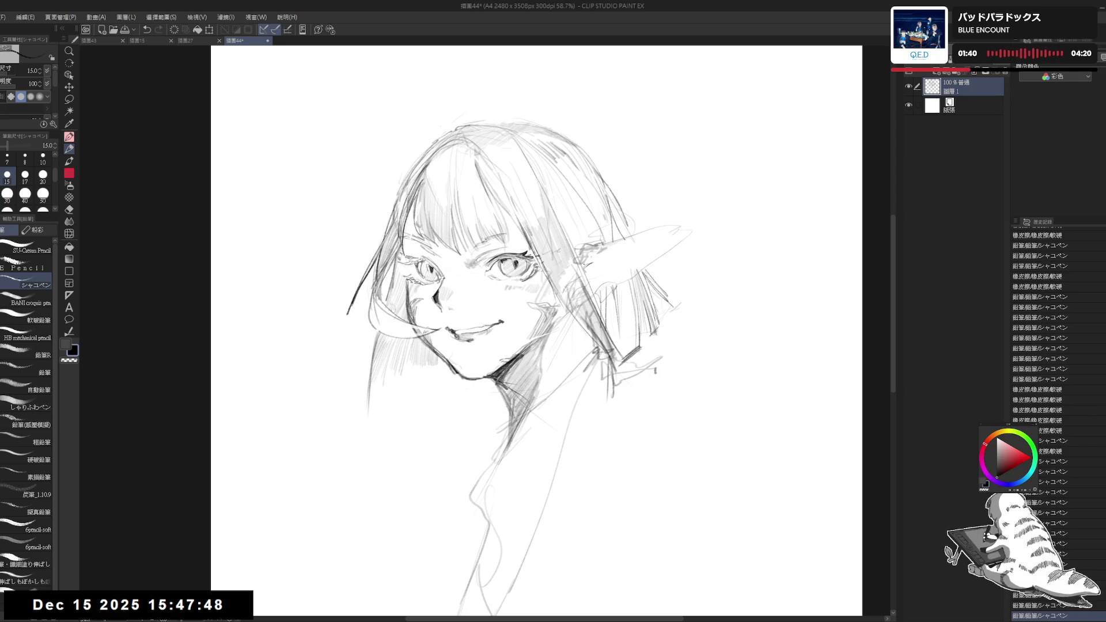
left_click_drag(594, 262, 588, 278)
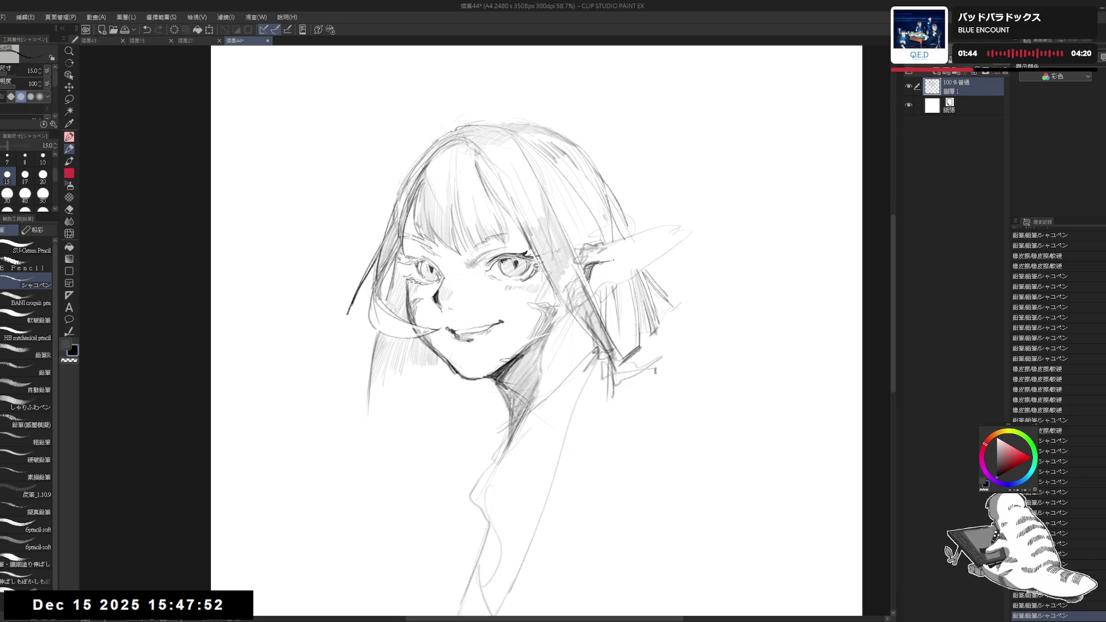
left_click_drag(599, 258, 657, 238)
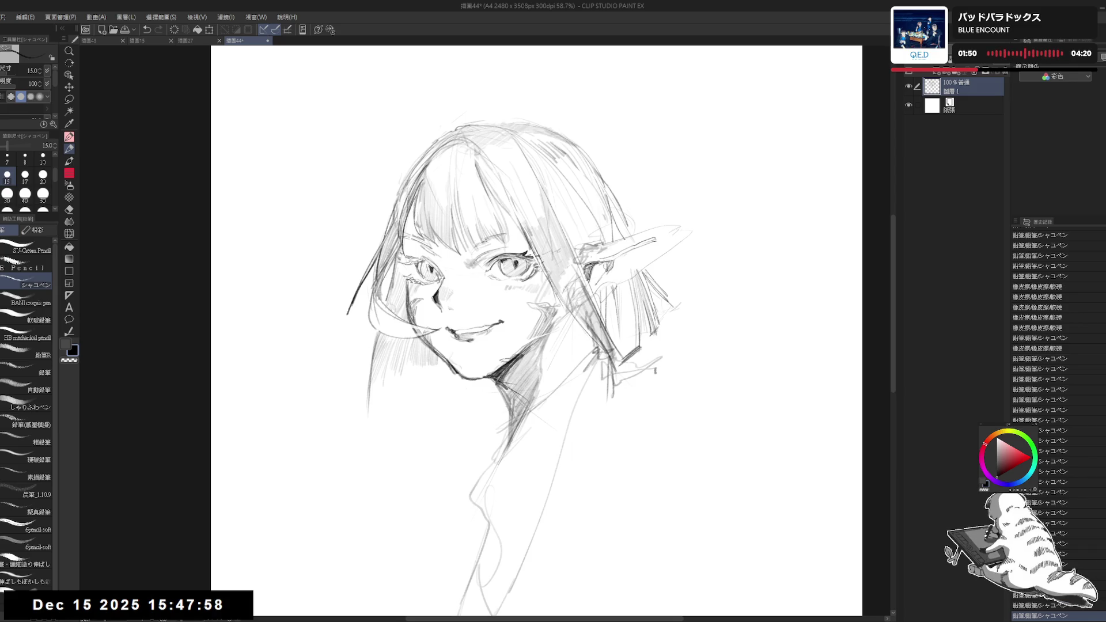
left_click_drag(629, 278, 603, 295)
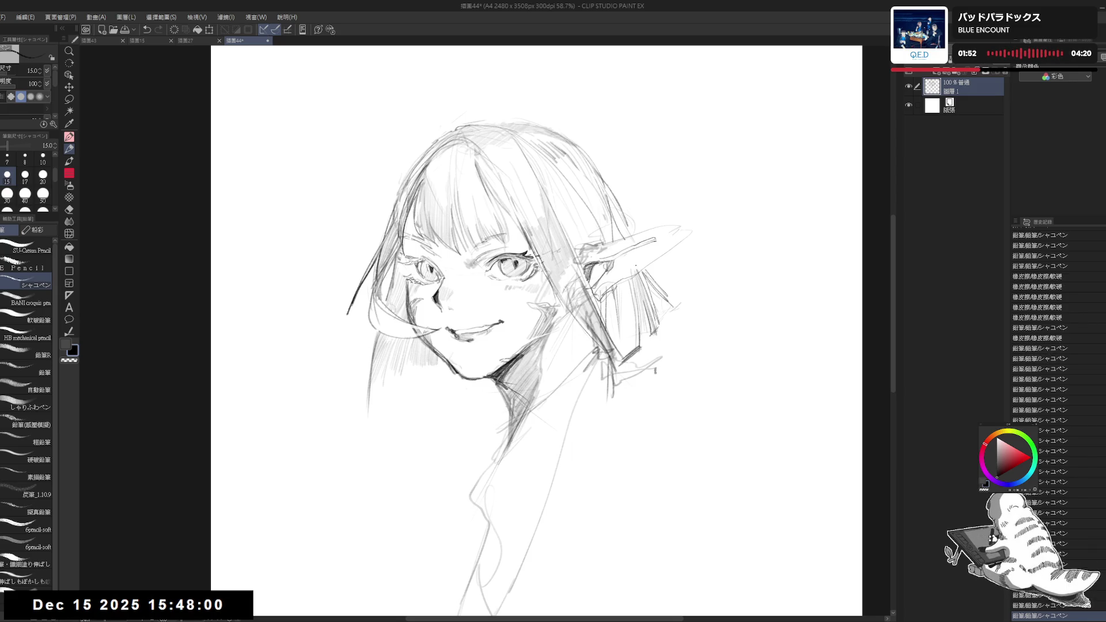
mouse_move(641, 247)
left_mouse_down()
mouse_move(655, 241)
mouse_move(637, 265)
mouse_move(673, 223)
mouse_move(621, 277)
mouse_move(646, 248)
mouse_move(645, 261)
left_mouse_up()
Hatch shading inside the ear tip
key("e")
key("p")
left_click_drag(664, 237, 650, 256)
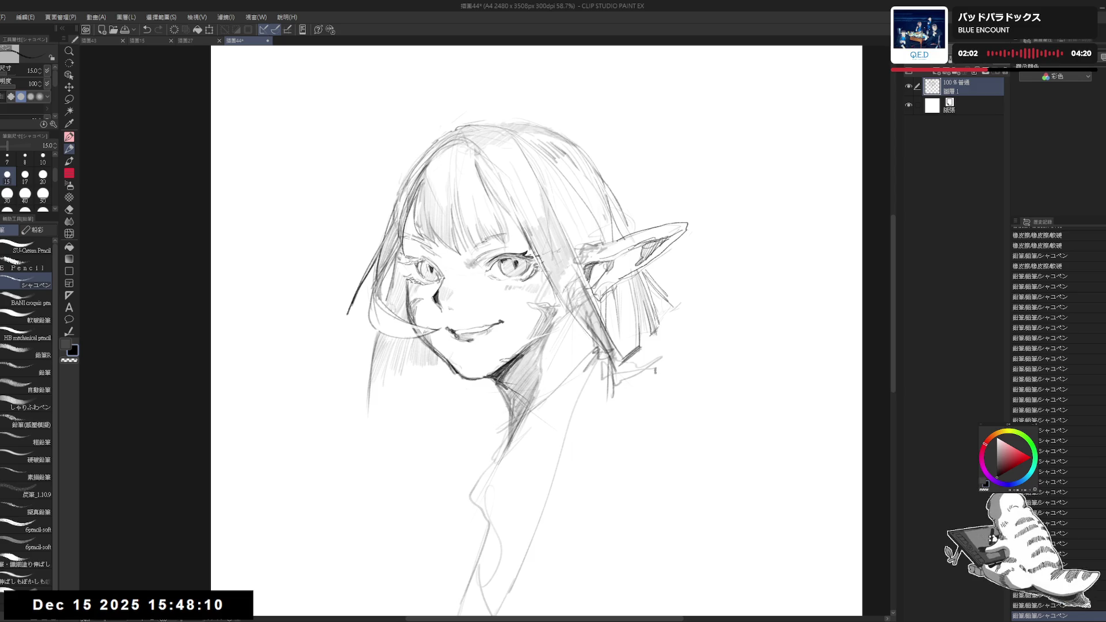
left_click_drag(421, 441, 406, 398)
key("e")
key("p")
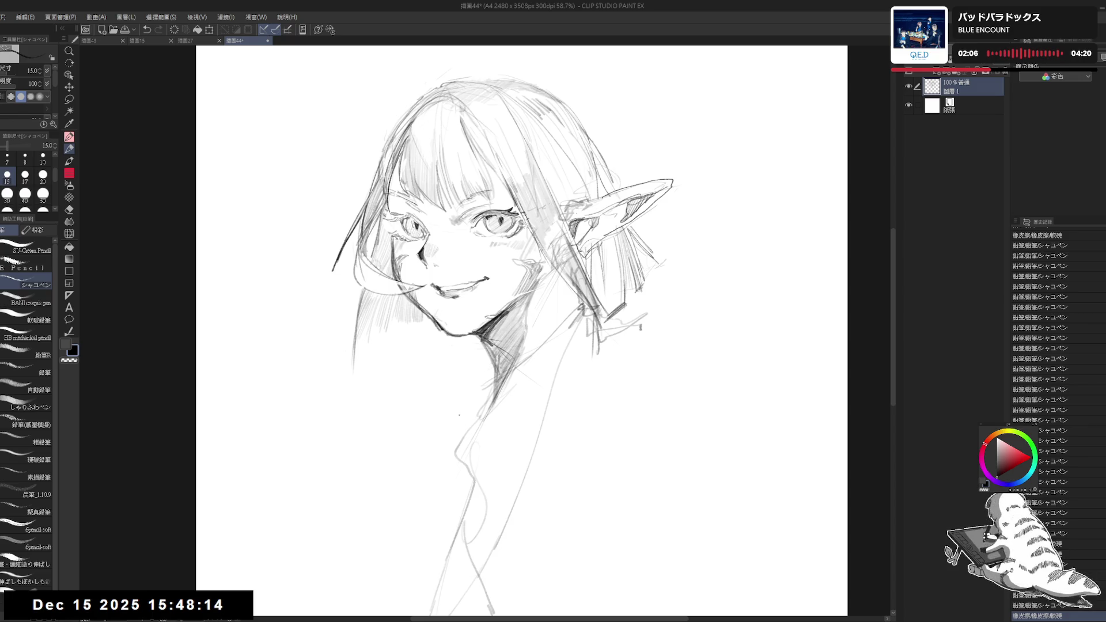
scroll(466, 413, "down", 3)
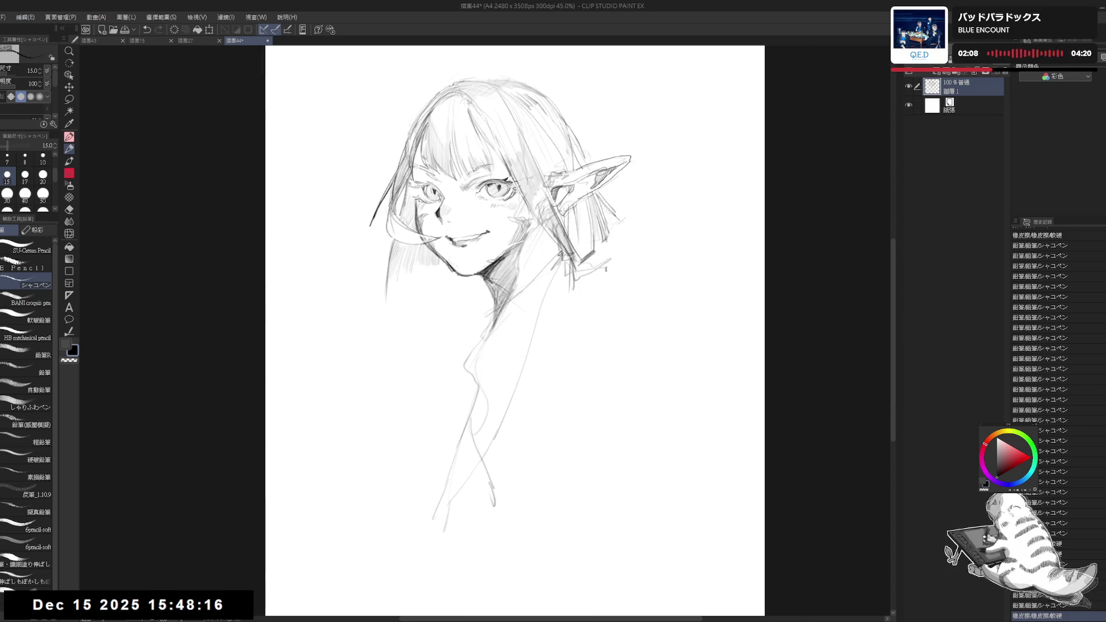
Erase stray lines near the neck and draw a darker line below the ear
key("e")
left_click_drag(558, 279, 544, 275)
key("p")
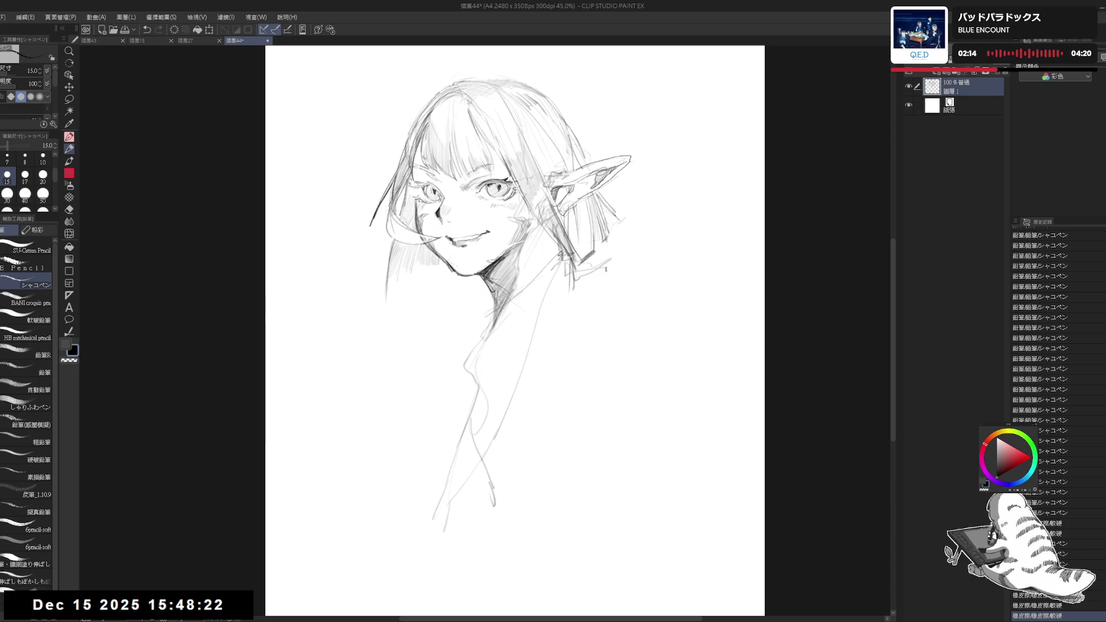
left_click_drag(525, 272, 539, 260)
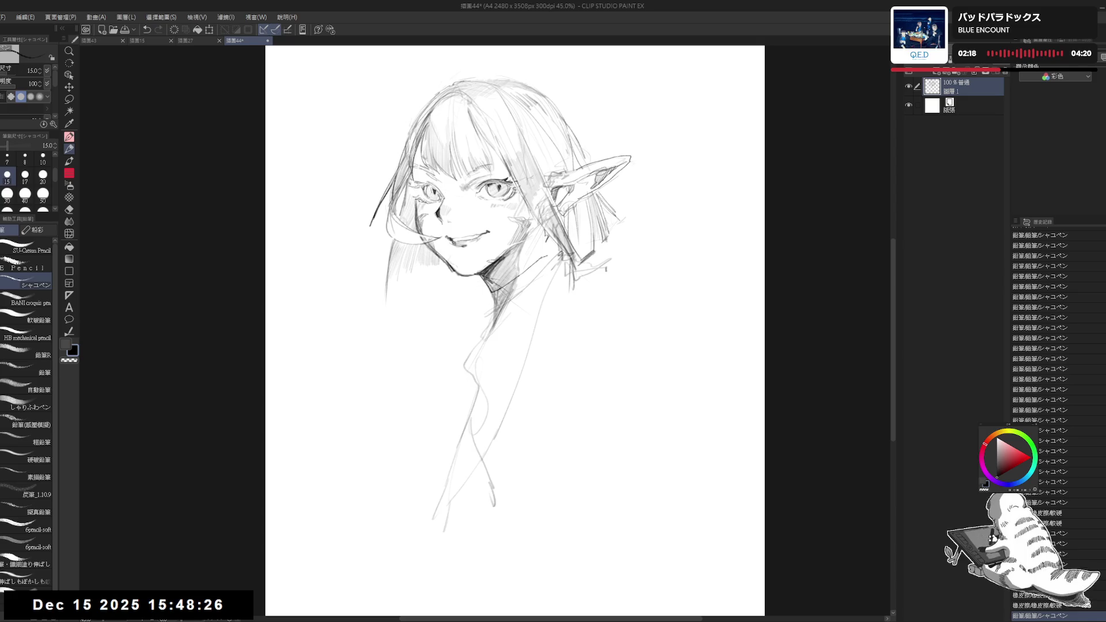
left_click_drag(545, 235, 563, 288)
left_click_drag(550, 247, 562, 287)
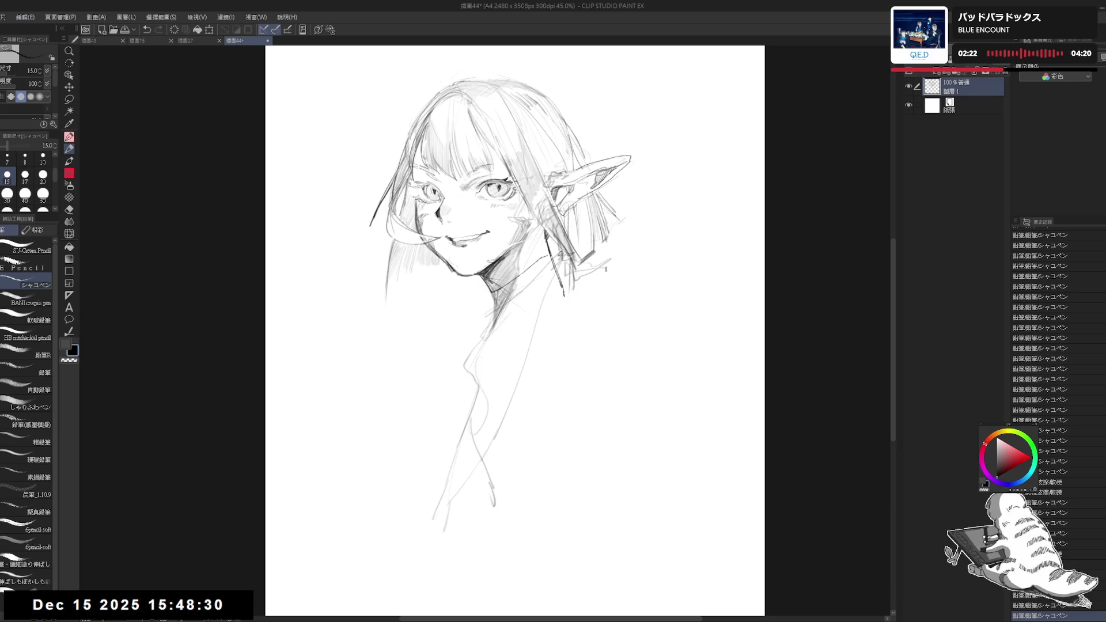
Clean up stray strokes around the ear and neck
key("e")
mouse_move(549, 242)
left_mouse_down()
mouse_move(562, 261)
mouse_move(555, 252)
mouse_move(533, 291)
left_mouse_up()
key("p")
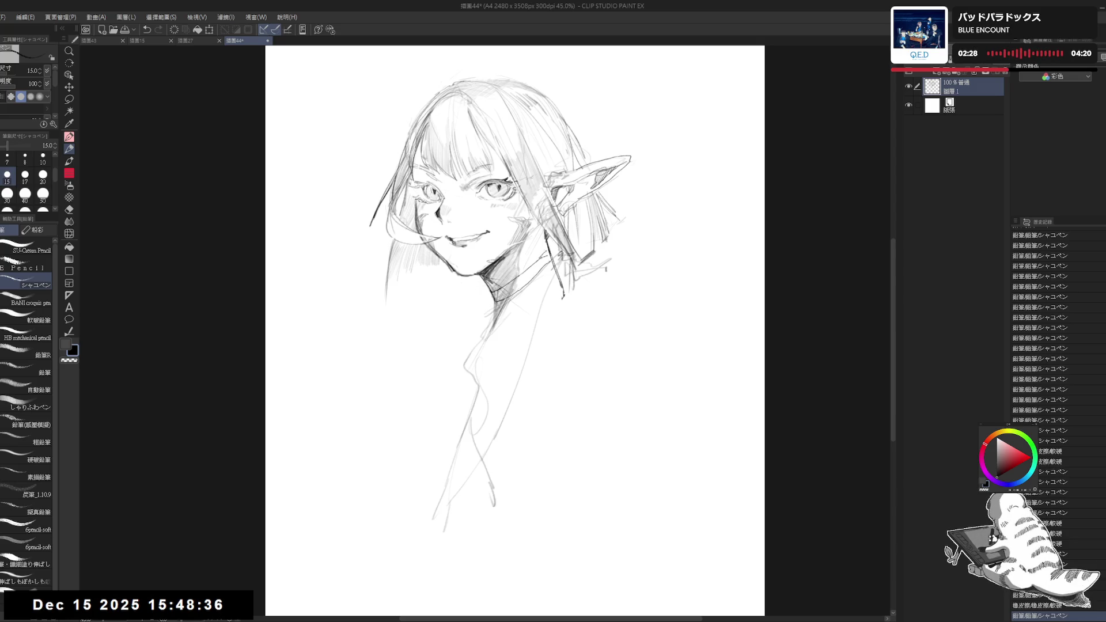
left_click_drag(543, 253, 549, 260)
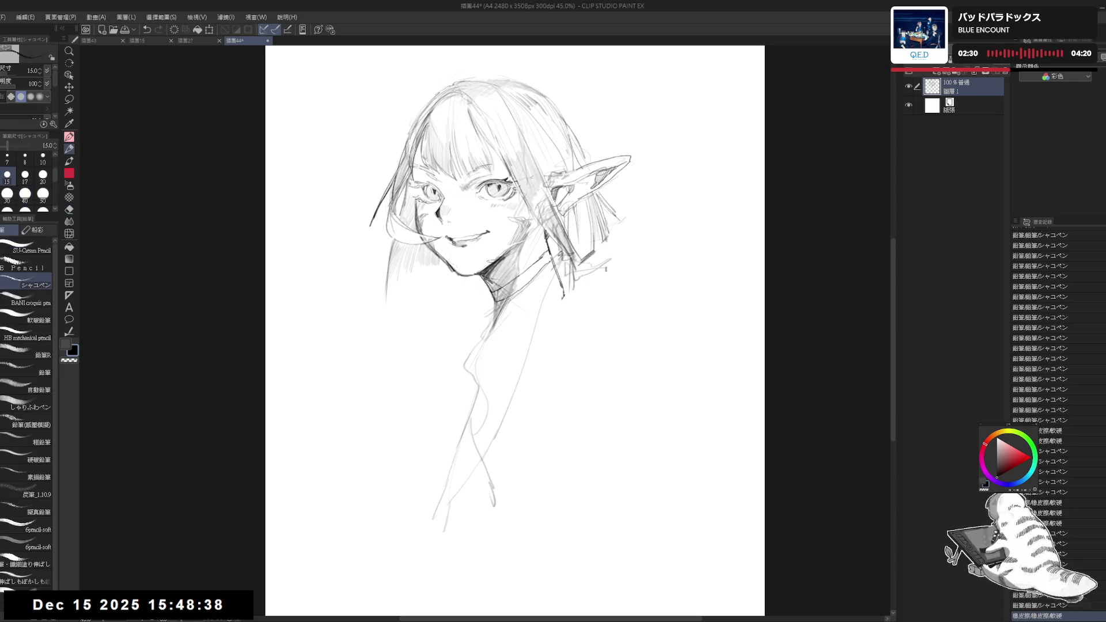
key("e")
left_click_drag(489, 312, 515, 285)
key("p")
scroll(514, 290, "up", 1)
Enlarge the pencil to size 17 and hatch dark shadow along the neck
key("bracketright")
mouse_move(501, 288)
left_mouse_down()
mouse_move(495, 306)
mouse_move(525, 288)
left_mouse_up()
left_click_drag(530, 264, 528, 288)
left_click_drag(534, 263, 531, 286)
mouse_move(538, 261)
left_mouse_down()
mouse_move(533, 284)
mouse_move(542, 271)
left_mouse_up()
left_click_drag(551, 248, 548, 262)
left_click_drag(555, 246, 552, 260)
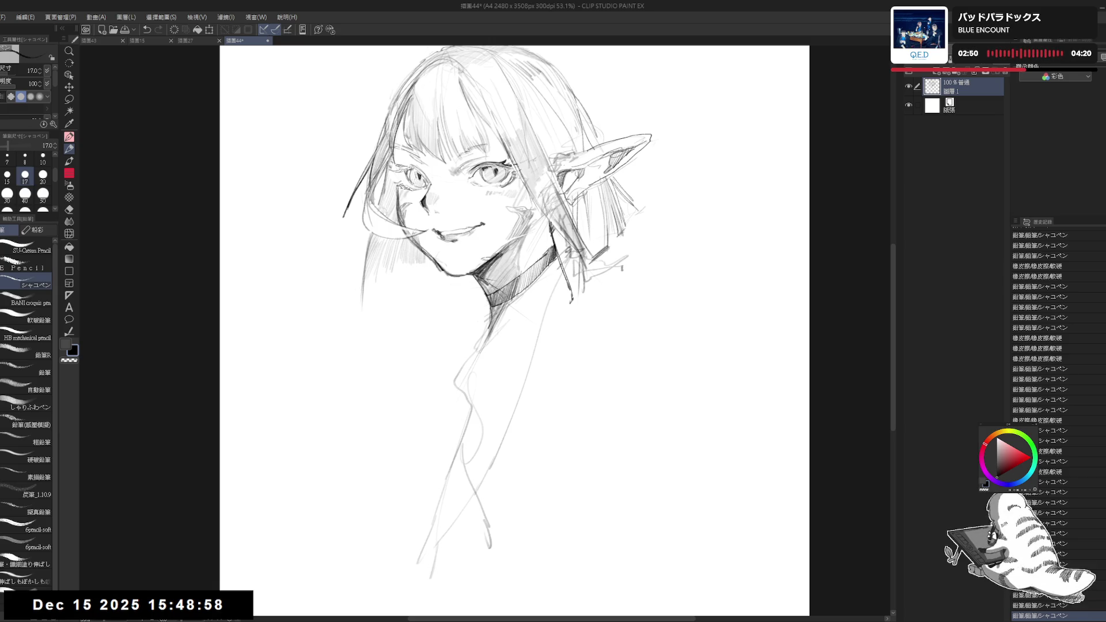
left_click_drag(544, 265, 536, 282)
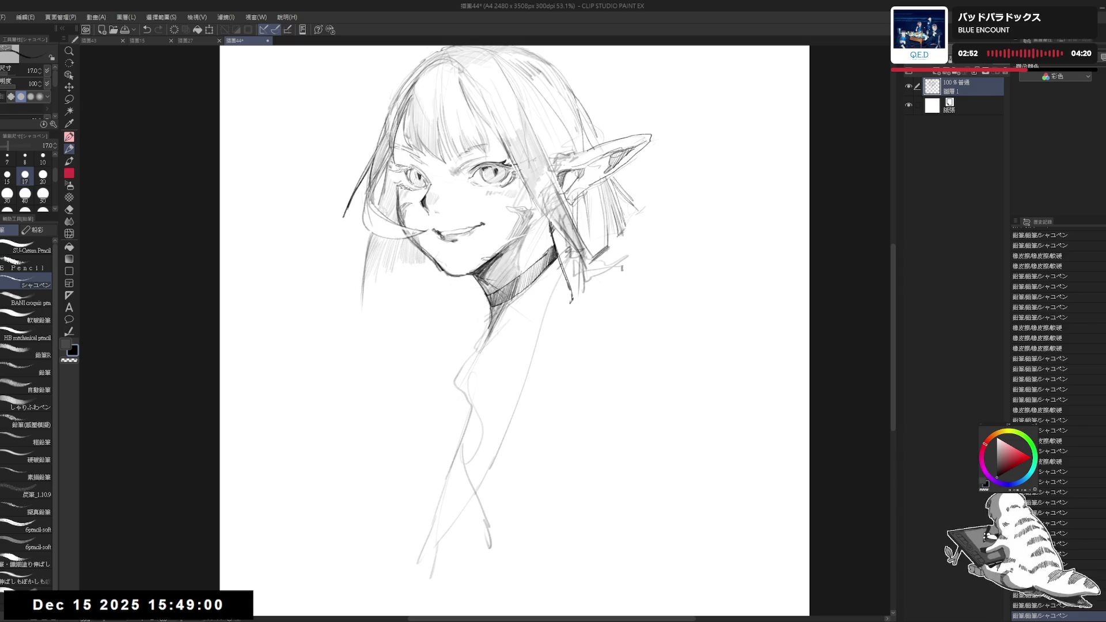
Add small marks to the choker and chest, erase slips, and zoom out
left_click(552, 368)
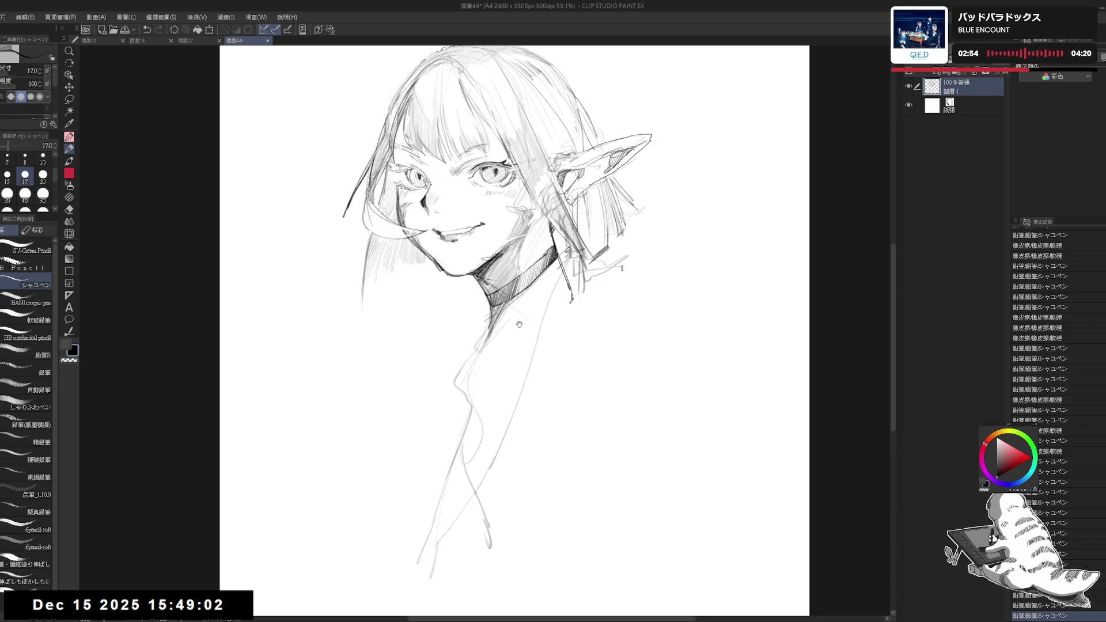
left_click_drag(490, 389, 534, 423)
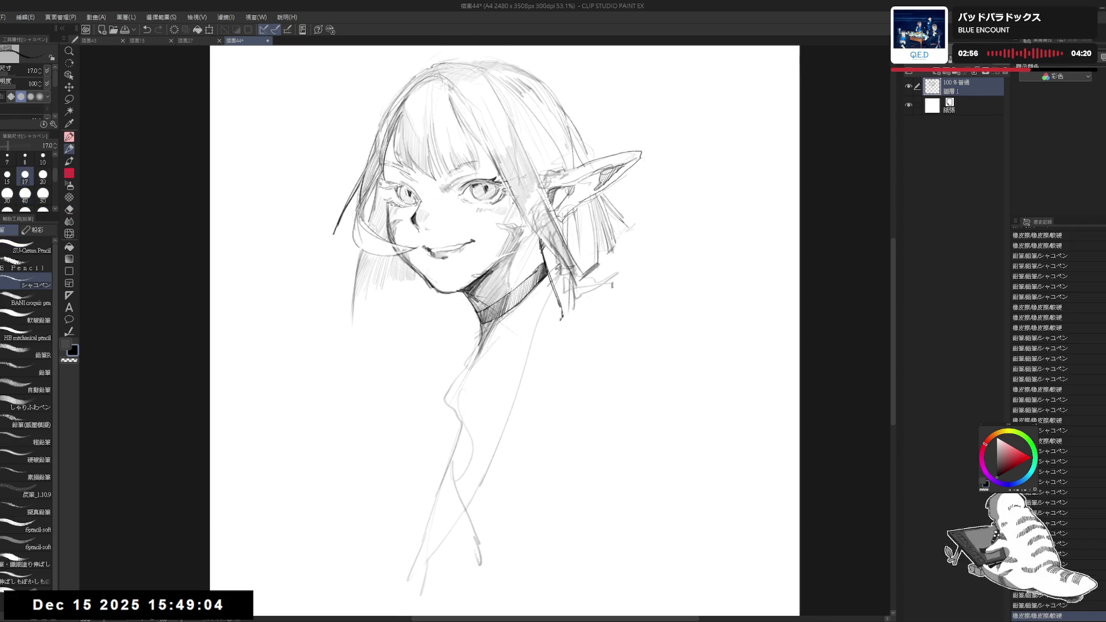
left_click_drag(523, 235, 539, 245)
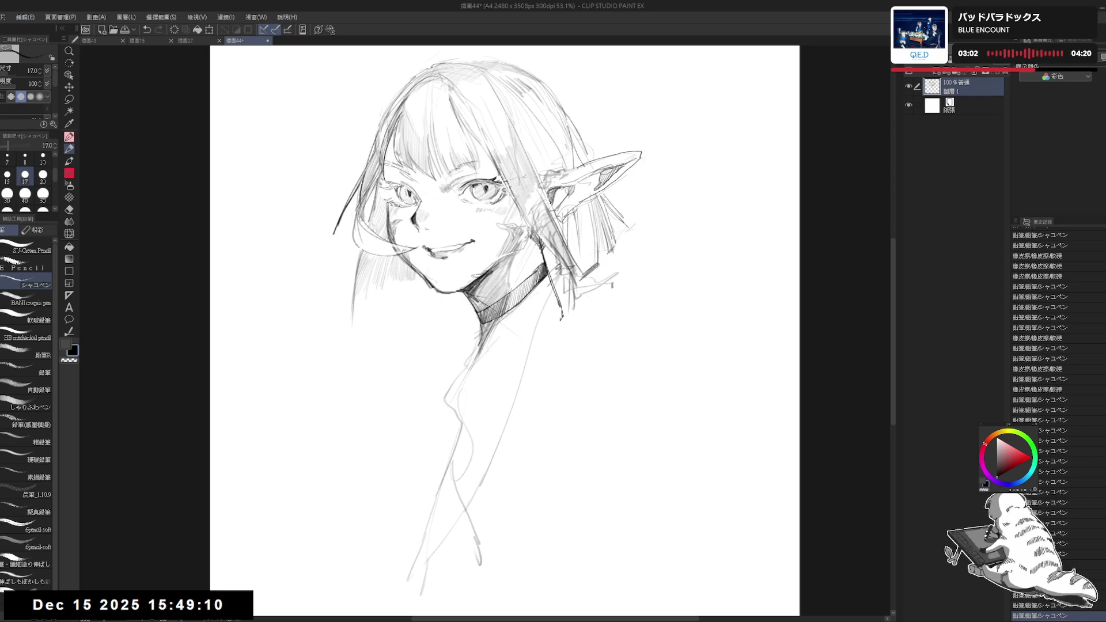
left_click(582, 339)
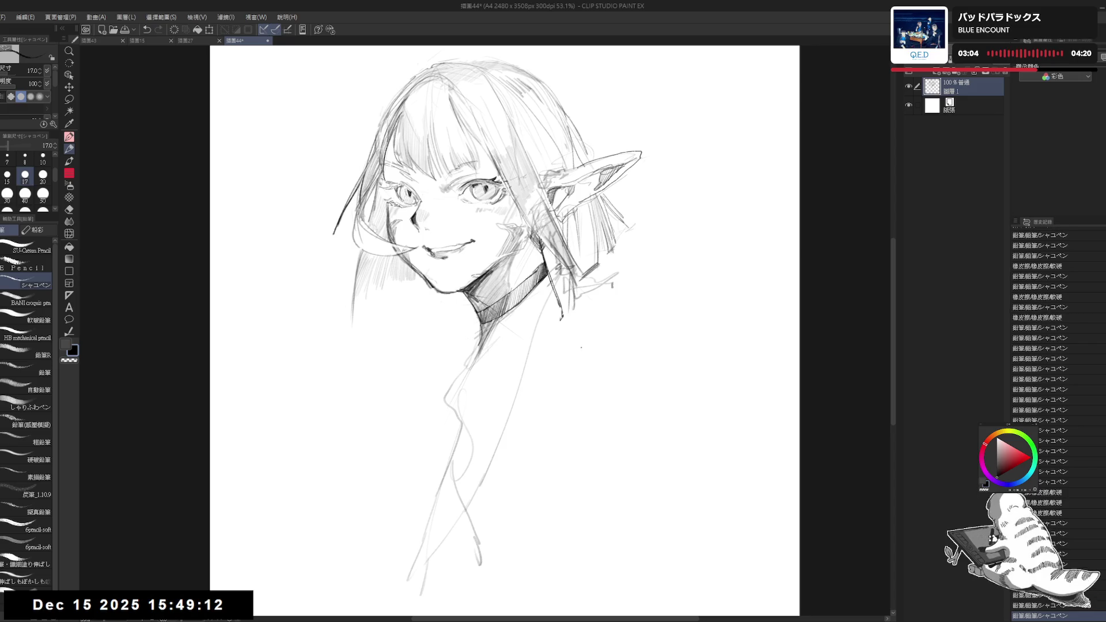
key("ctrl+minus")
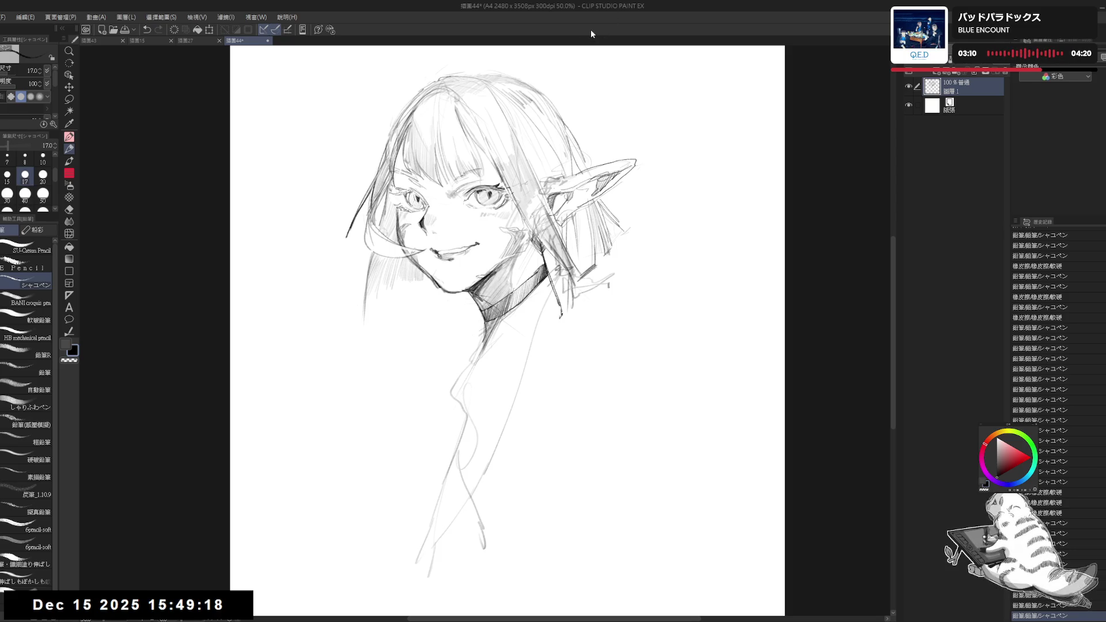
Erase stray lines at the bottom with a large eraser and tick in the collar front
key("e")
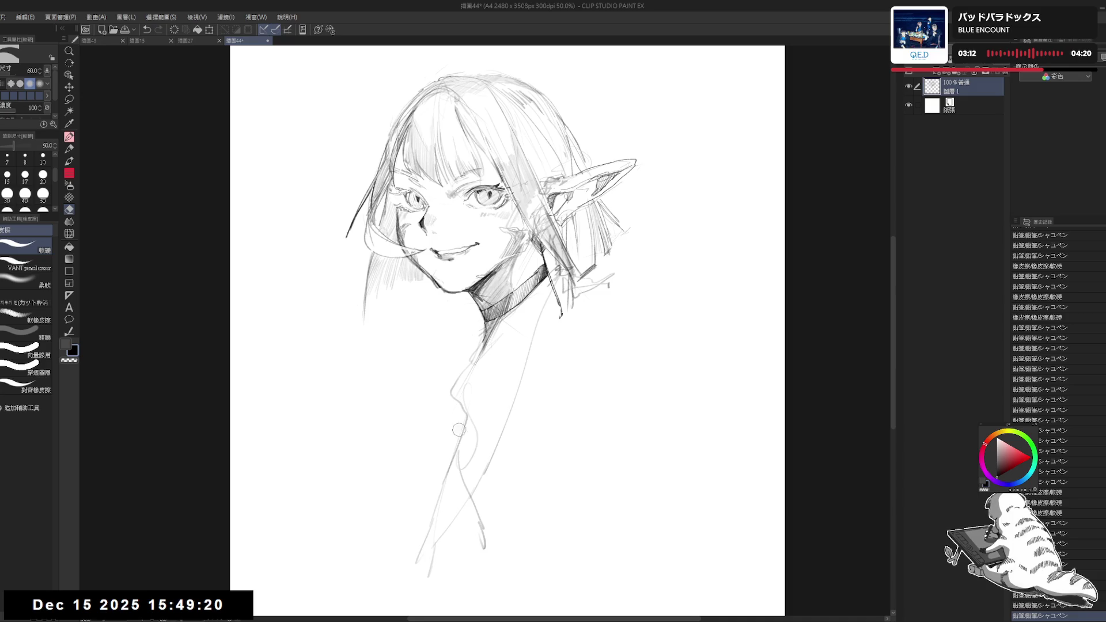
mouse_move(419, 522)
left_mouse_down()
mouse_move(452, 539)
mouse_move(467, 508)
left_mouse_up()
key("p")
left_click_drag(455, 392, 461, 405)
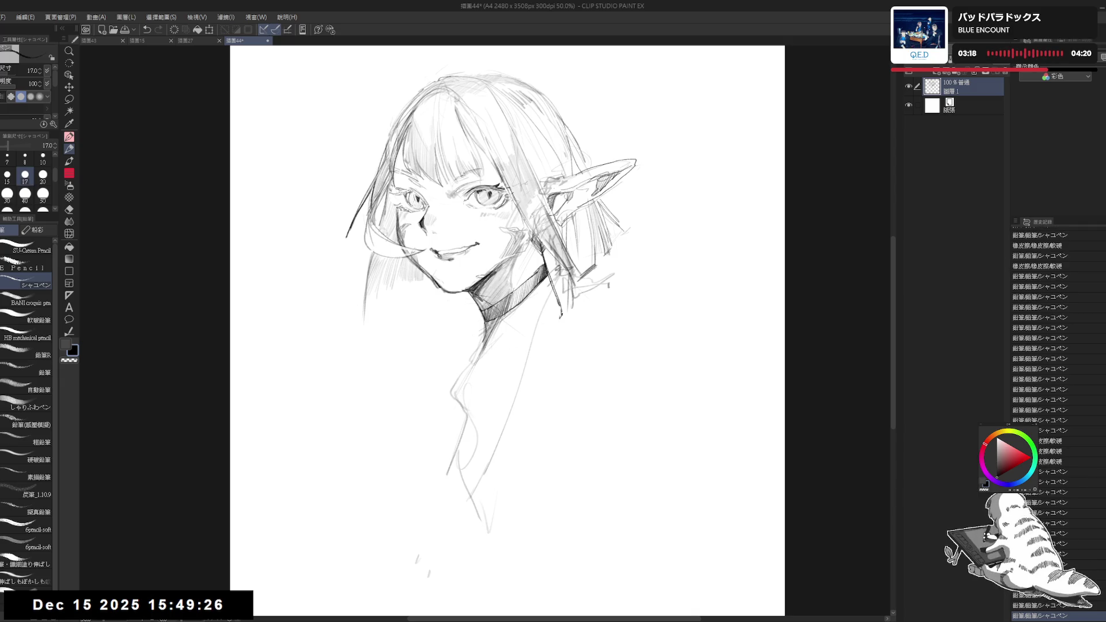
mouse_move(457, 375)
left_mouse_down()
mouse_move(565, 296)
mouse_move(464, 388)
left_mouse_up()
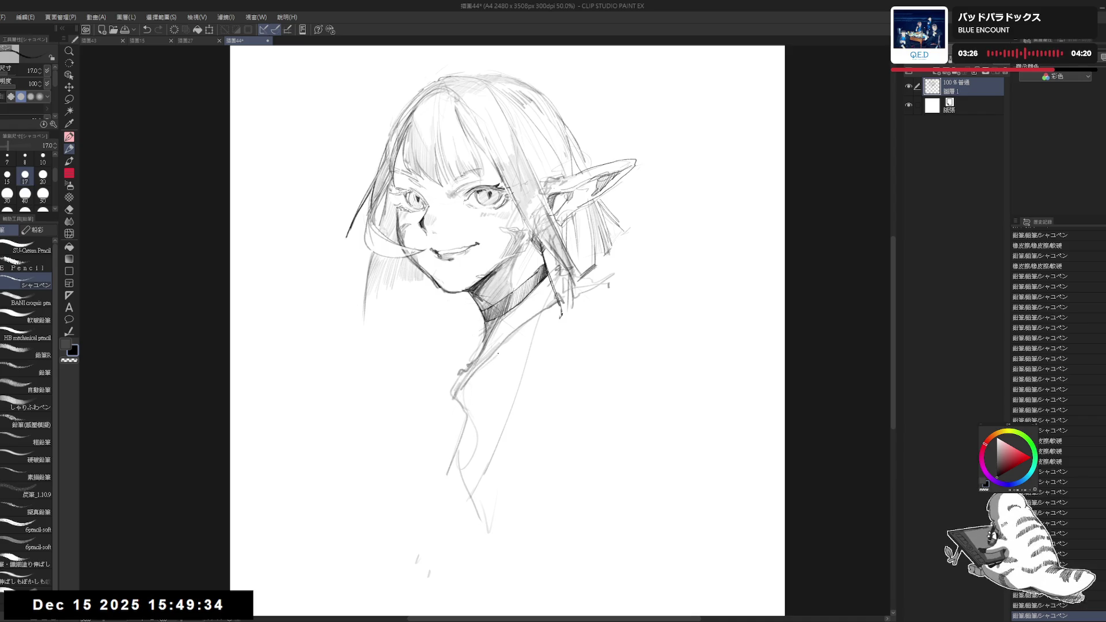
Draw the collar lines along and below the neck
left_click_drag(553, 302, 512, 324)
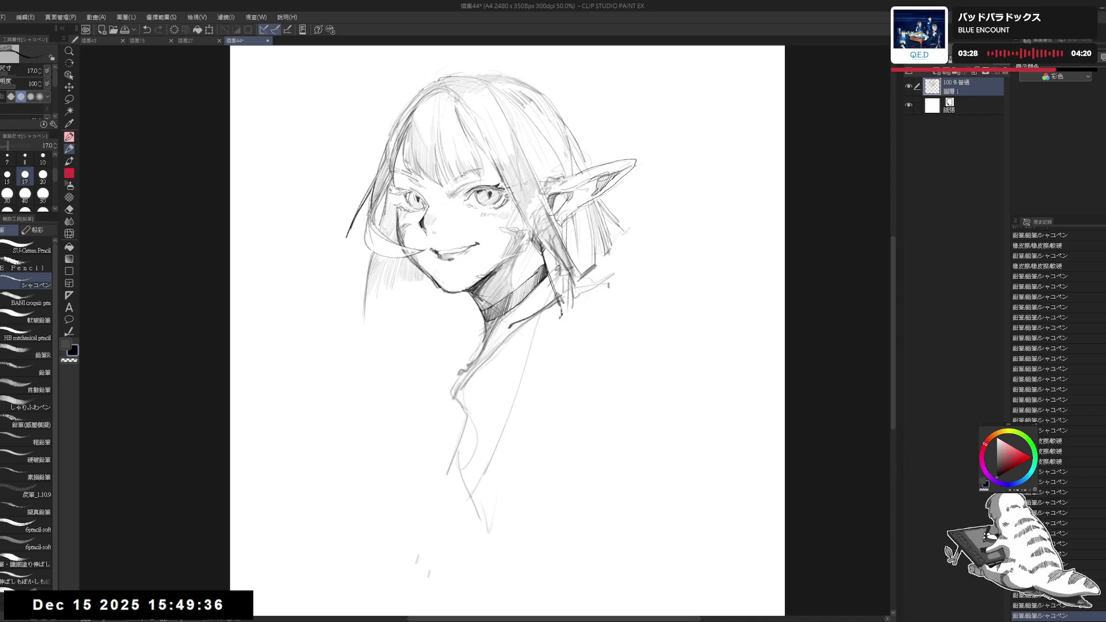
left_click_drag(492, 374, 490, 351)
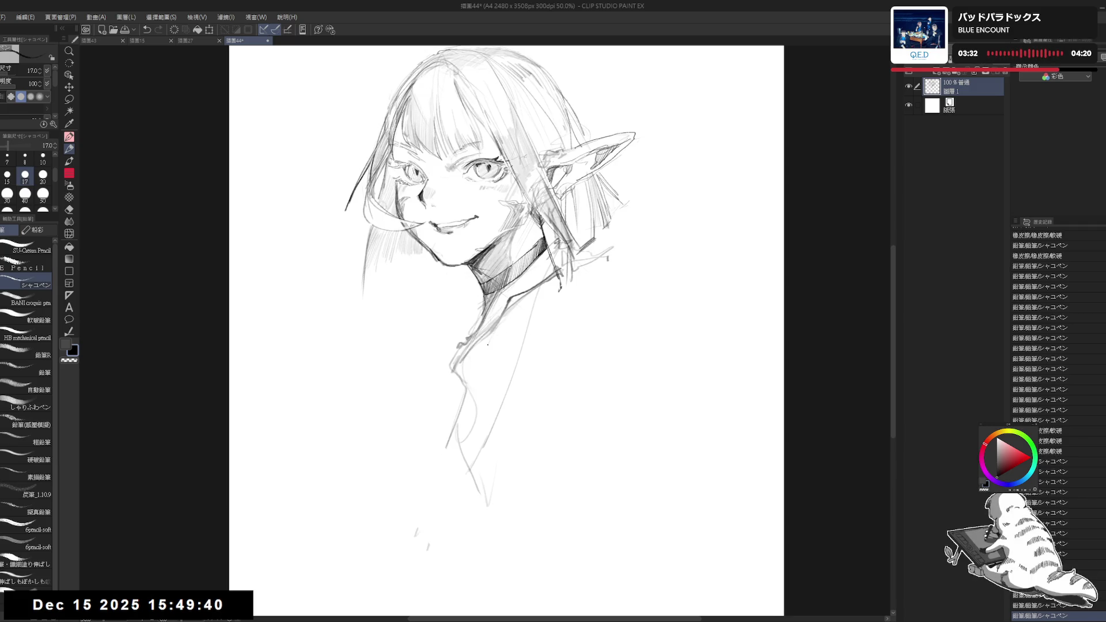
left_click_drag(516, 299, 461, 414)
left_click_drag(512, 306, 446, 432)
mouse_move(481, 368)
left_mouse_down()
mouse_move(466, 383)
mouse_move(467, 367)
left_mouse_up()
Erase stray strokes near the ear and neck, then darken the choker hatching
key("e")
mouse_move(628, 282)
left_mouse_down()
mouse_move(572, 274)
mouse_move(554, 242)
mouse_move(577, 299)
left_mouse_up()
left_click_drag(573, 257, 579, 291)
mouse_move(583, 333)
left_mouse_down()
mouse_move(567, 267)
mouse_move(615, 287)
mouse_move(605, 259)
mouse_move(634, 225)
left_mouse_up()
key("p")
key("e")
key("p")
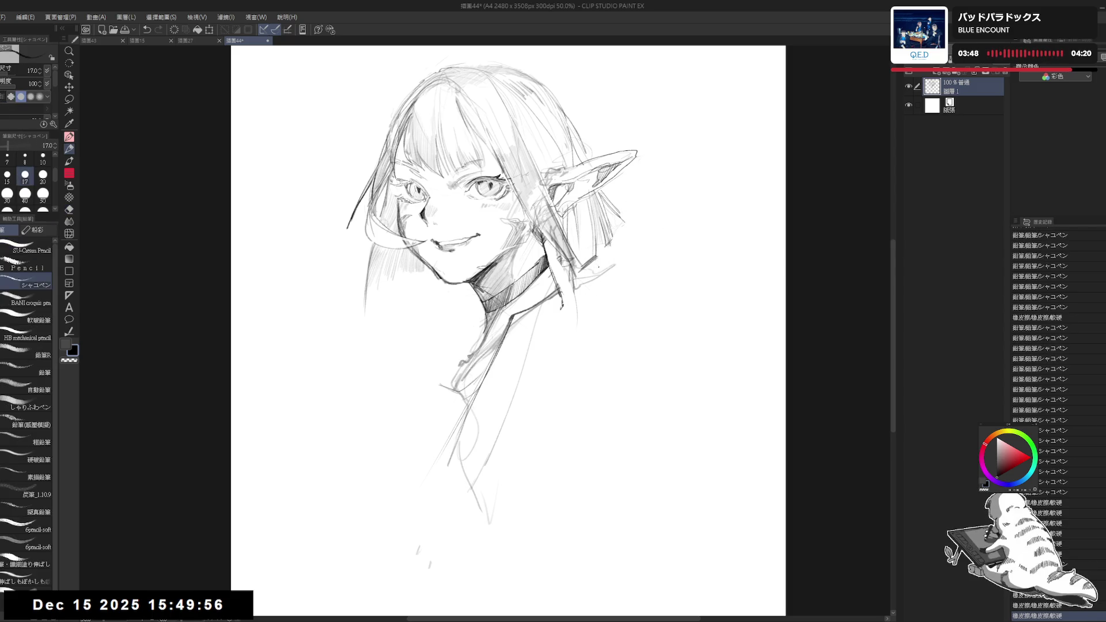
left_click_drag(594, 263, 600, 258)
left_click_drag(511, 308, 525, 290)
mouse_move(526, 291)
left_mouse_down()
mouse_move(543, 276)
mouse_move(558, 286)
mouse_move(555, 272)
left_mouse_up()
Hatch jagged fur strokes right of and below the ear for the collar trim
left_click_drag(613, 245, 639, 237)
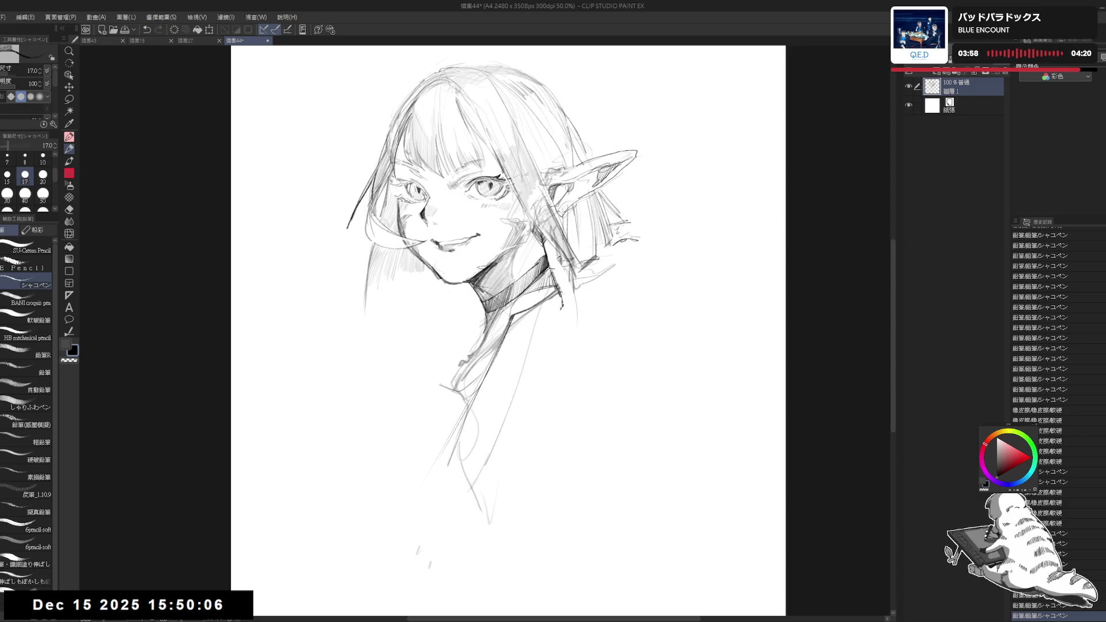
key("e")
mouse_move(647, 240)
left_mouse_down()
mouse_move(605, 244)
mouse_move(614, 235)
mouse_move(585, 266)
mouse_move(631, 242)
mouse_move(591, 253)
mouse_move(596, 262)
left_mouse_up()
key("p")
key("e")
key("p")
mouse_move(590, 266)
left_mouse_down()
mouse_move(620, 248)
mouse_move(628, 260)
left_mouse_up()
mouse_move(627, 272)
left_mouse_down()
mouse_move(632, 263)
mouse_move(616, 256)
left_mouse_up()
left_click_drag(581, 290, 587, 285)
left_click_drag(584, 292, 588, 283)
left_click_drag(585, 292, 588, 284)
mouse_move(505, 326)
left_mouse_down()
mouse_move(536, 308)
mouse_move(514, 309)
mouse_move(526, 300)
left_mouse_up()
Hatch short fur strokes along the collar on a tilted canvas, then straighten it
left_click_drag(525, 310, 540, 301)
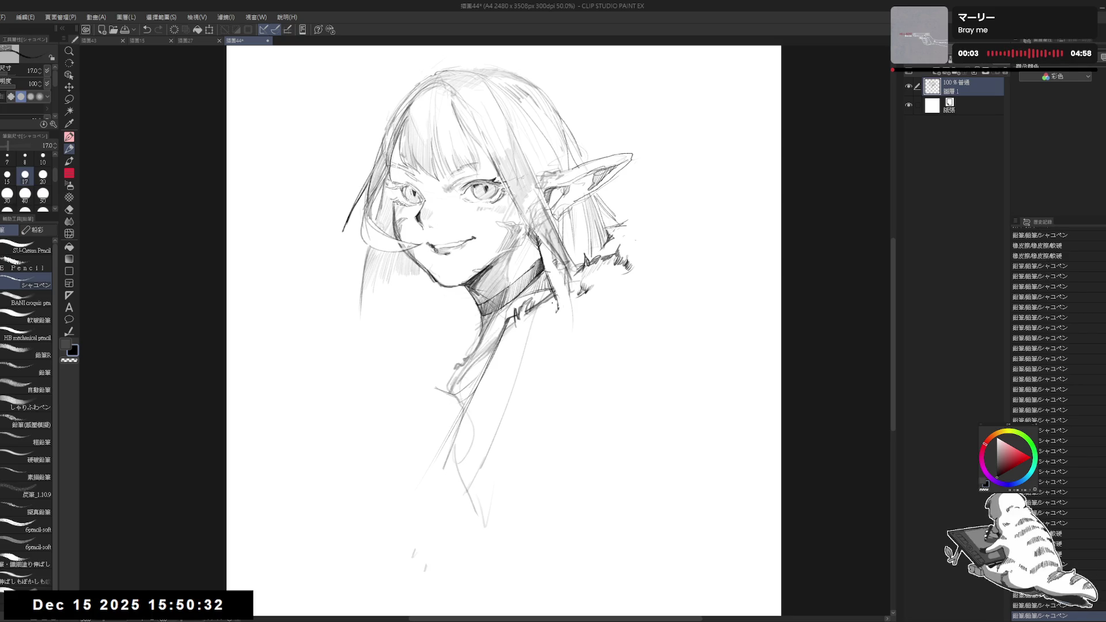
key("minus")
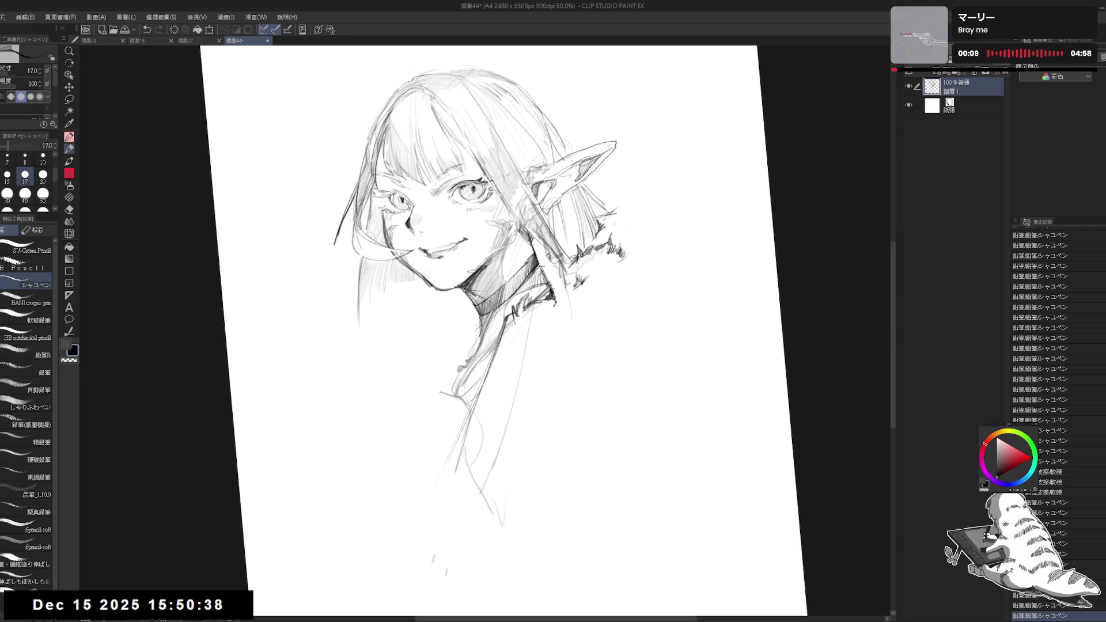
mouse_move(589, 279)
left_mouse_down()
mouse_move(572, 294)
mouse_move(588, 277)
mouse_move(615, 282)
left_mouse_up()
left_click_drag(625, 270, 614, 283)
left_click_drag(625, 274, 617, 285)
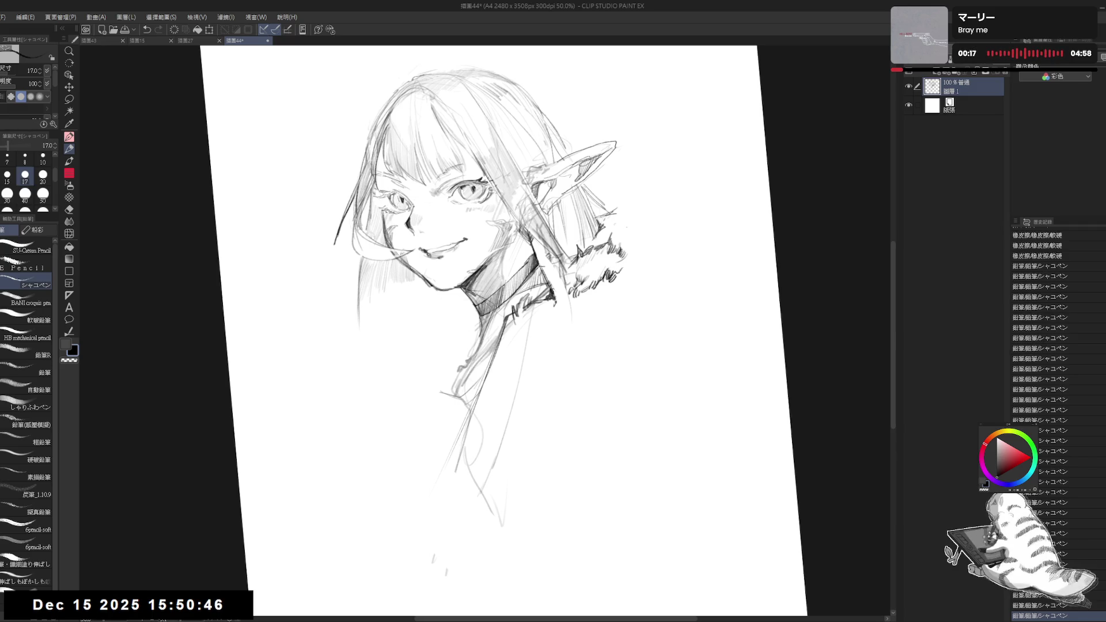
mouse_move(517, 315)
left_mouse_down()
mouse_move(526, 359)
mouse_move(514, 368)
left_mouse_up()
key("ctrl+@")
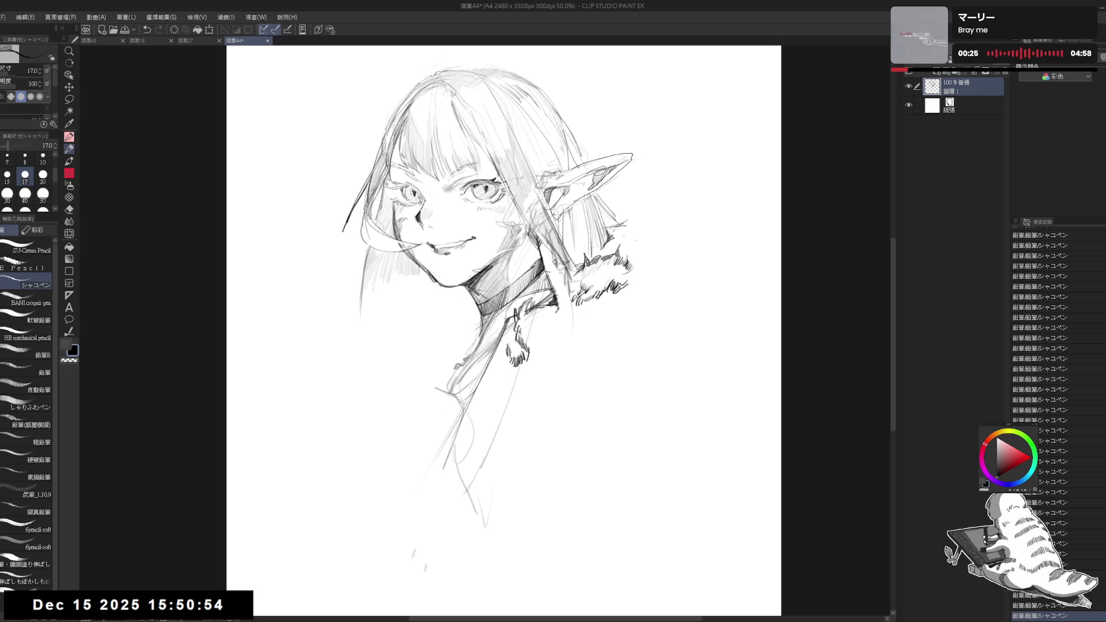
Erase part of the collar fur and redraw its edge with fresh pencil strokes
key("e")
mouse_move(507, 340)
left_mouse_down()
mouse_move(487, 363)
mouse_move(507, 372)
mouse_move(504, 356)
mouse_move(494, 392)
mouse_move(509, 381)
mouse_move(491, 401)
left_mouse_up()
key("p")
mouse_move(542, 337)
left_mouse_down()
mouse_move(537, 349)
mouse_move(545, 333)
left_mouse_up()
left_click_drag(549, 323, 541, 345)
left_click_drag(547, 331, 544, 343)
mouse_move(547, 330)
left_mouse_down()
mouse_move(543, 377)
mouse_move(514, 388)
left_mouse_up()
Hatch dark shading beneath the collar fur at the chest, then review the whole sketch
left_click_drag(521, 379, 518, 397)
left_click_drag(518, 385, 511, 403)
left_click_drag(515, 393, 495, 409)
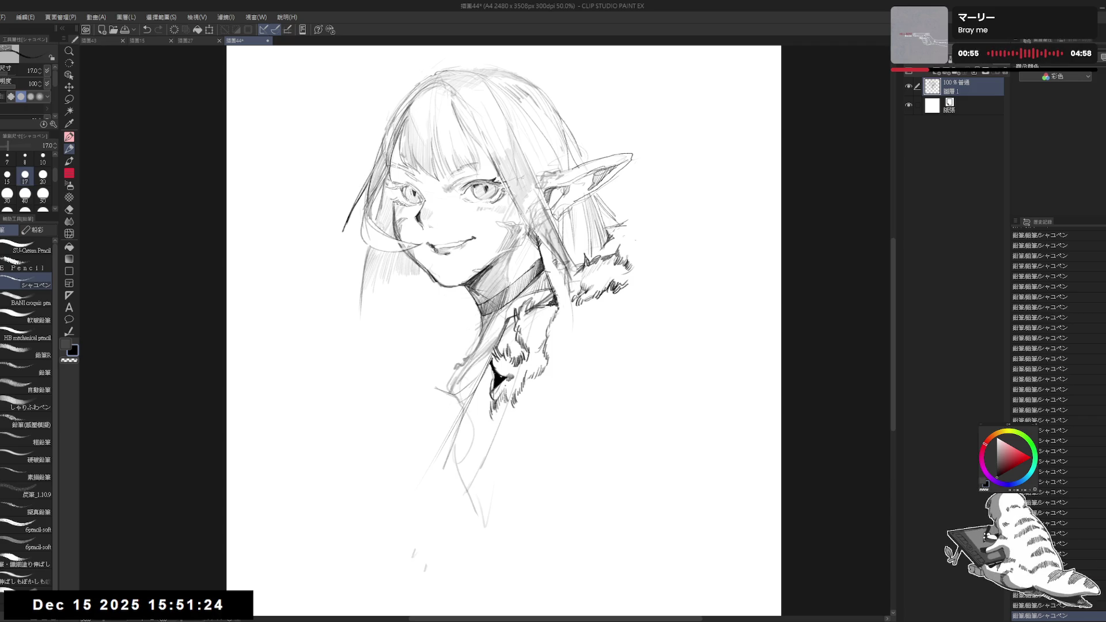
key("ctrl+minus")
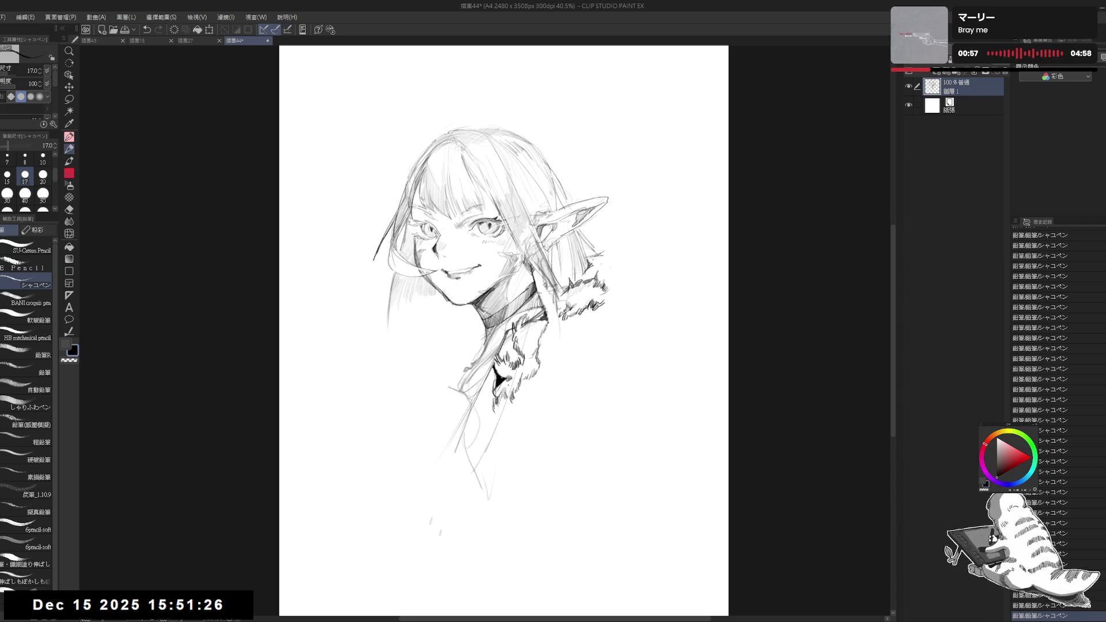
key("ctrl+plus")
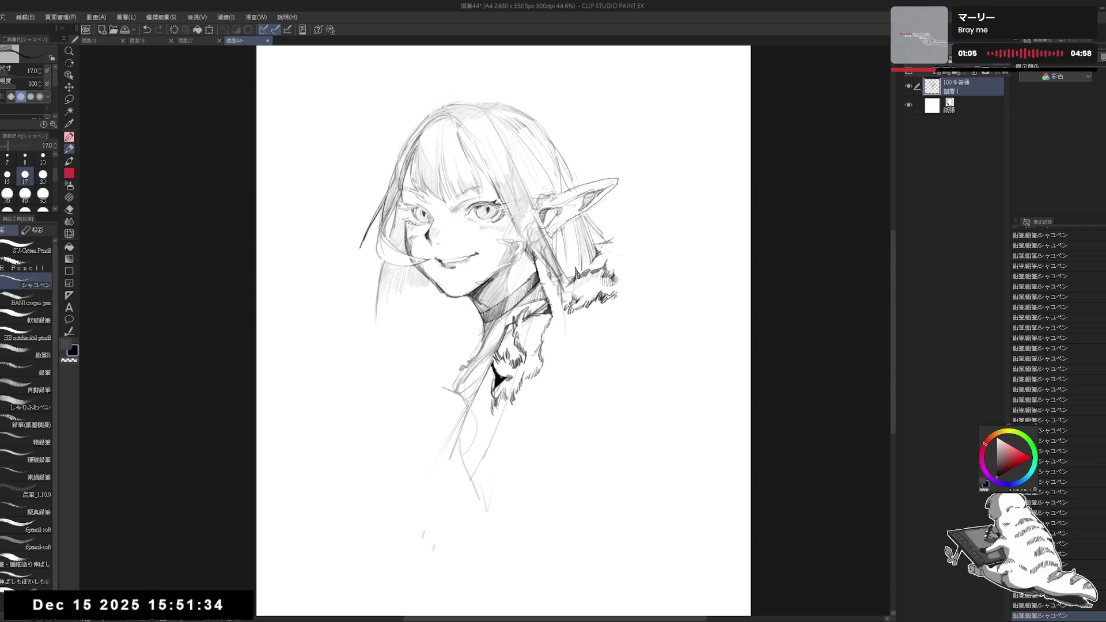
left_click_drag(494, 445, 510, 448)
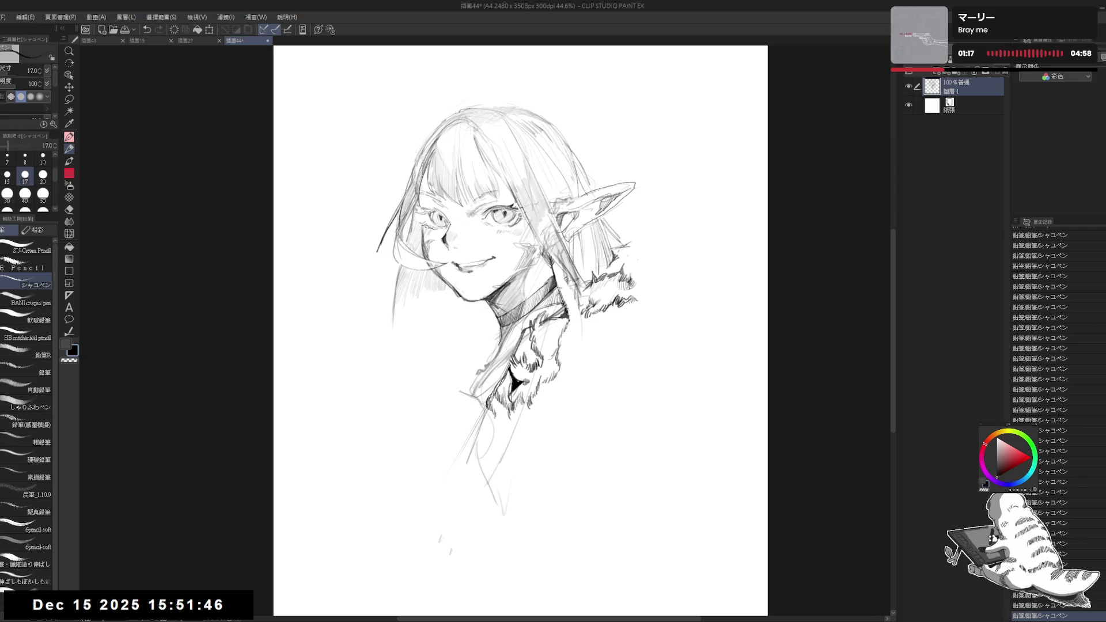
Draw short strokes below the fur collar, then shift the whole sketch slightly left
scroll(524, 331, "left", 1)
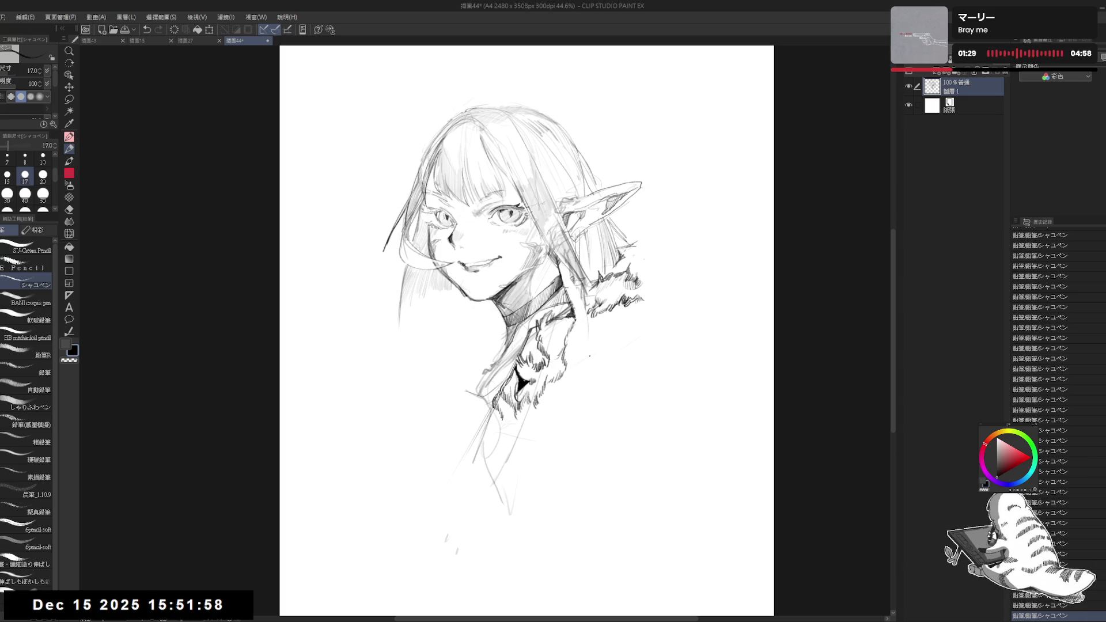
left_click_drag(597, 350, 567, 374)
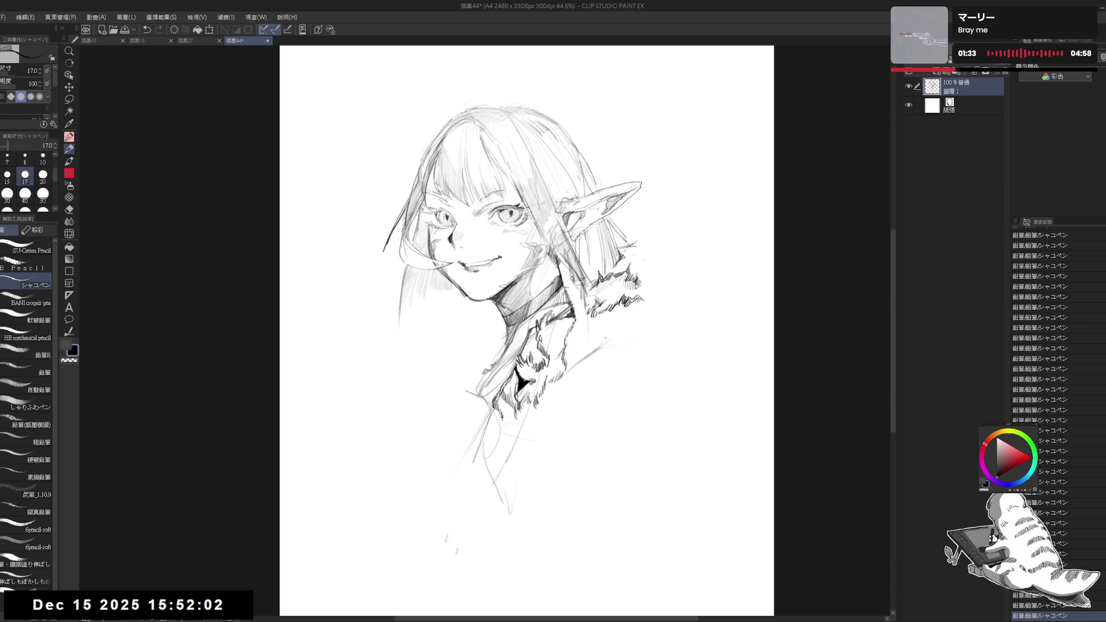
mouse_move(616, 331)
left_mouse_down()
mouse_move(590, 357)
mouse_move(605, 347)
left_mouse_up()
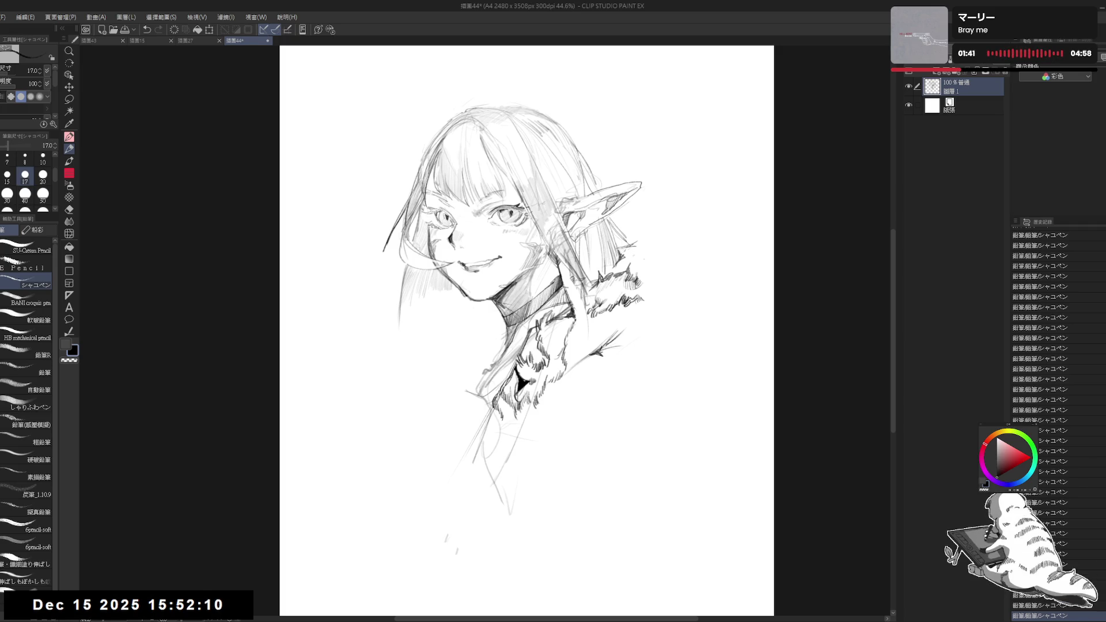
mouse_move(609, 355)
left_mouse_down()
mouse_move(652, 357)
mouse_move(665, 334)
left_mouse_up()
left_click_drag(589, 294, 554, 293)
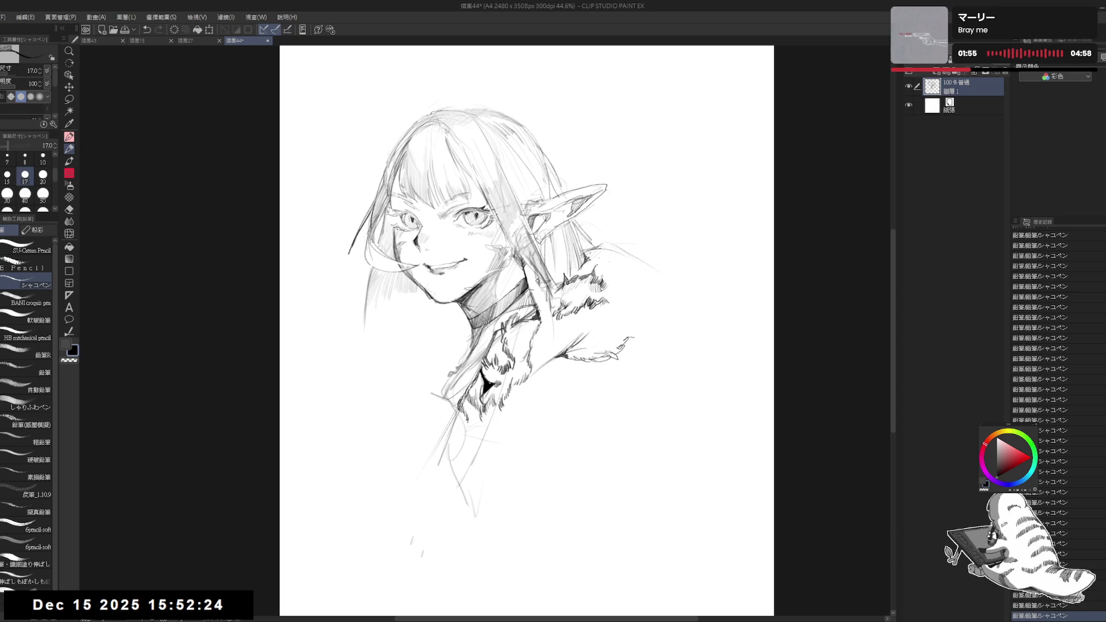
Hatch shading across the right side of the fur collar and erase a small stray spot
left_click_drag(604, 242, 592, 260)
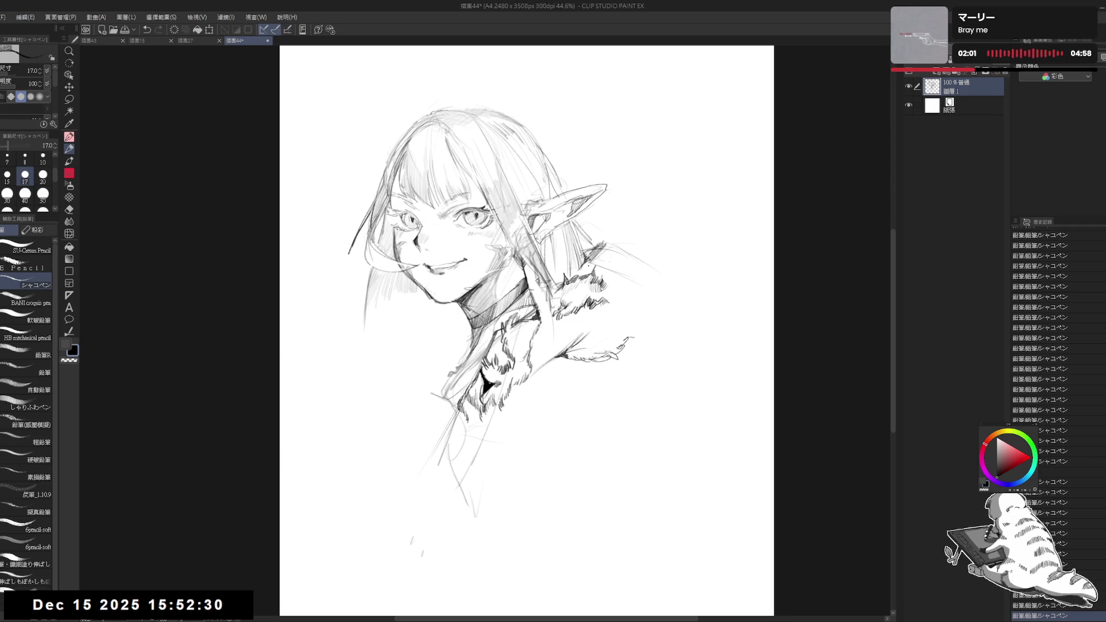
mouse_move(595, 247)
left_mouse_down()
mouse_move(605, 270)
mouse_move(616, 247)
mouse_move(621, 276)
mouse_move(646, 286)
mouse_move(608, 282)
mouse_move(651, 287)
mouse_move(615, 269)
mouse_move(661, 286)
left_mouse_up()
key("e")
key("p")
key("e")
key("p")
Sketch the end of the fur trim and fill its tip dark, refining it with small strokes
left_click_drag(650, 284, 688, 284)
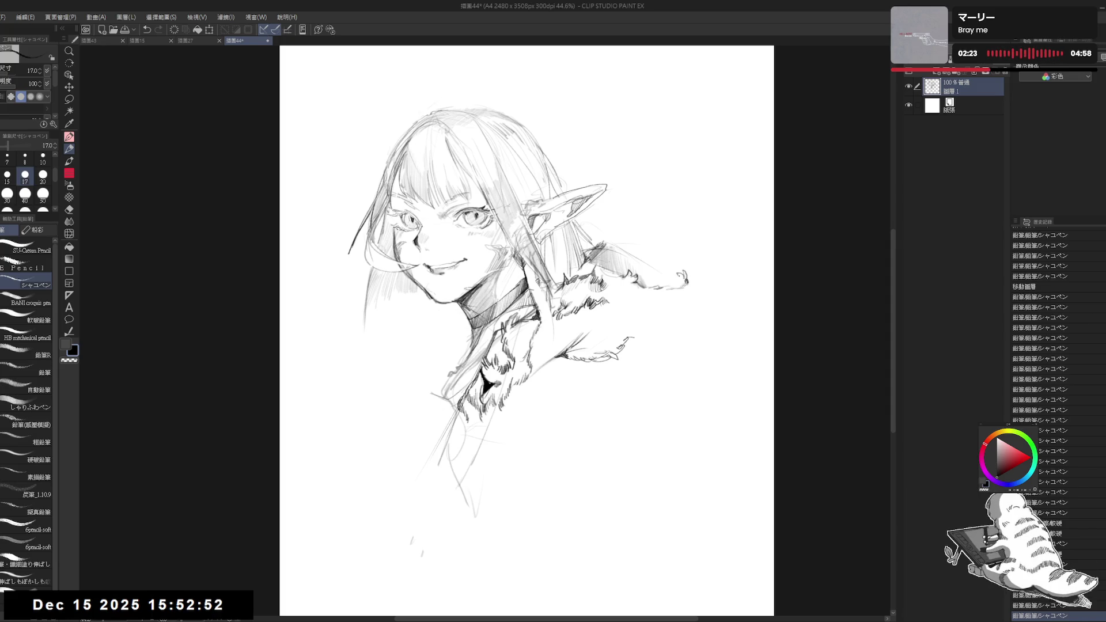
mouse_move(669, 283)
left_mouse_down()
mouse_move(685, 281)
mouse_move(673, 283)
left_mouse_up()
key("g")
left_click(671, 279)
key("p")
left_click_drag(668, 281, 673, 280)
mouse_move(670, 279)
left_mouse_down()
mouse_move(651, 284)
mouse_move(675, 282)
mouse_move(667, 272)
mouse_move(674, 283)
left_mouse_up()
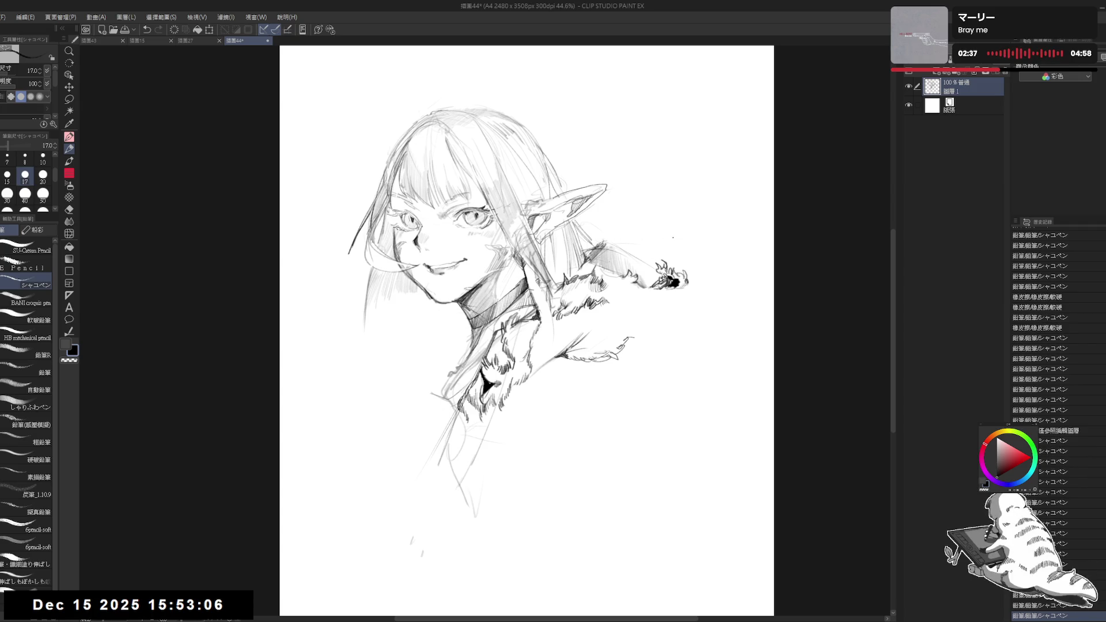
Check the mirrored view, add fur squiggles along the trim, and erase a stray bit
key("h")
key("h")
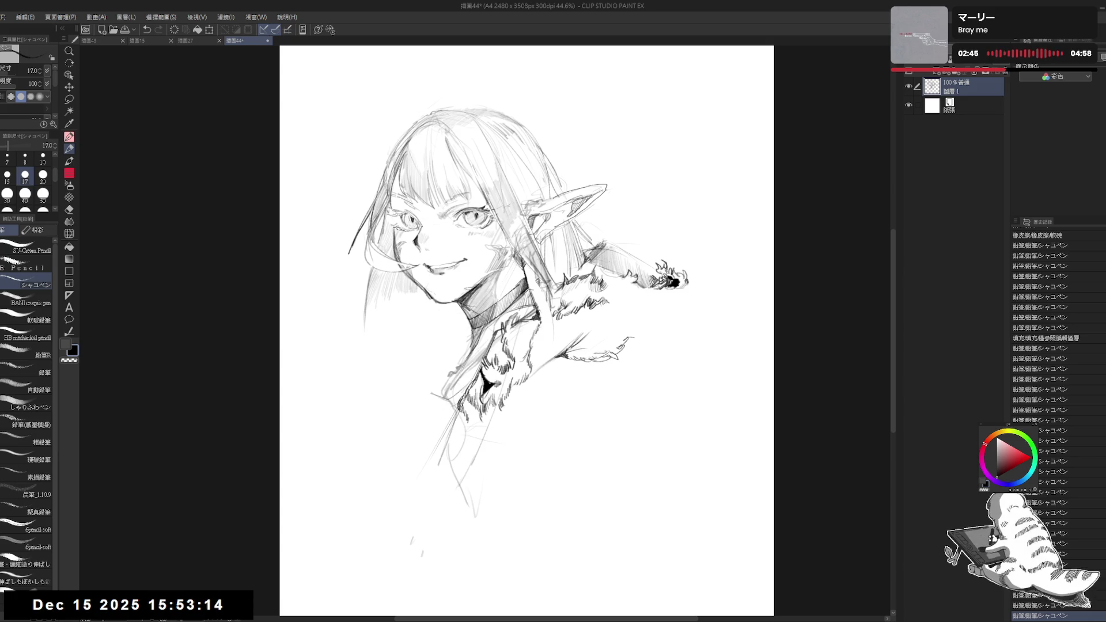
left_click(639, 245)
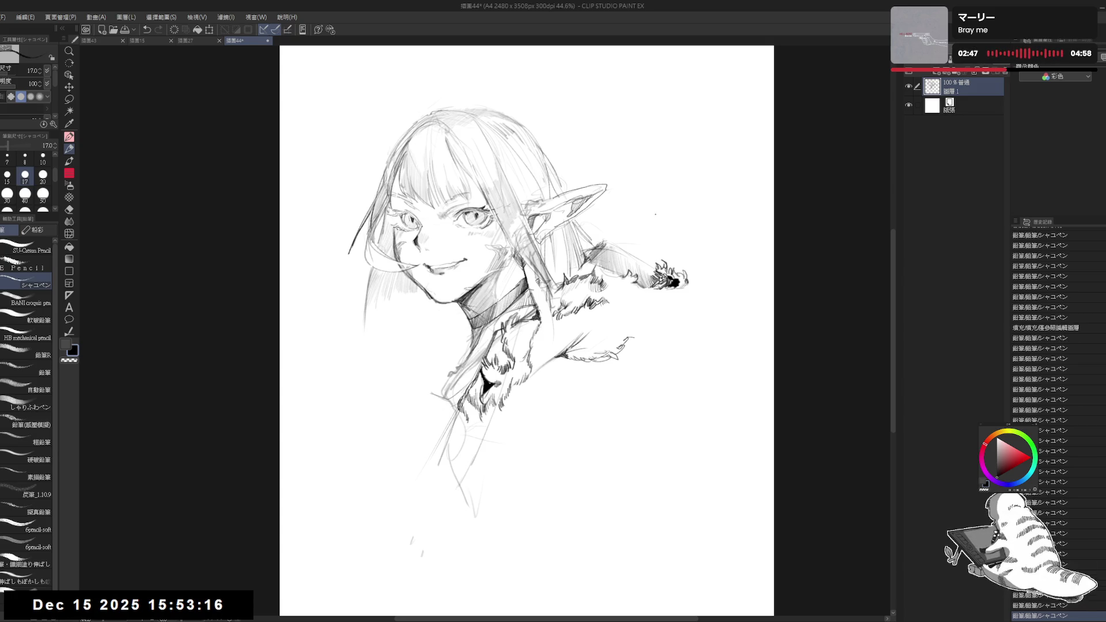
left_click_drag(643, 242, 655, 251)
left_click_drag(652, 248, 669, 257)
key("h")
key("h")
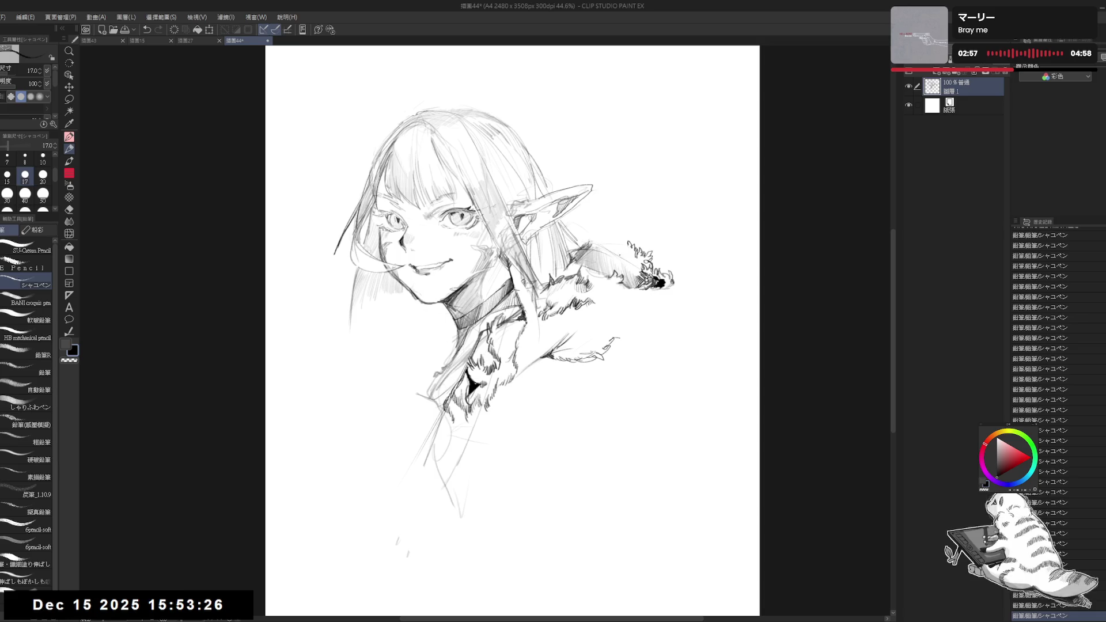
key("e")
mouse_move(619, 262)
left_mouse_down()
mouse_move(636, 253)
mouse_move(628, 252)
left_mouse_up()
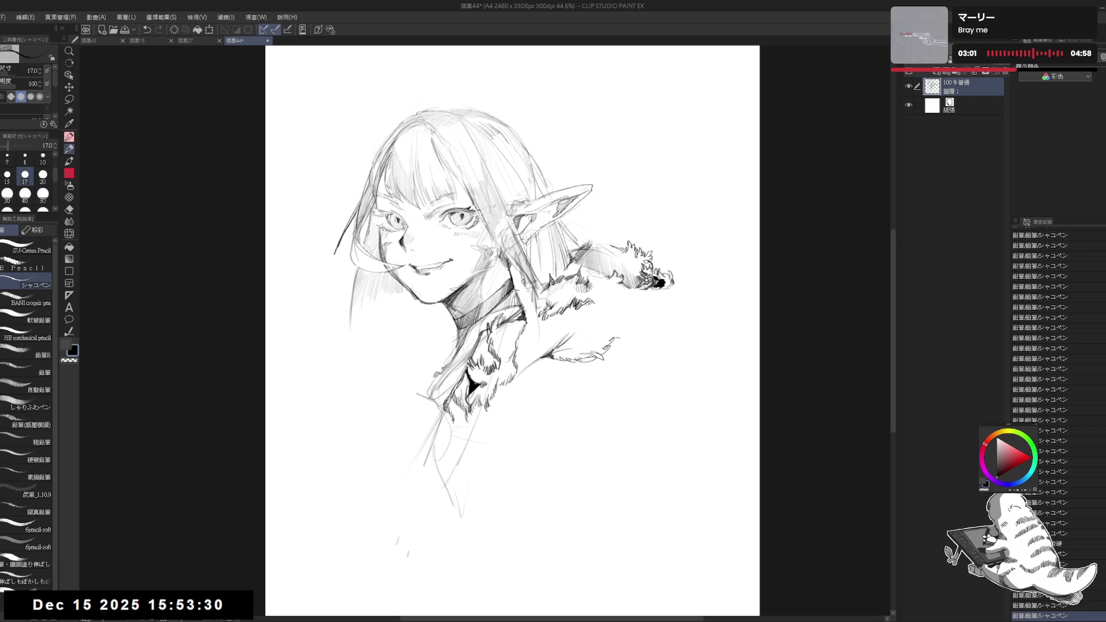
Hatch shading into the fur trim and add small strokes along the fur edge near the ear
left_click_drag(627, 249, 649, 264)
left_click_drag(648, 252, 650, 265)
left_click_drag(649, 254, 649, 263)
left_click_drag(571, 229, 601, 238)
mouse_move(597, 241)
left_mouse_down()
mouse_move(573, 231)
mouse_move(585, 236)
left_mouse_up()
mouse_move(580, 247)
left_mouse_down()
mouse_move(582, 230)
mouse_move(601, 232)
left_mouse_up()
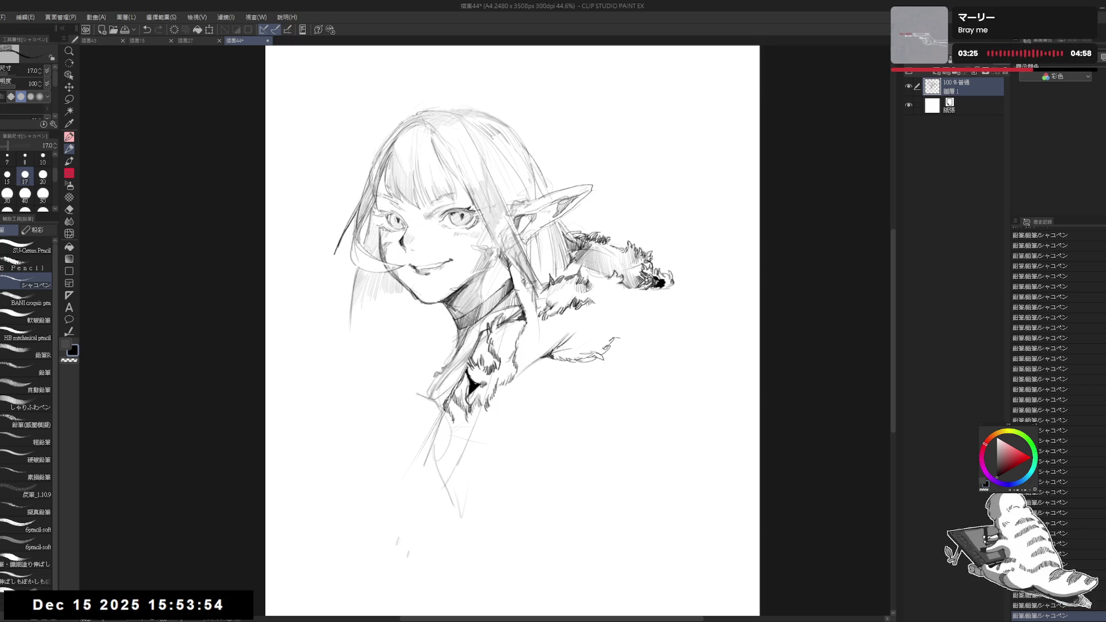
Undo the last stroke, then shade the gaps beside the left collar with short strokes
key("h")
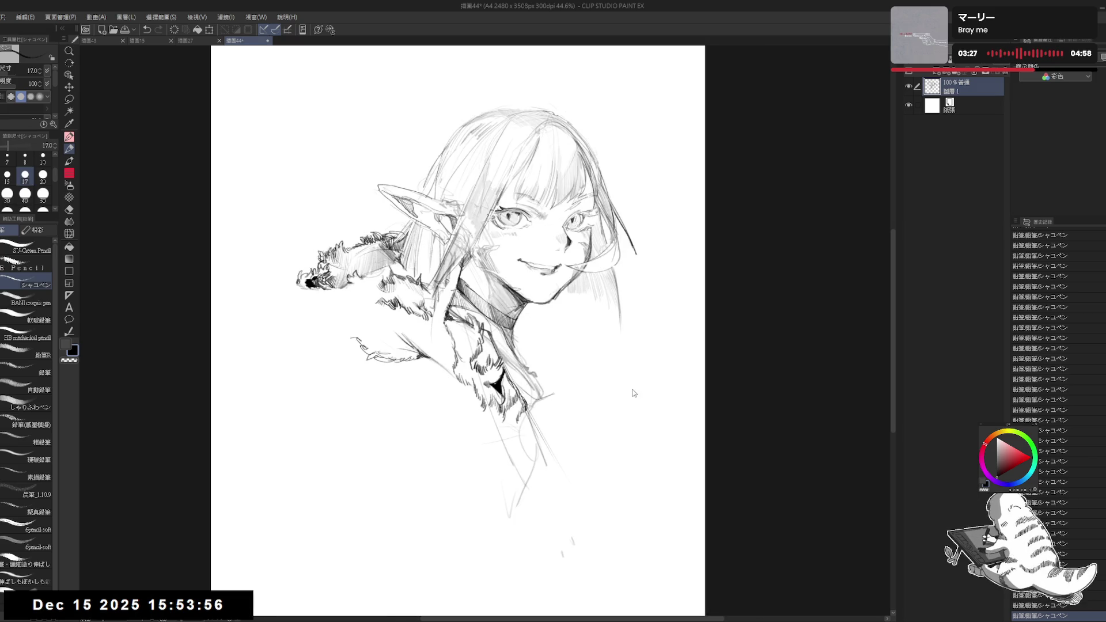
key("h")
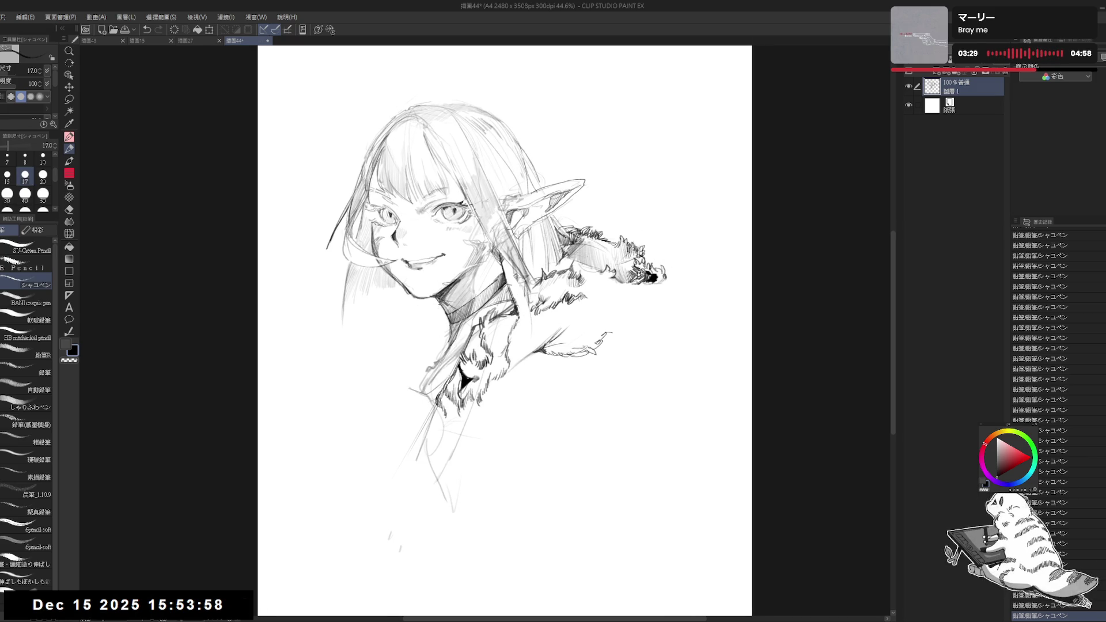
mouse_move(630, 396)
left_mouse_down()
mouse_move(613, 395)
mouse_move(724, 367)
left_mouse_up()
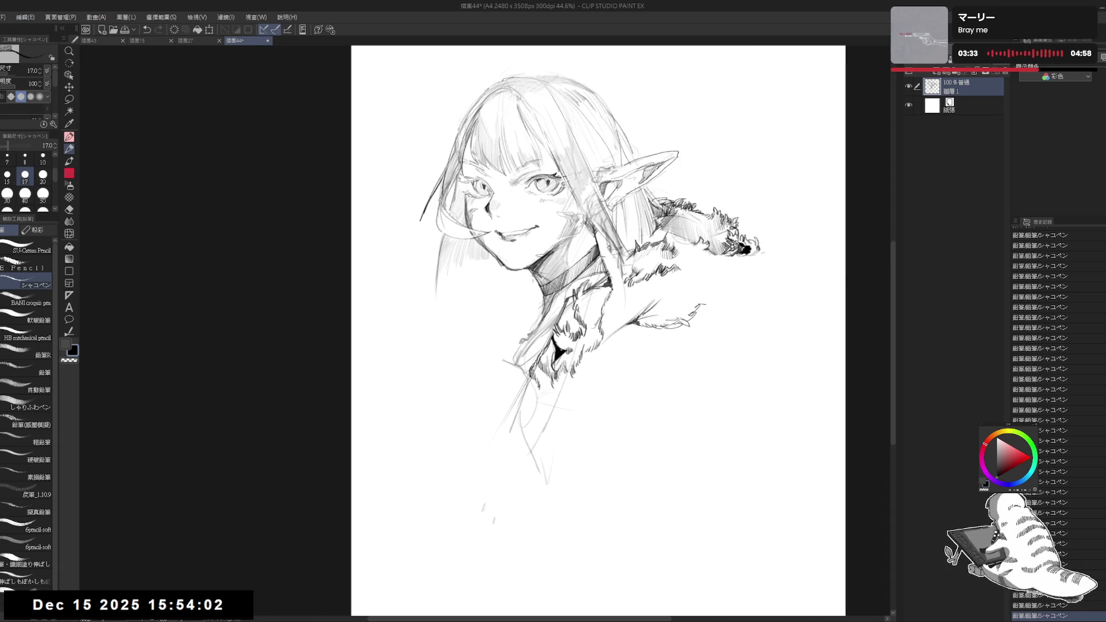
key("ctrl+z")
left_click_drag(527, 283, 518, 313)
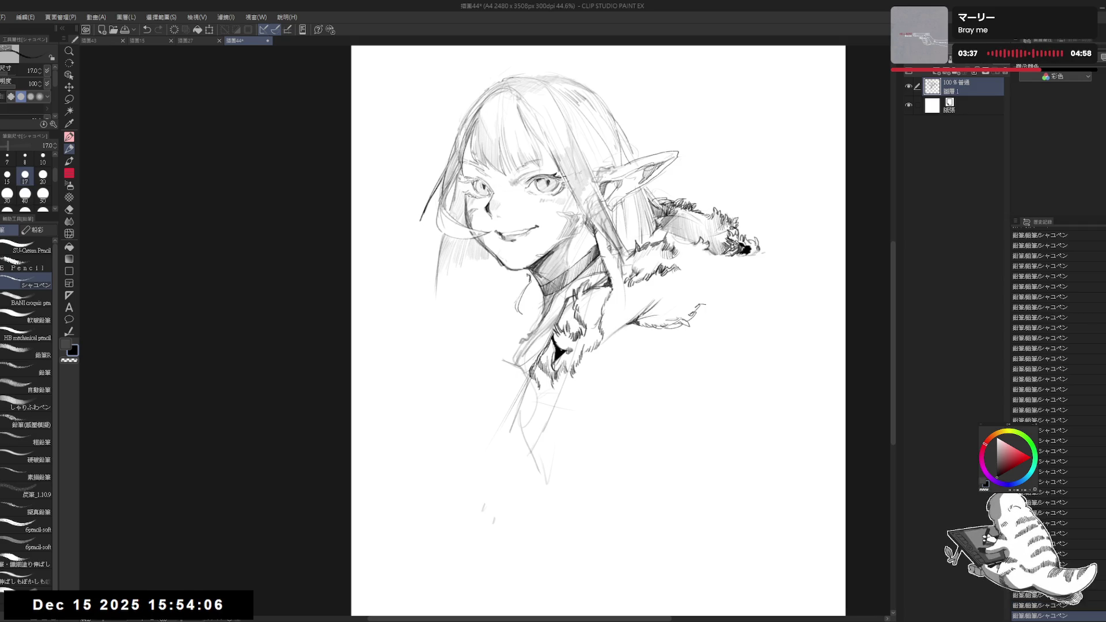
left_click_drag(521, 279, 508, 285)
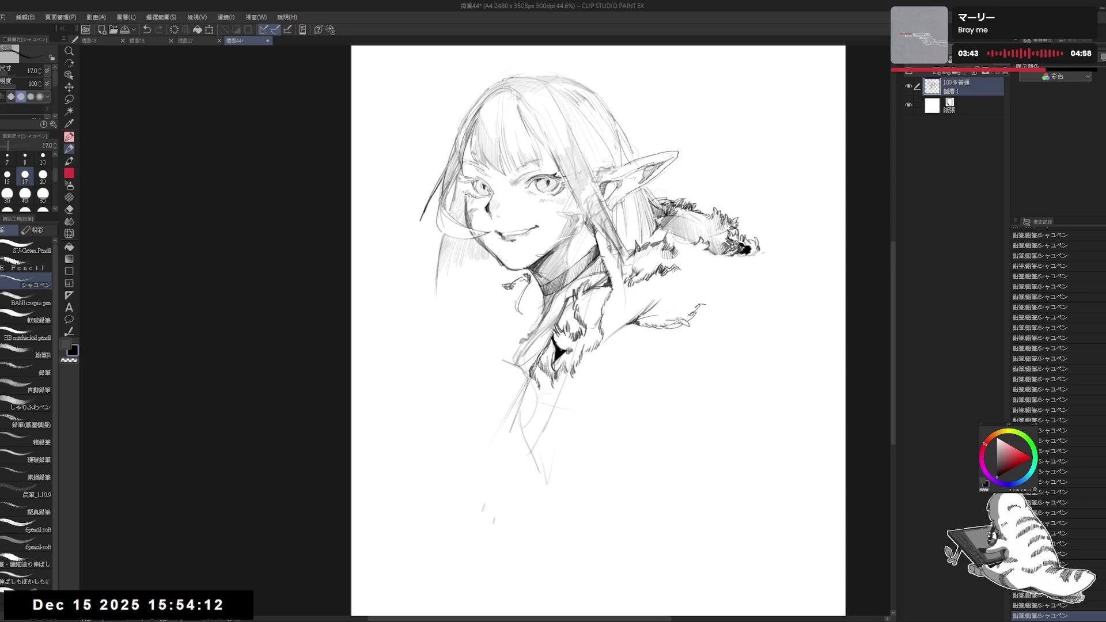
left_click_drag(522, 278, 510, 360)
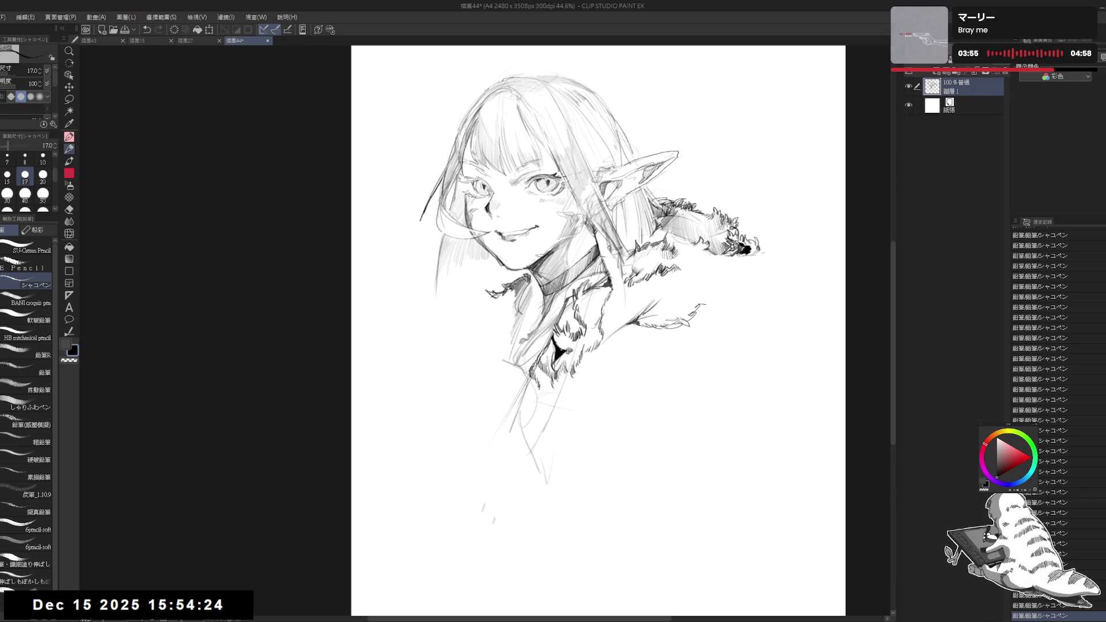
Add darker fur strands and a small dot along the left collar
left_click_drag(494, 297, 484, 309)
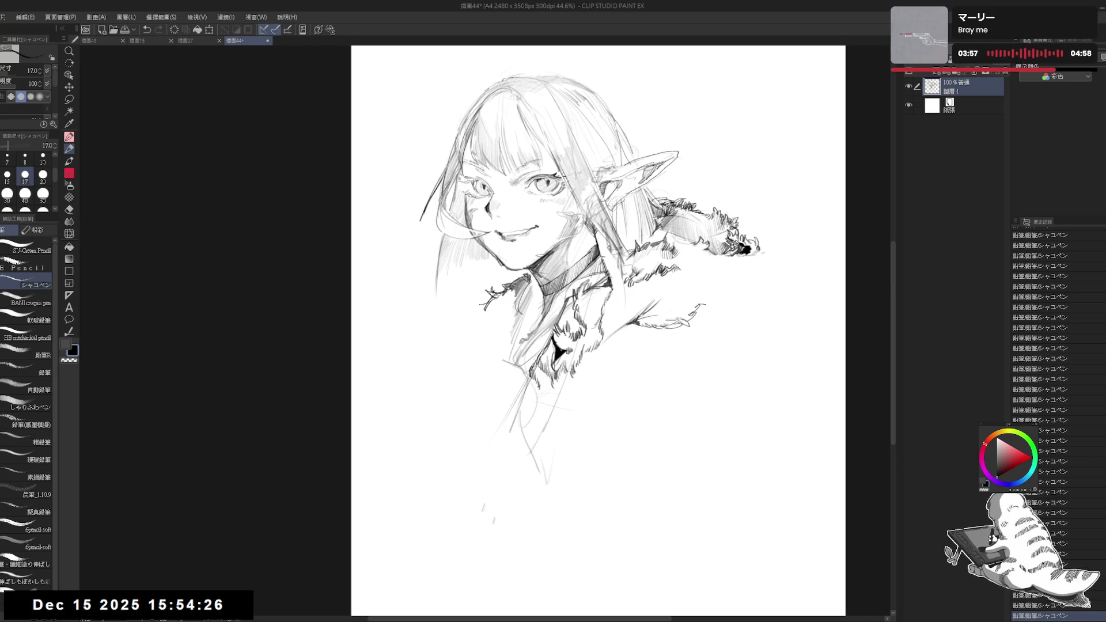
left_click_drag(509, 290, 503, 299)
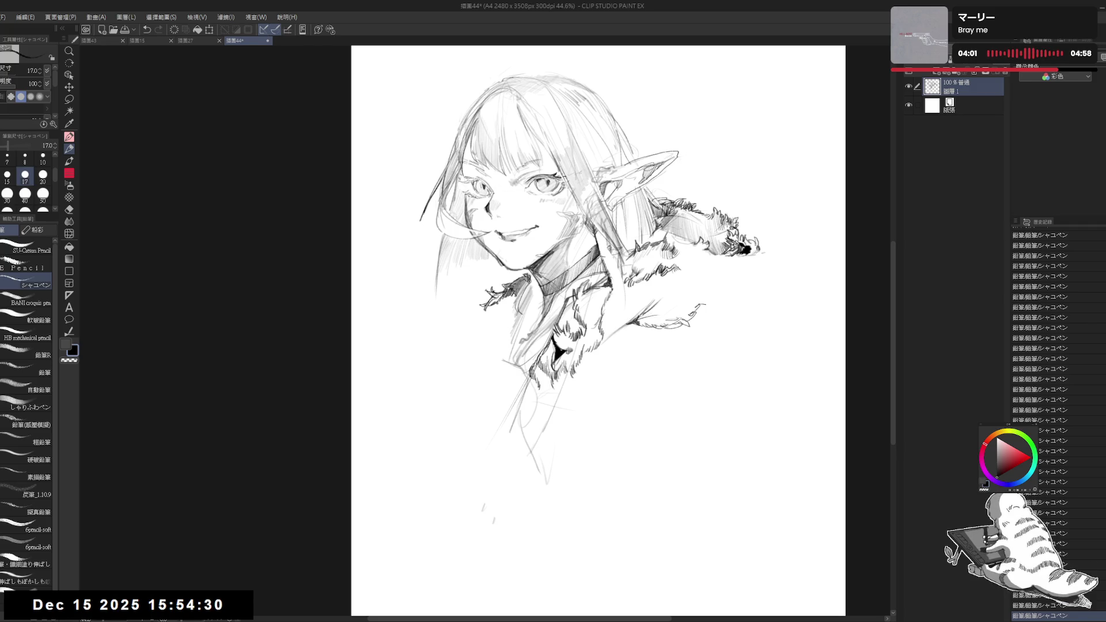
left_click_drag(492, 305, 489, 317)
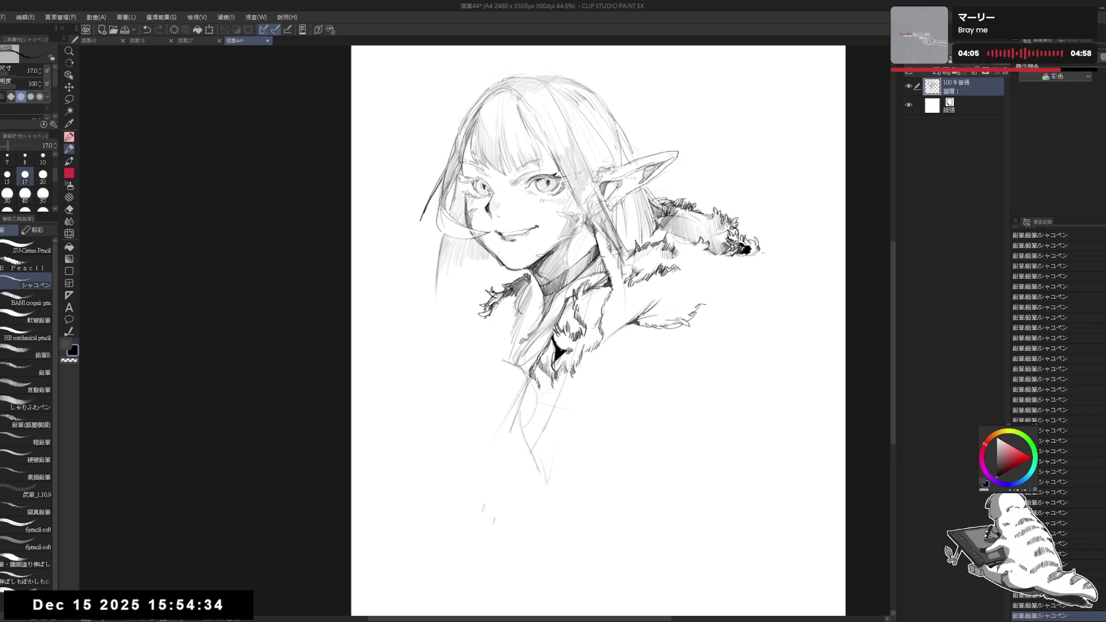
left_click(482, 335)
On a tilted canvas, lighten the heavy left collar fur with the eraser, then restore the view
key("h")
key("h")
key("minus")
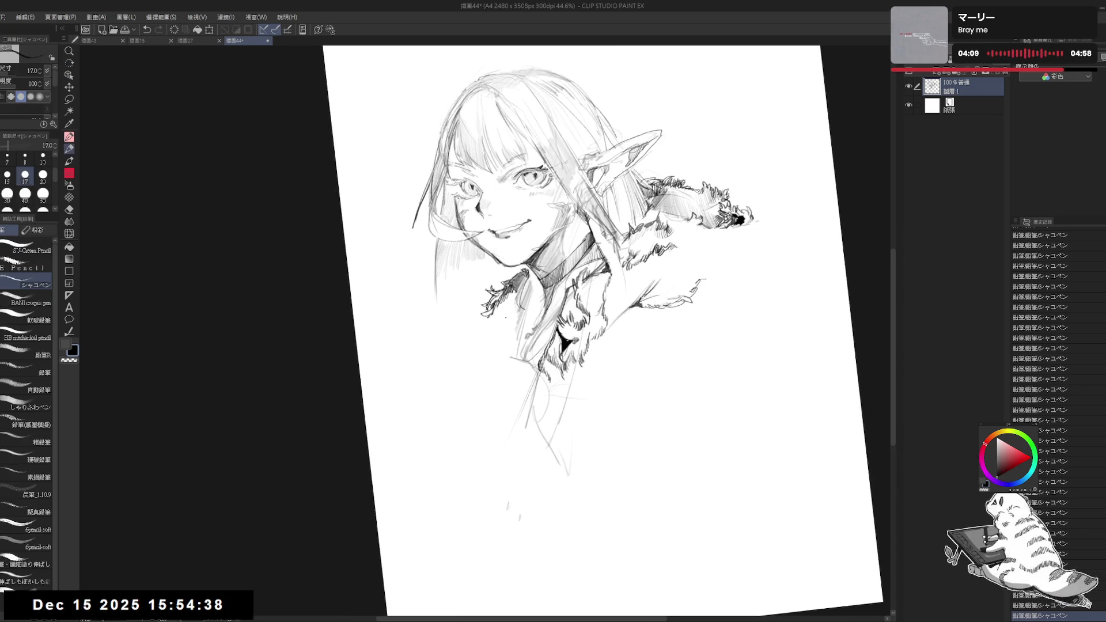
key("e")
left_click_drag(501, 311, 473, 330)
key("p")
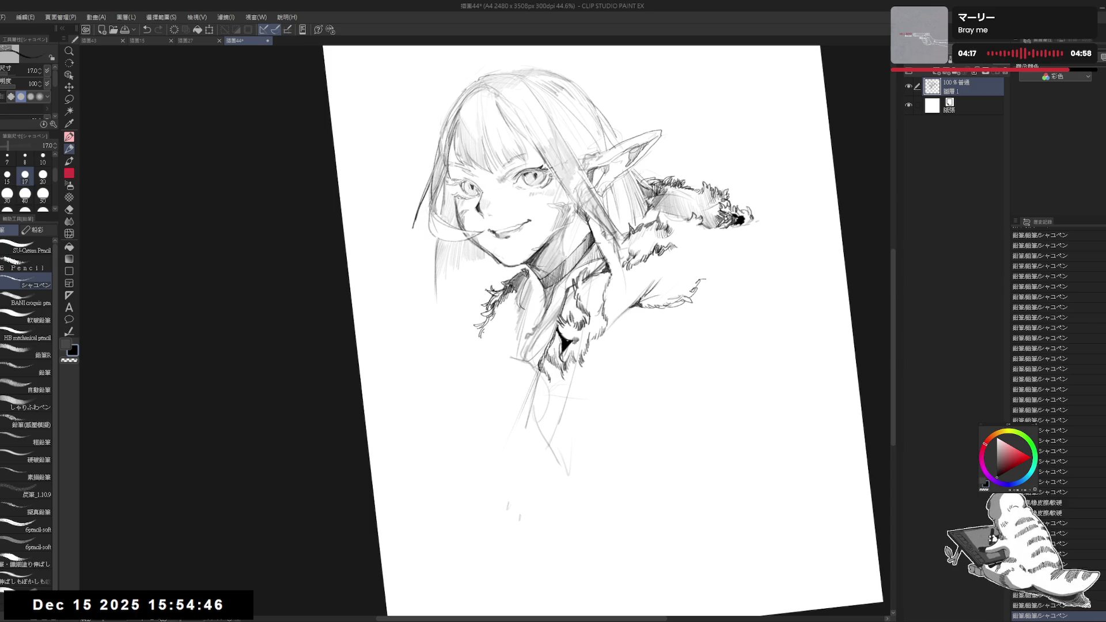
key("ctrl+0")
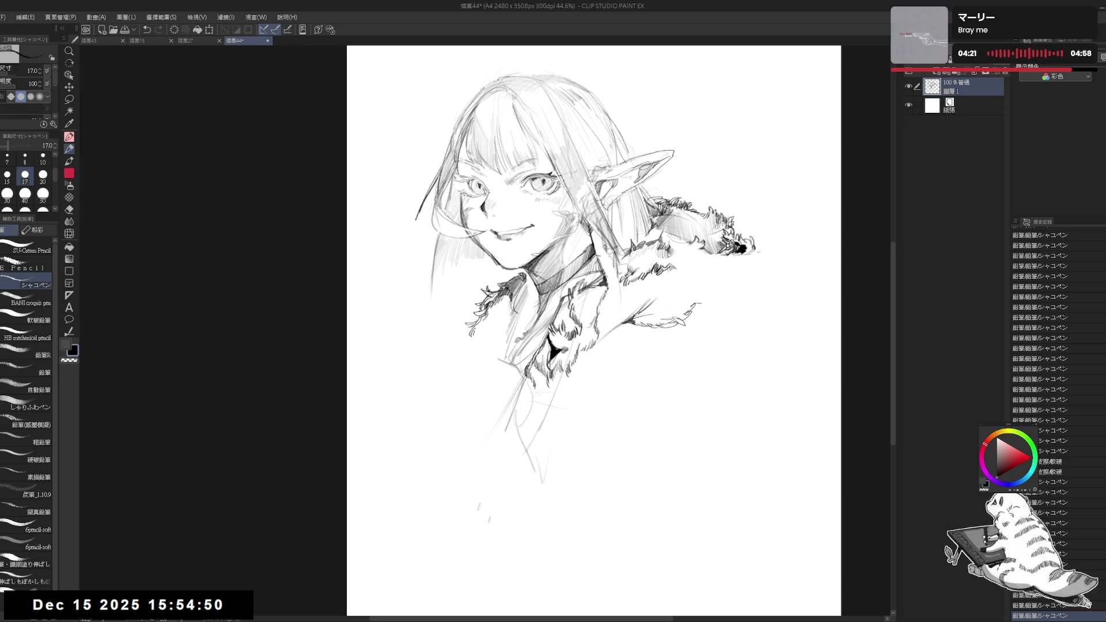
key("e")
key("p")
left_click_drag(557, 400, 551, 392)
key("e")
key("p")
mouse_move(507, 340)
left_mouse_down()
mouse_move(521, 357)
mouse_move(502, 360)
left_mouse_up()
Draw short lines and dab fine marks on the collar fur
left_click_drag(586, 332, 629, 298)
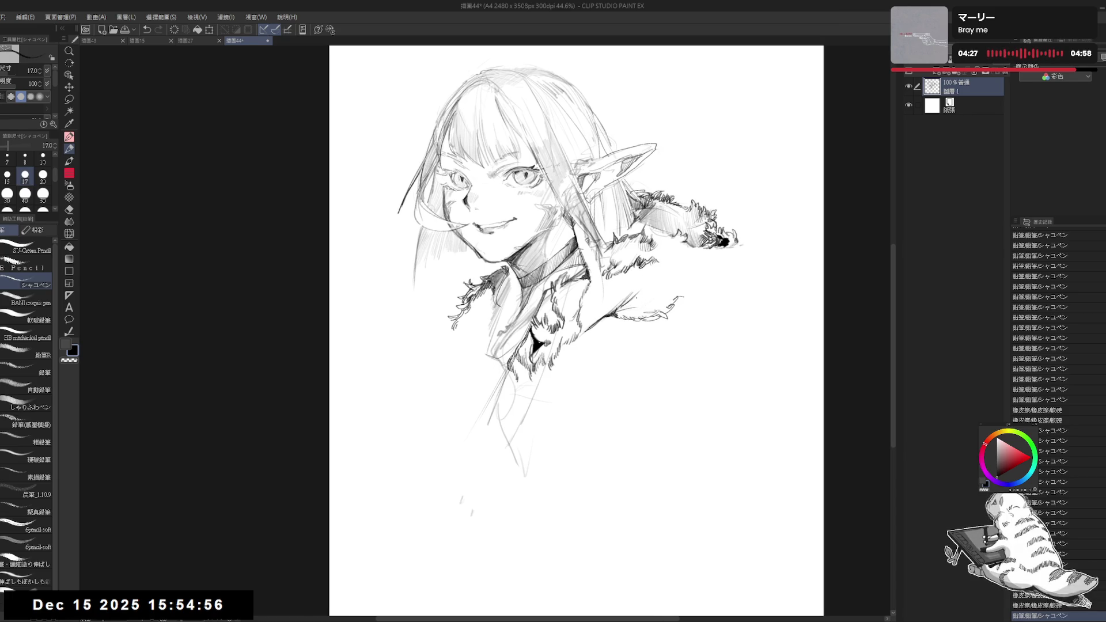
left_click(651, 287)
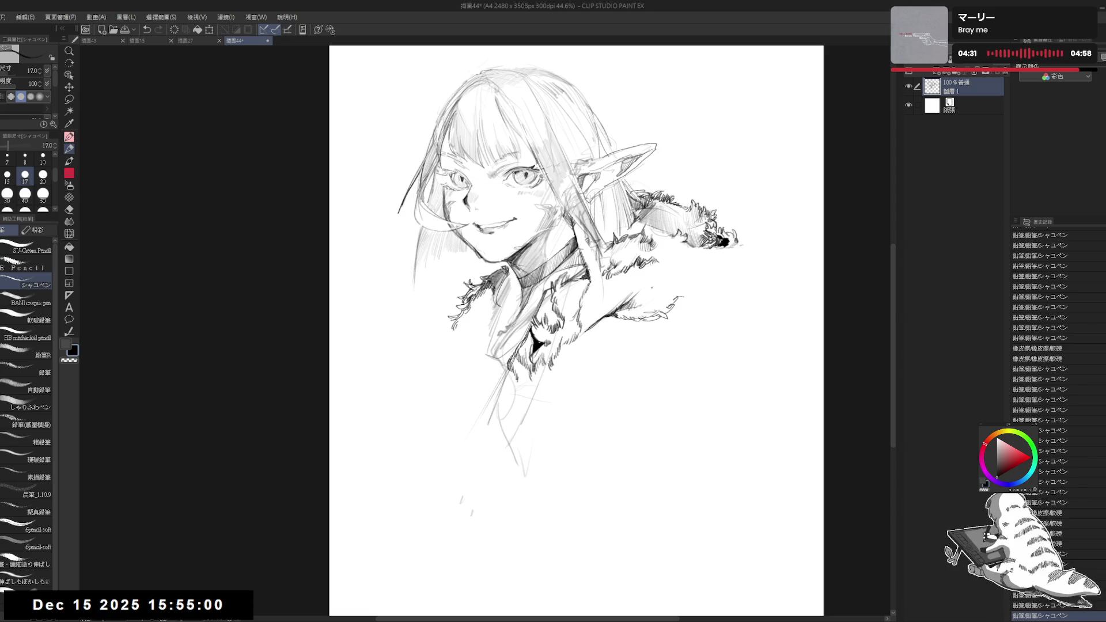
left_click(654, 293)
left_click(654, 294)
left_click(654, 293)
left_click(654, 293)
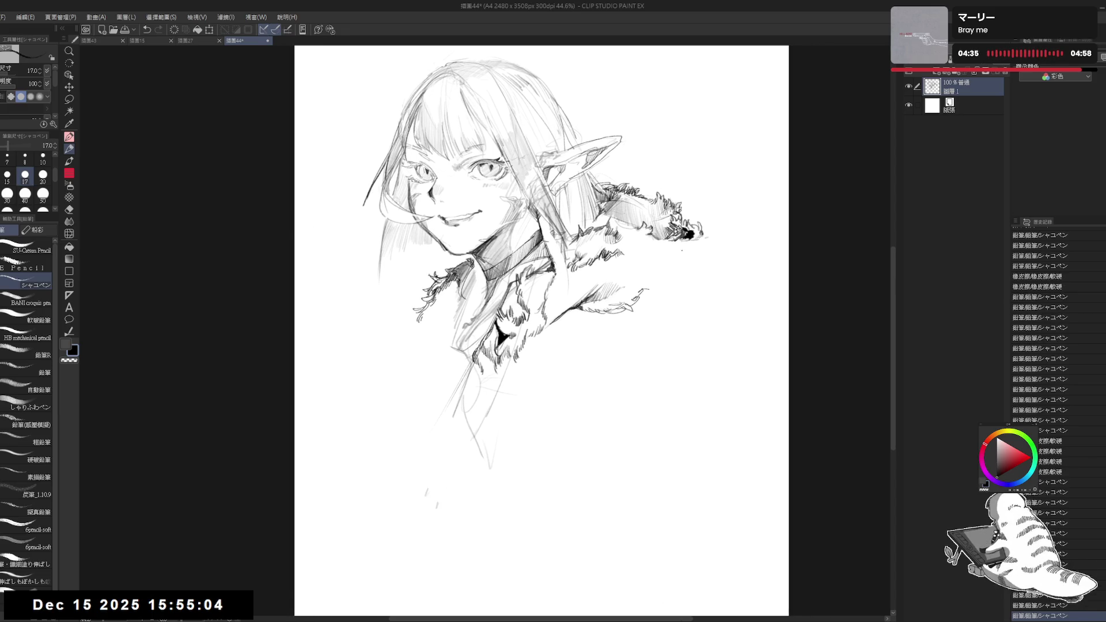
Add small fur strokes to the right fur and the left collar
key("h")
key("h")
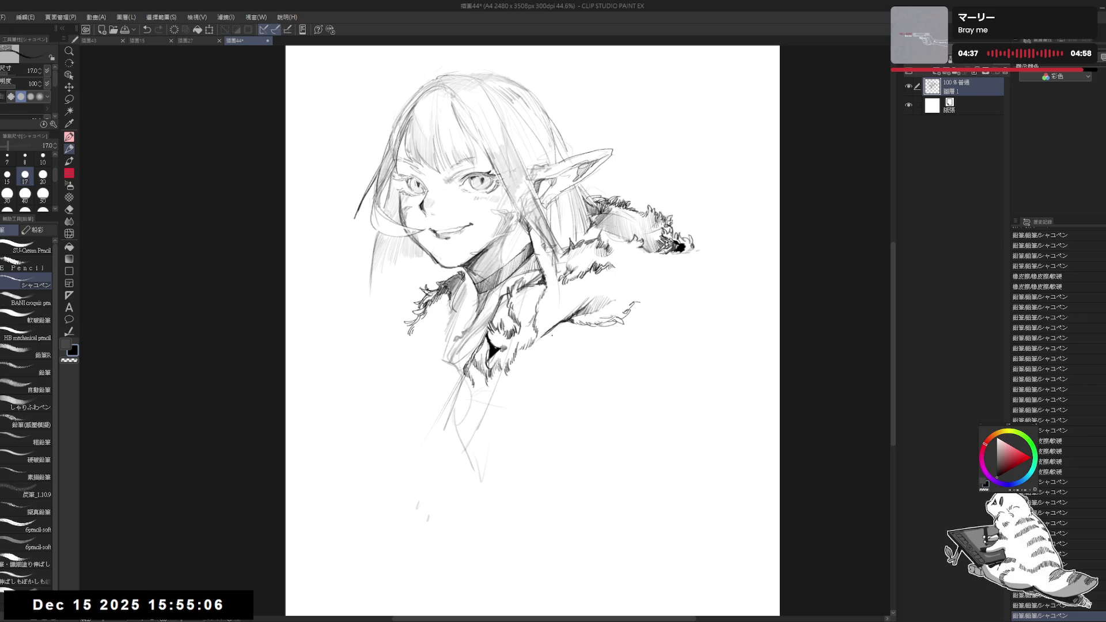
left_click_drag(498, 413, 520, 395)
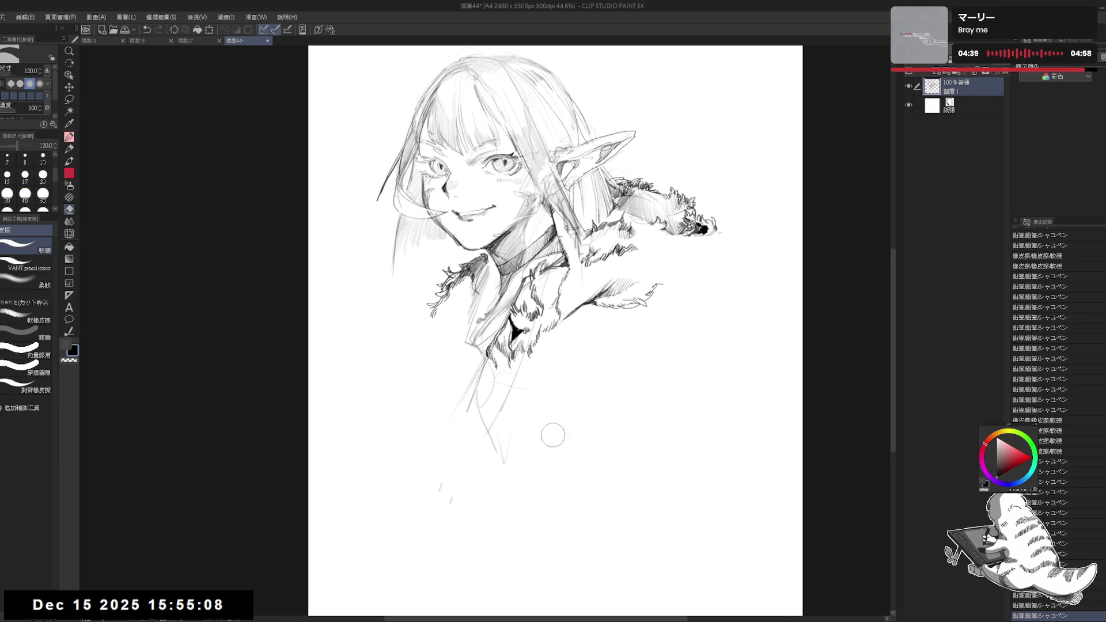
left_click_drag(546, 438, 541, 354)
left_click_drag(686, 219, 709, 228)
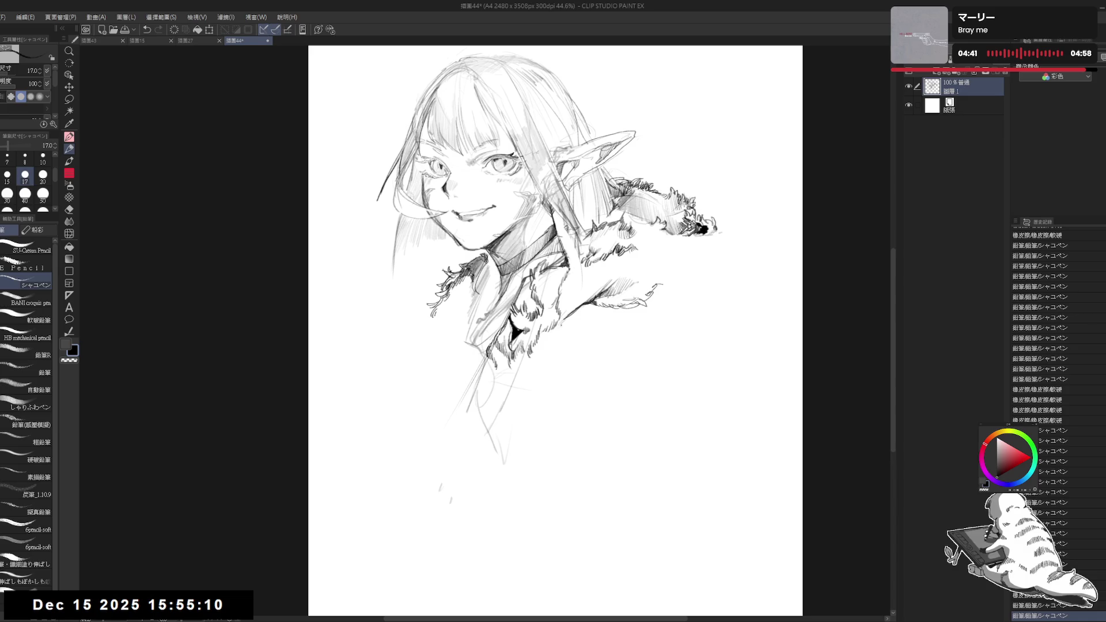
mouse_move(546, 327)
left_mouse_down()
mouse_move(560, 336)
mouse_move(548, 342)
mouse_move(569, 326)
left_mouse_up()
left_click_drag(588, 287, 572, 312)
mouse_move(564, 231)
left_mouse_down()
mouse_move(555, 241)
mouse_move(567, 295)
left_mouse_up()
Redo the neck line several times until it sits right, then add short shading strokes
key("ctrl+z")
left_click_drag(573, 247, 563, 308)
key("ctrl+z")
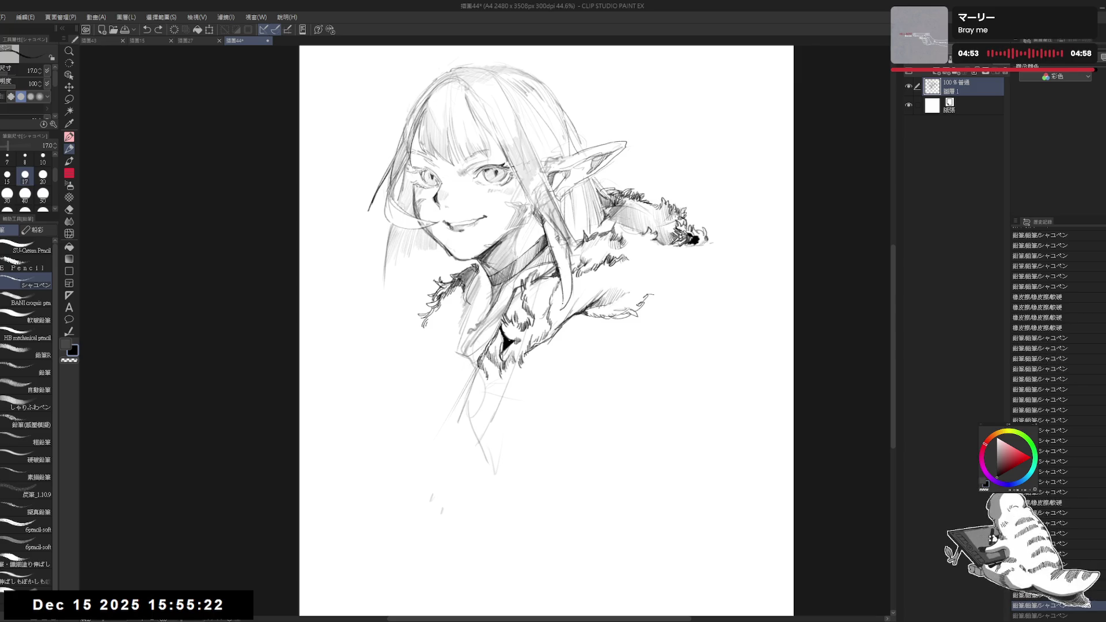
left_click_drag(570, 254, 566, 288)
left_click_drag(570, 265, 564, 305)
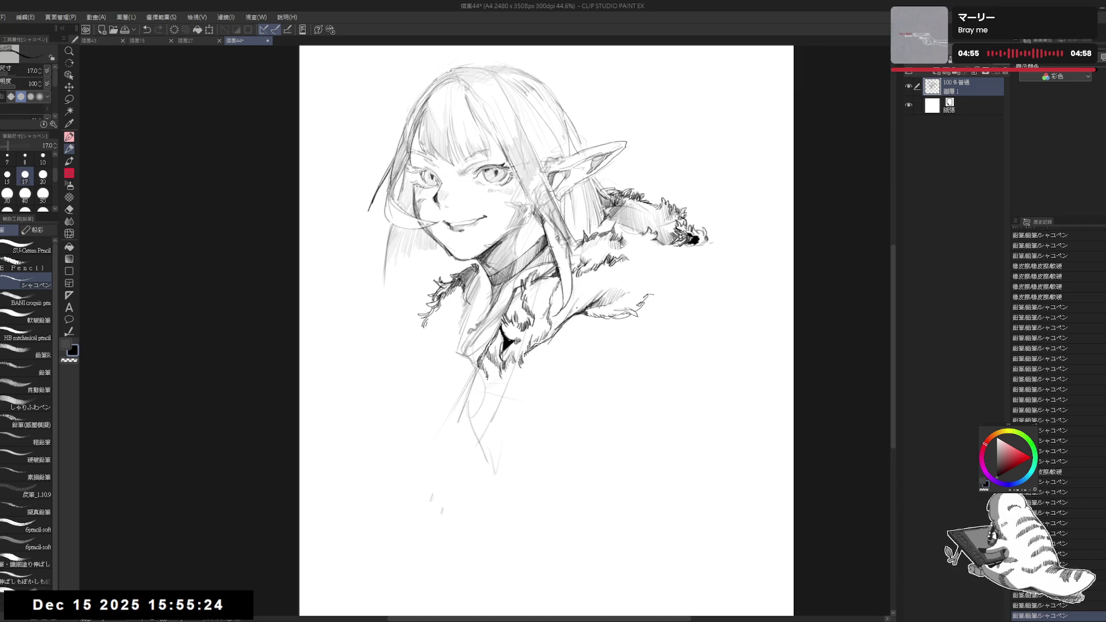
key("ctrl+z")
key("ctrl+z")
left_click_drag(573, 246, 563, 312)
mouse_move(561, 265)
left_mouse_down()
mouse_move(565, 311)
mouse_move(570, 300)
mouse_move(557, 316)
left_mouse_up()
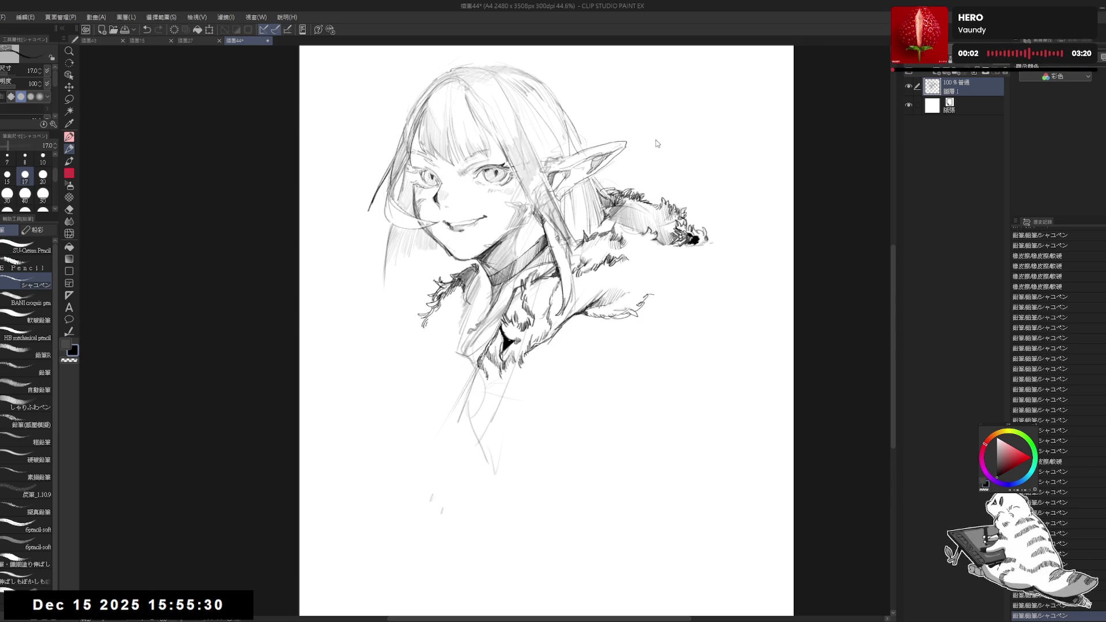
Erase the stray marks near the left cheek and face
key("h")
key("h")
left_click_drag(482, 182, 491, 195)
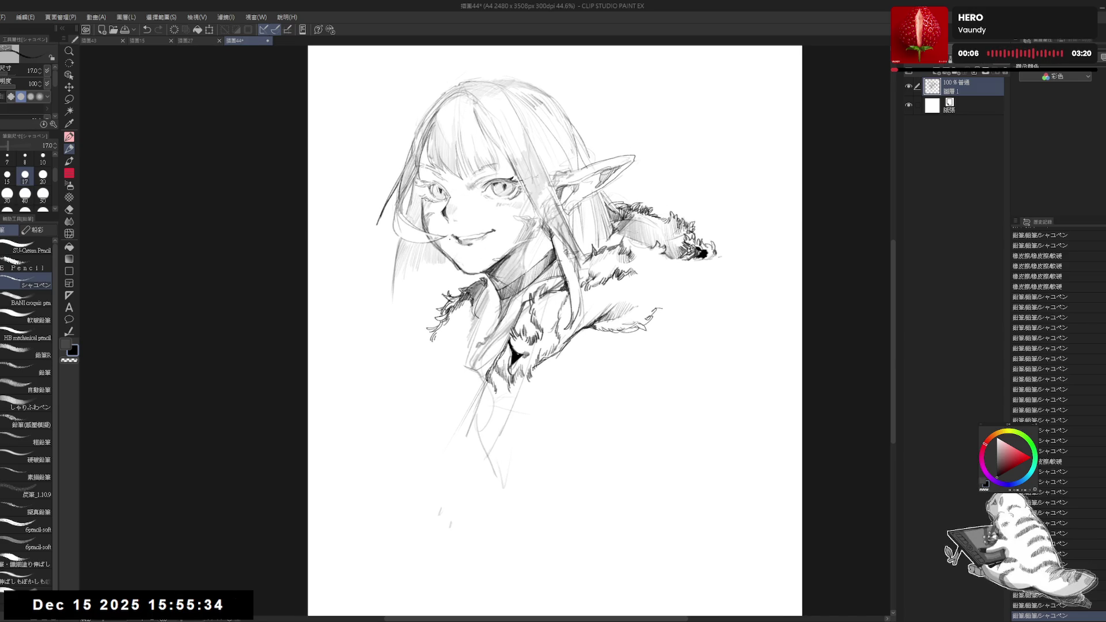
key("e")
left_click_drag(455, 233, 464, 268)
key("p")
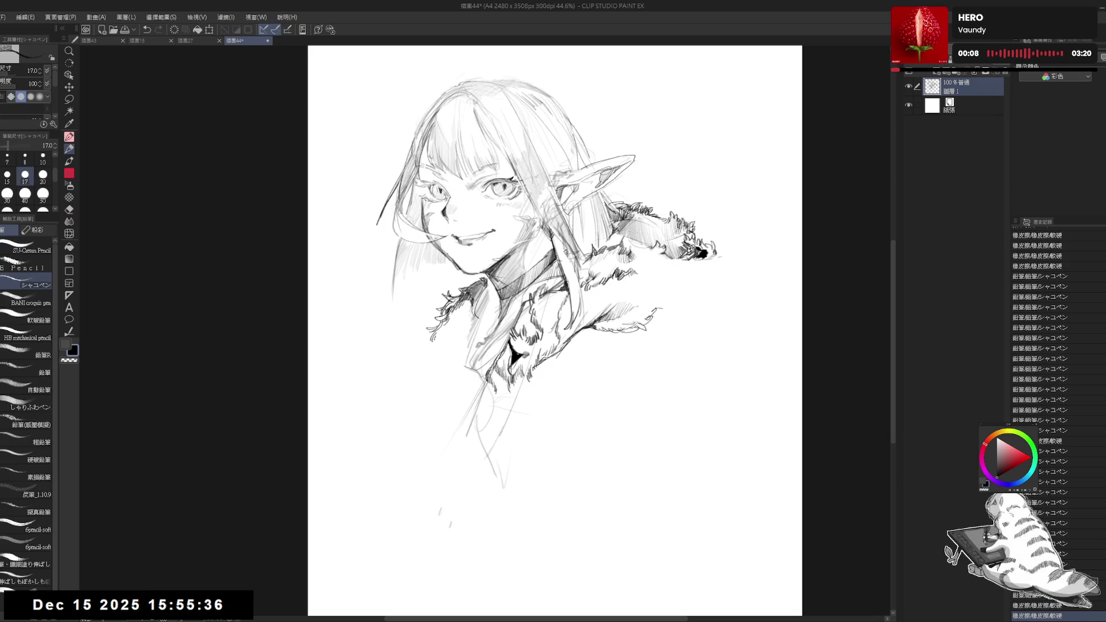
key("e")
left_click_drag(447, 262, 461, 277)
key("p")
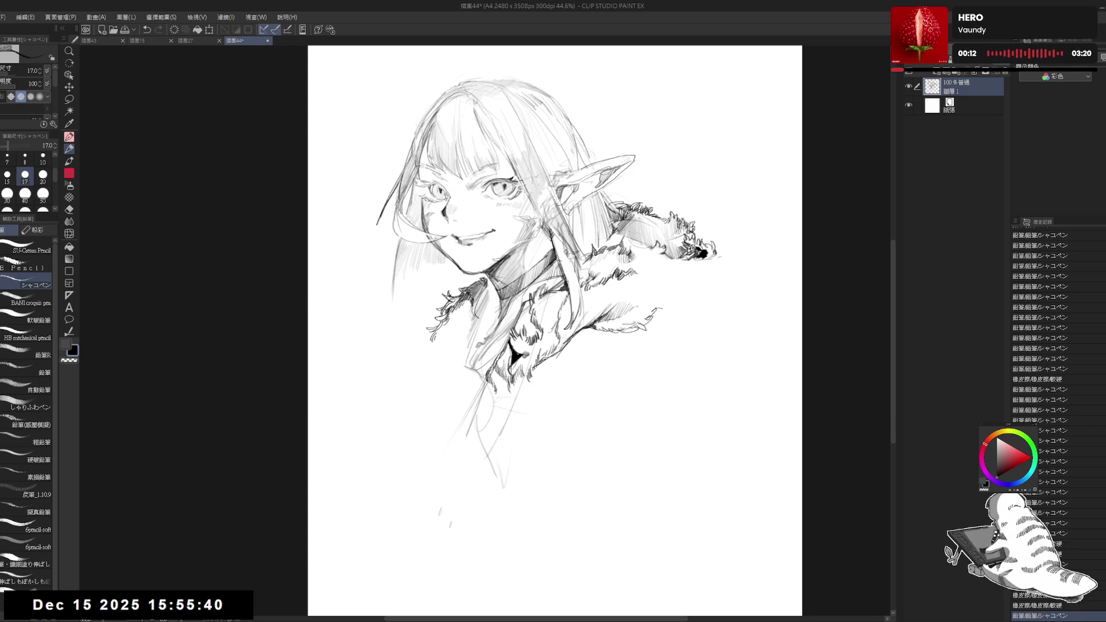
Extend the fur curl down the right edge with short, faint pencil strokes
key("e")
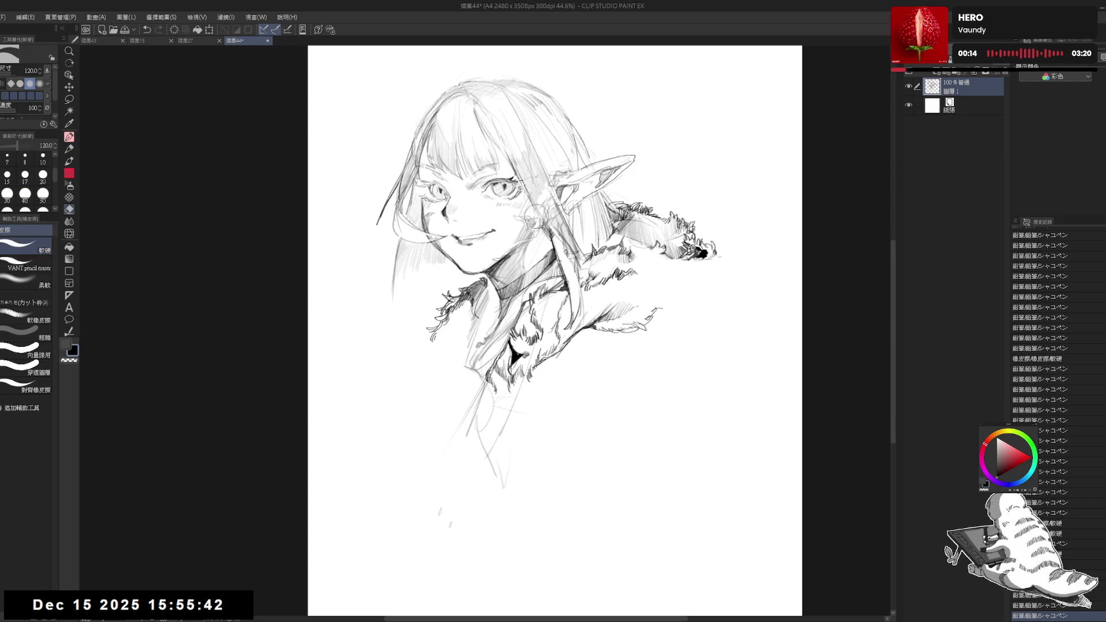
scroll(536, 217, "down", 3)
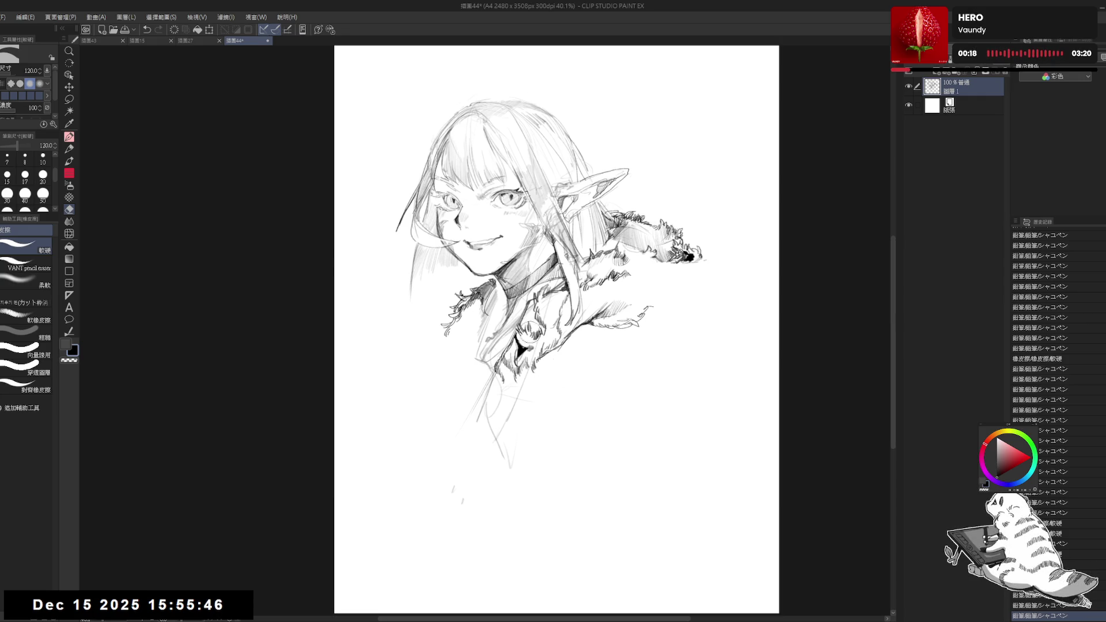
left_click_drag(535, 344, 526, 365)
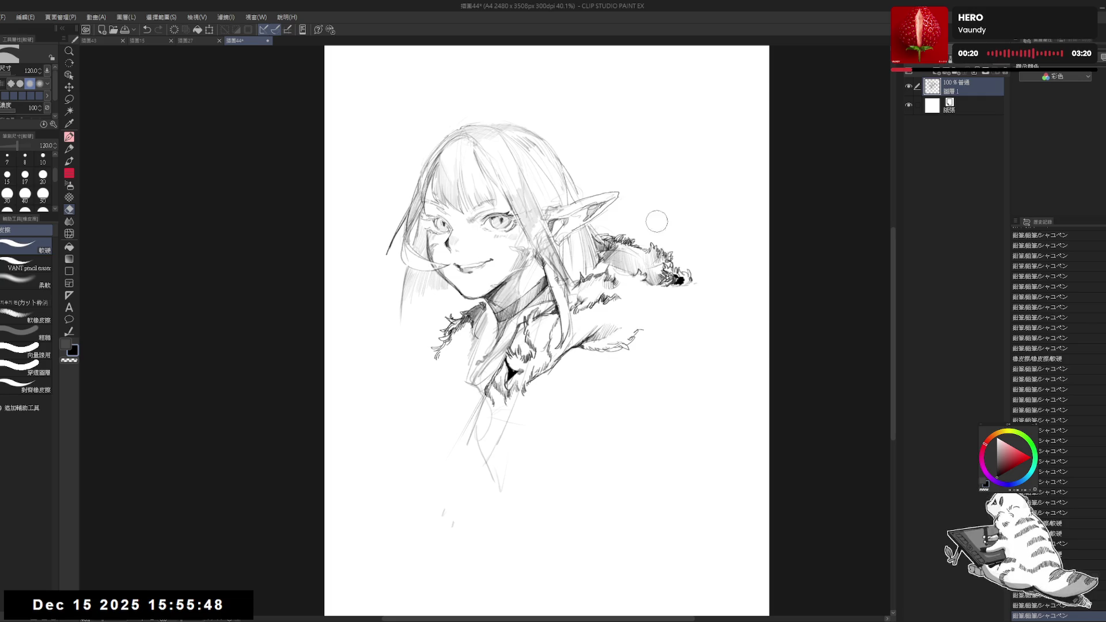
key("p")
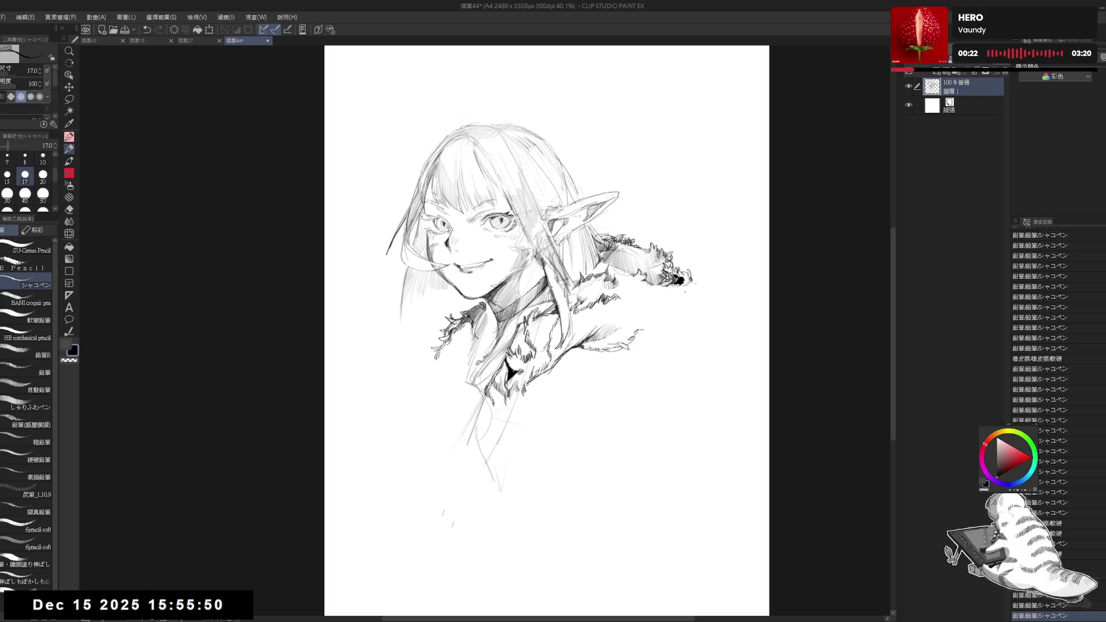
left_click_drag(691, 285, 699, 310)
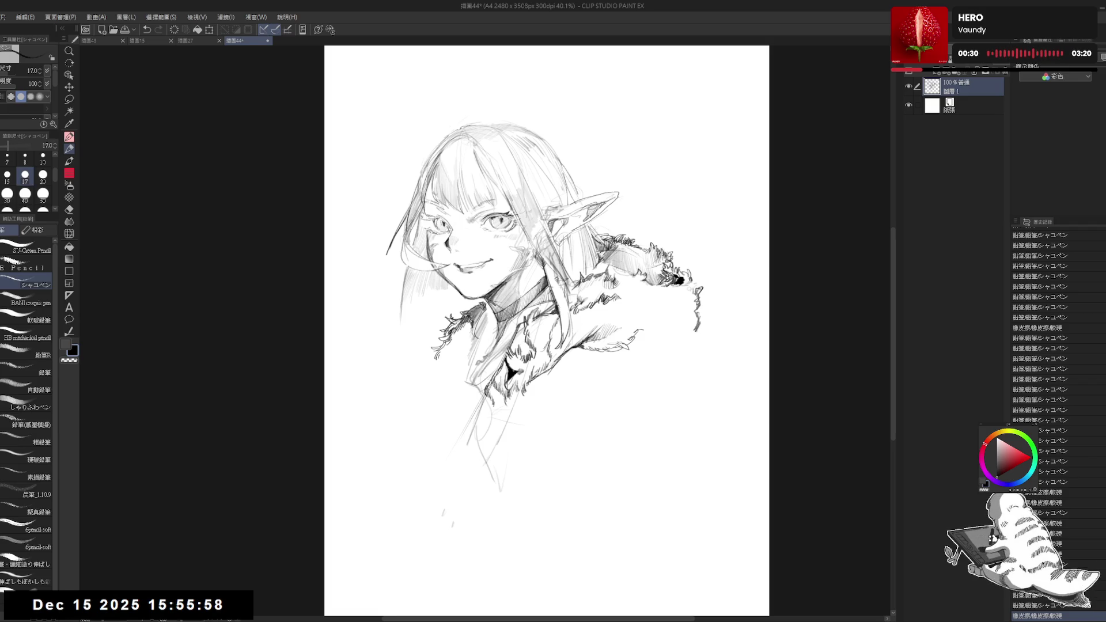
mouse_move(698, 314)
left_mouse_down()
mouse_move(693, 349)
mouse_move(667, 330)
mouse_move(698, 321)
left_mouse_up()
left_click(650, 339)
left_click_drag(693, 328, 692, 352)
Erase the lower right fur line, redraw the outline further down, and clean stray page marks
key("e")
mouse_move(701, 302)
left_mouse_down()
mouse_move(694, 332)
mouse_move(712, 330)
mouse_move(698, 392)
left_mouse_up()
key("p")
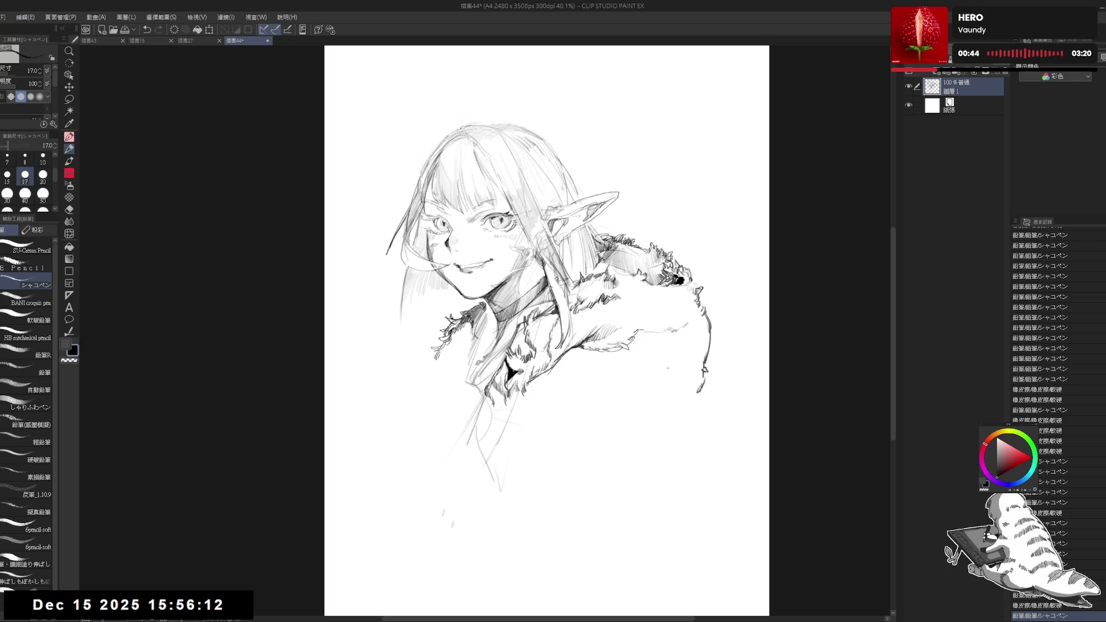
left_click(594, 358)
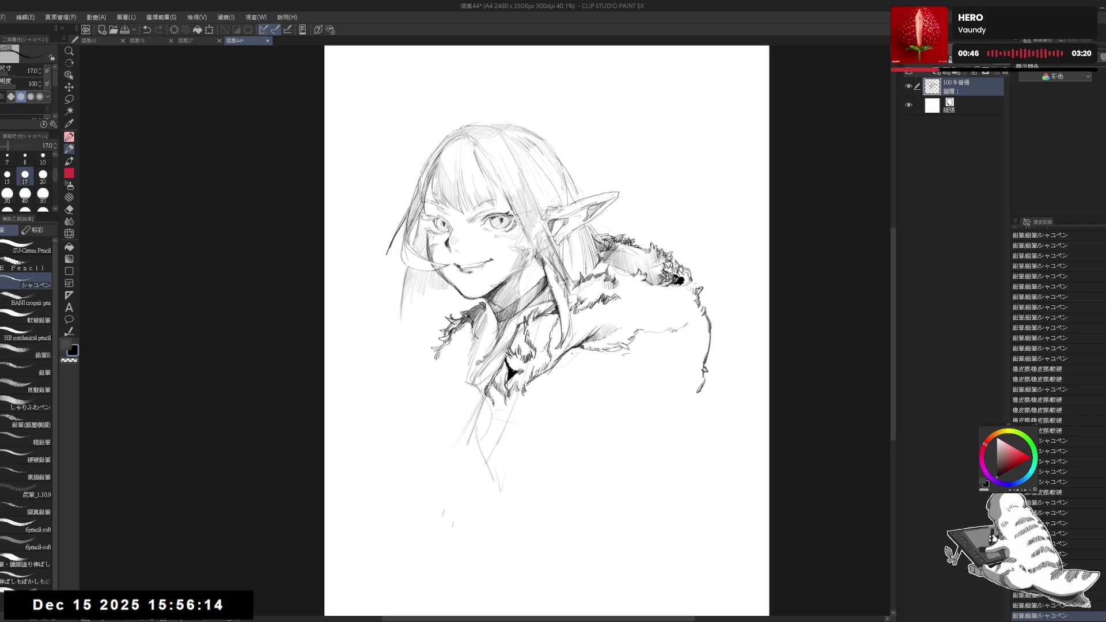
mouse_move(595, 358)
left_mouse_down()
mouse_move(615, 381)
mouse_move(690, 416)
mouse_move(656, 416)
left_mouse_up()
left_click_drag(507, 425, 516, 438)
left_click_drag(564, 340, 588, 362)
left_click_drag(419, 362, 451, 346)
key("e")
left_click_drag(464, 526, 484, 533)
key("p")
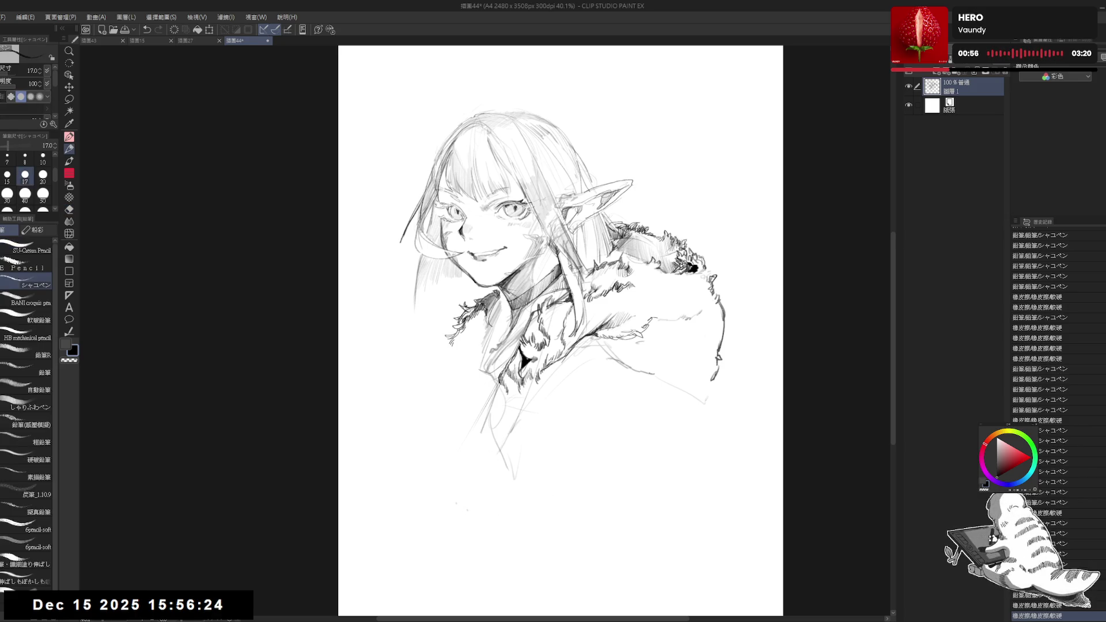
Add short strokes and dark marks on the fur collar and reinforce its right contour
mouse_move(621, 361)
left_mouse_down()
mouse_move(611, 326)
mouse_move(600, 338)
mouse_move(591, 315)
left_mouse_up()
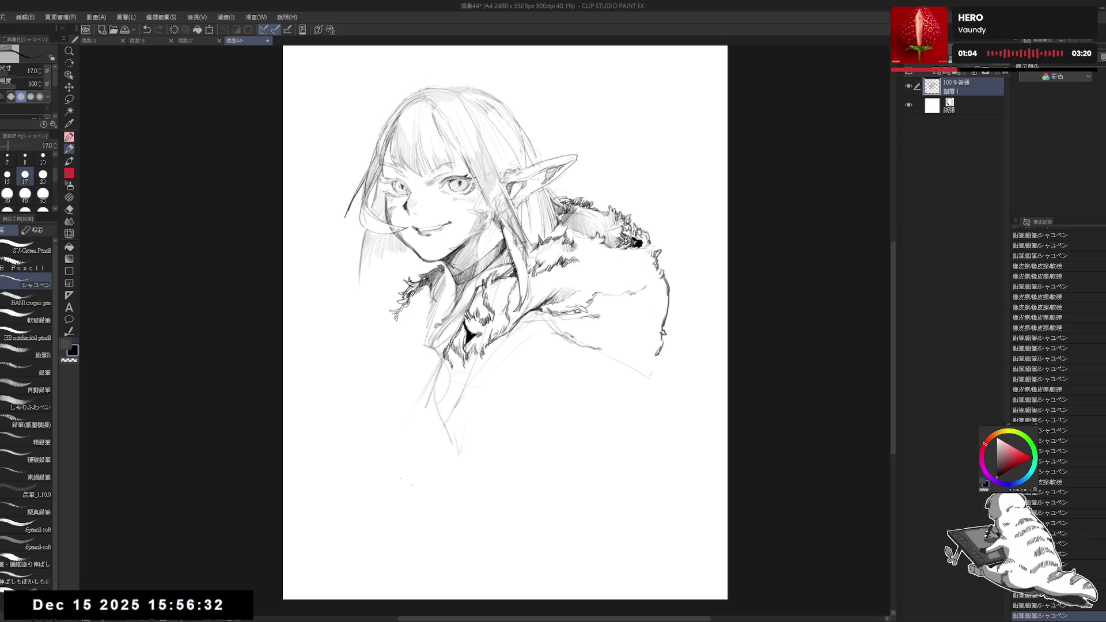
left_click_drag(591, 320, 596, 320)
left_click_drag(586, 214, 595, 223)
left_click_drag(576, 346, 572, 351)
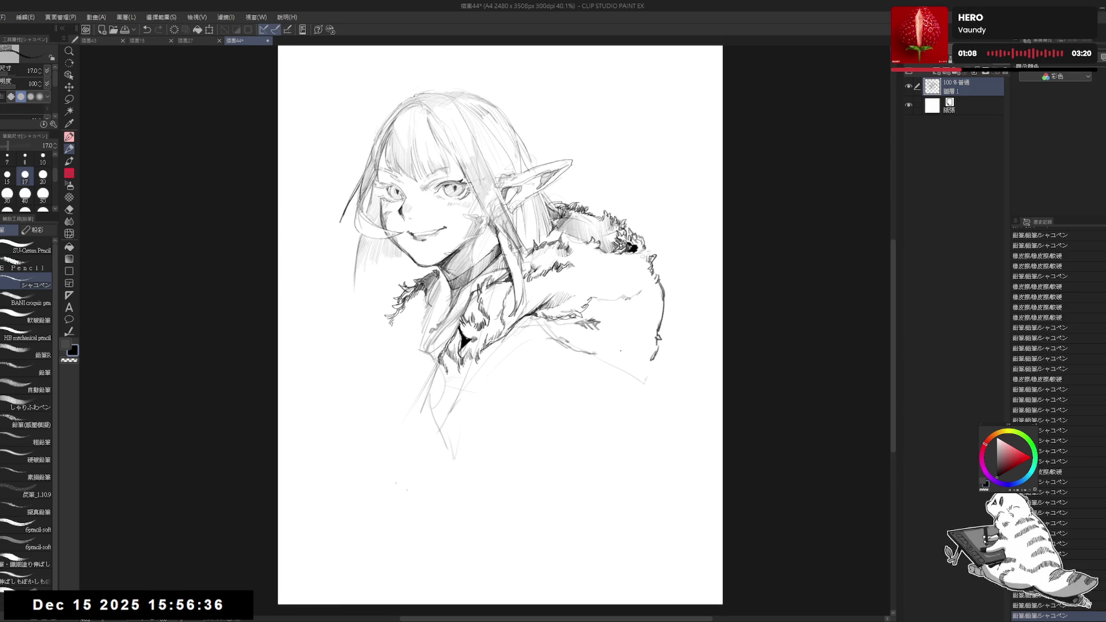
left_click_drag(611, 307, 625, 353)
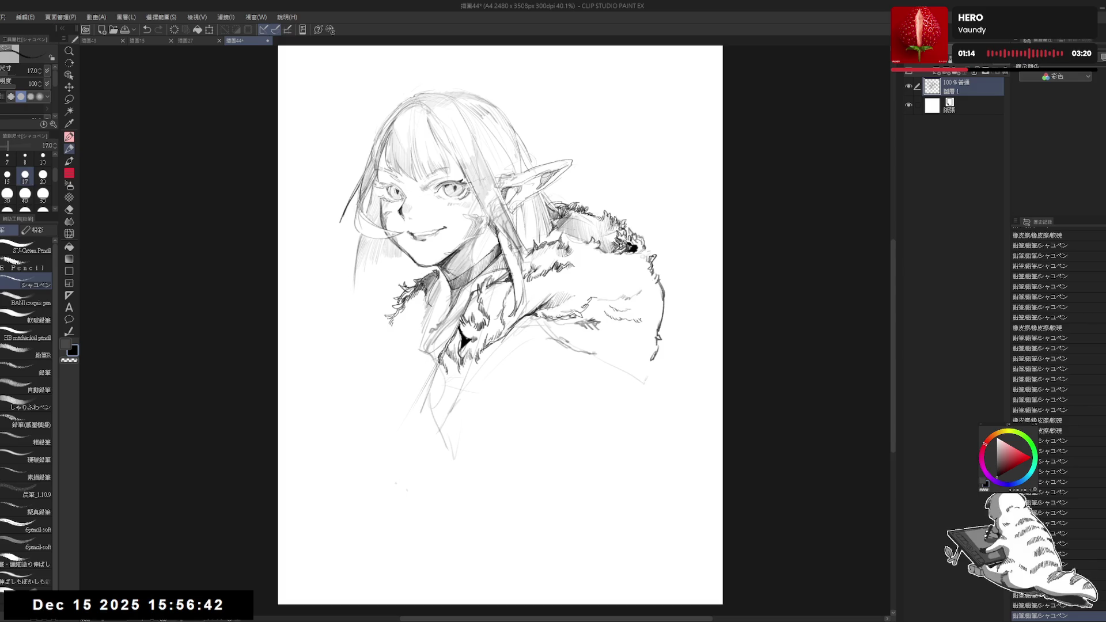
left_click_drag(663, 307, 654, 326)
left_click_drag(603, 357, 662, 367)
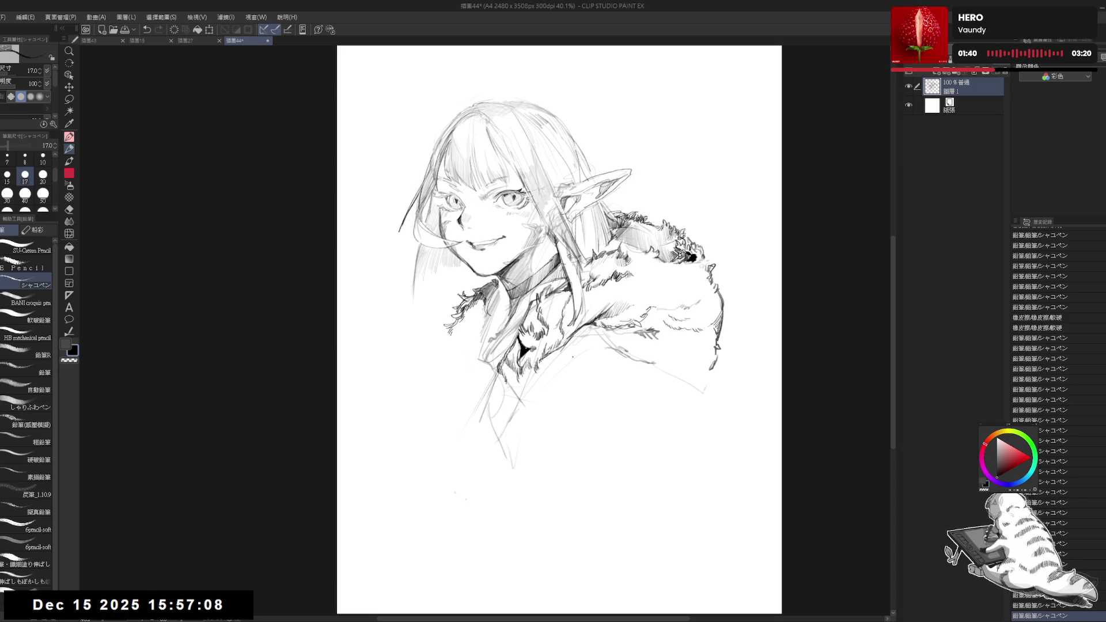
Draw a long line down the neck and body and erase a mark near the collar
left_click_drag(525, 406, 522, 421)
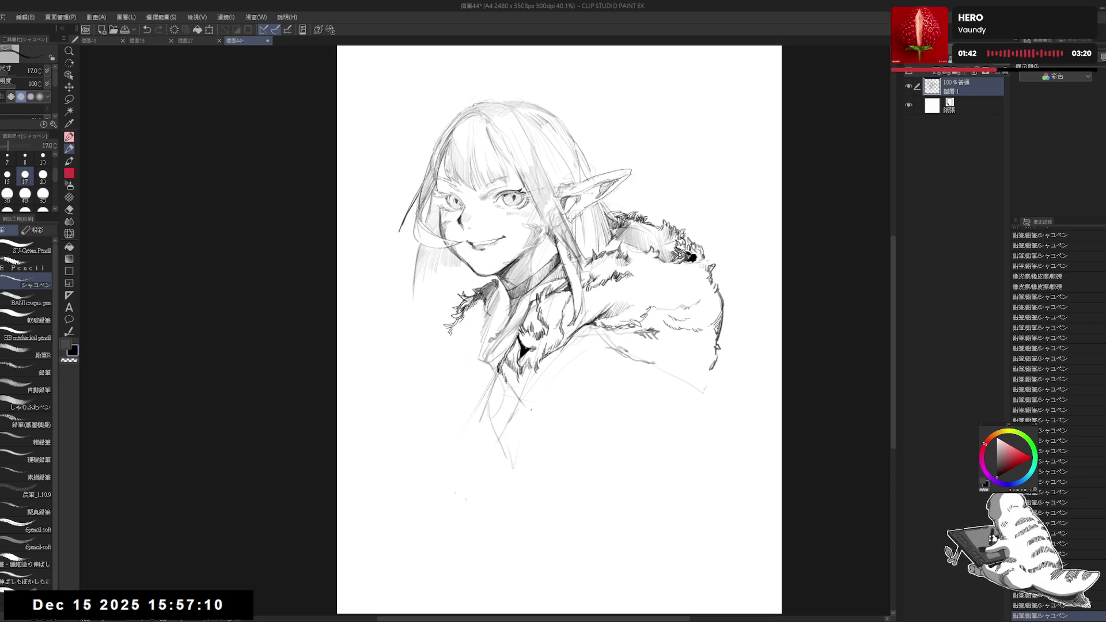
left_click_drag(529, 467, 524, 441)
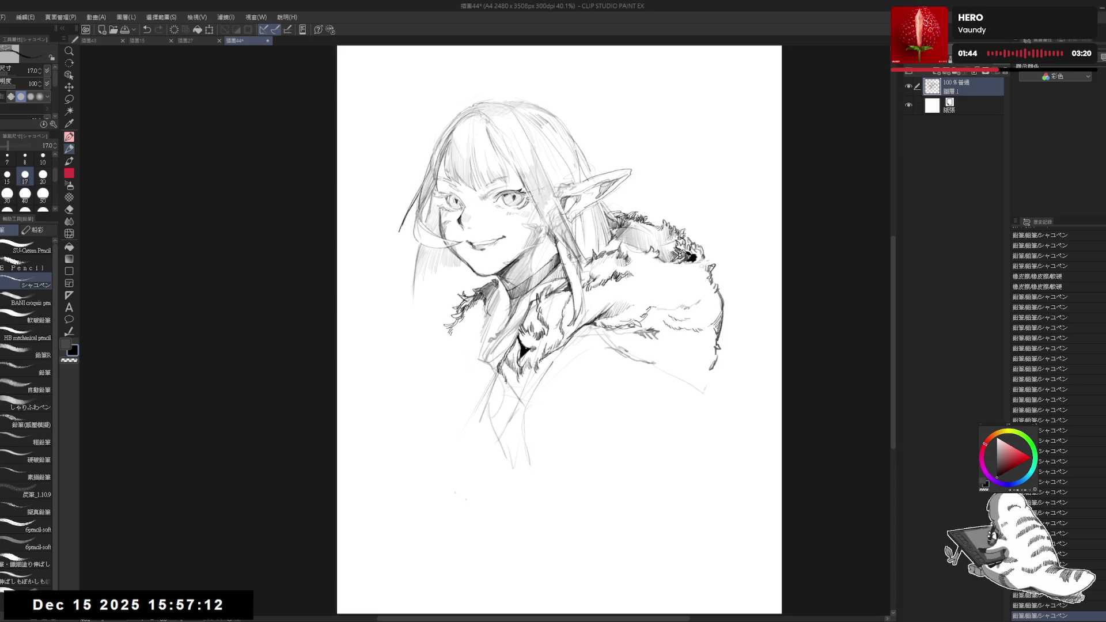
left_click_drag(580, 362, 564, 351)
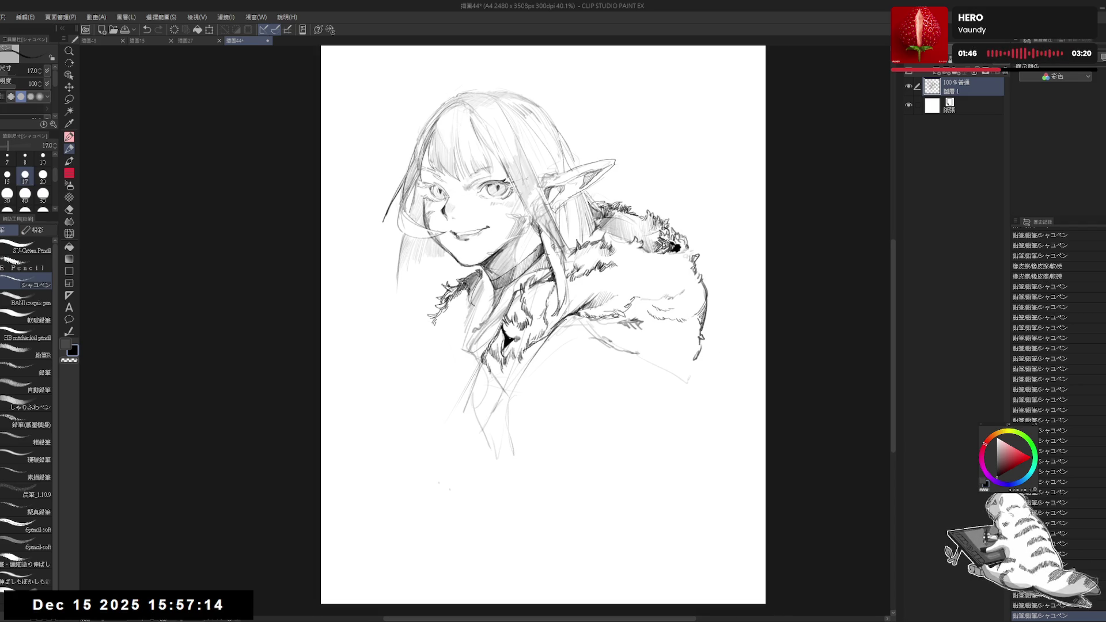
left_click_drag(509, 387, 517, 476)
left_click_drag(509, 392, 515, 450)
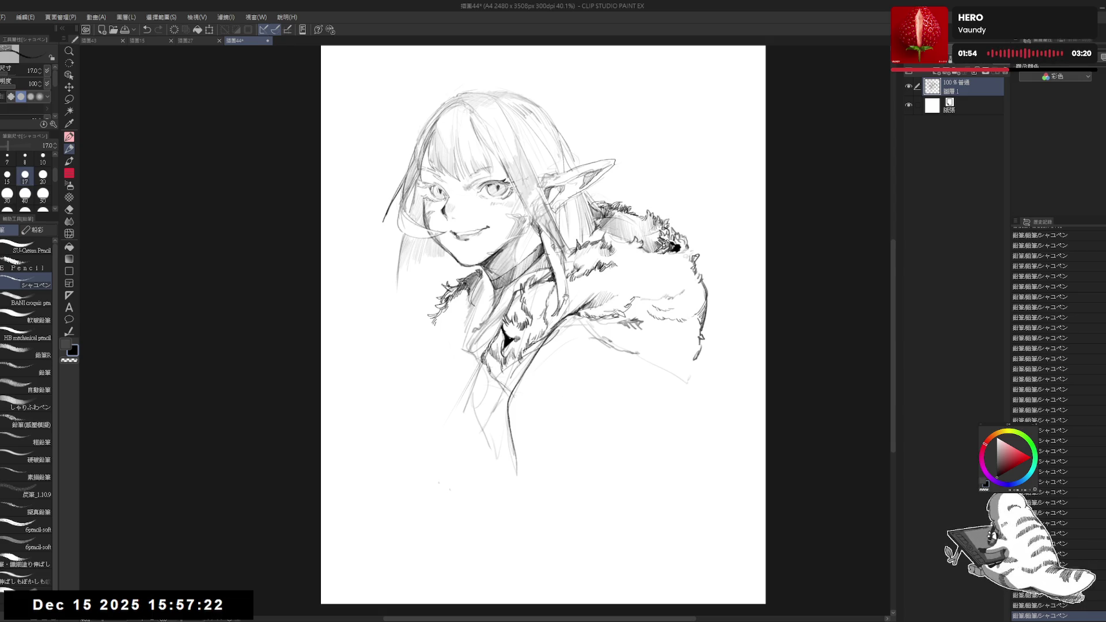
key("e")
left_click_drag(550, 361, 580, 317)
key("p")
Add strokes to the collar, erase a small mark beside it, and dot the coat
left_click_drag(501, 404, 512, 383)
left_click_drag(535, 331, 550, 314)
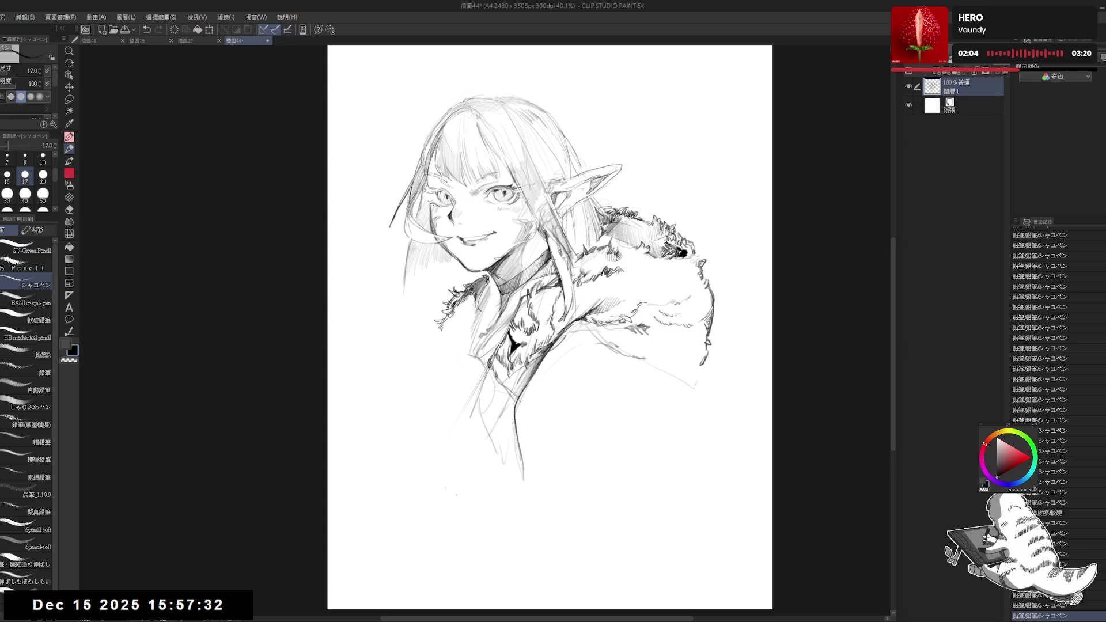
key("e")
left_click_drag(543, 370, 534, 380)
key("r")
key("p")
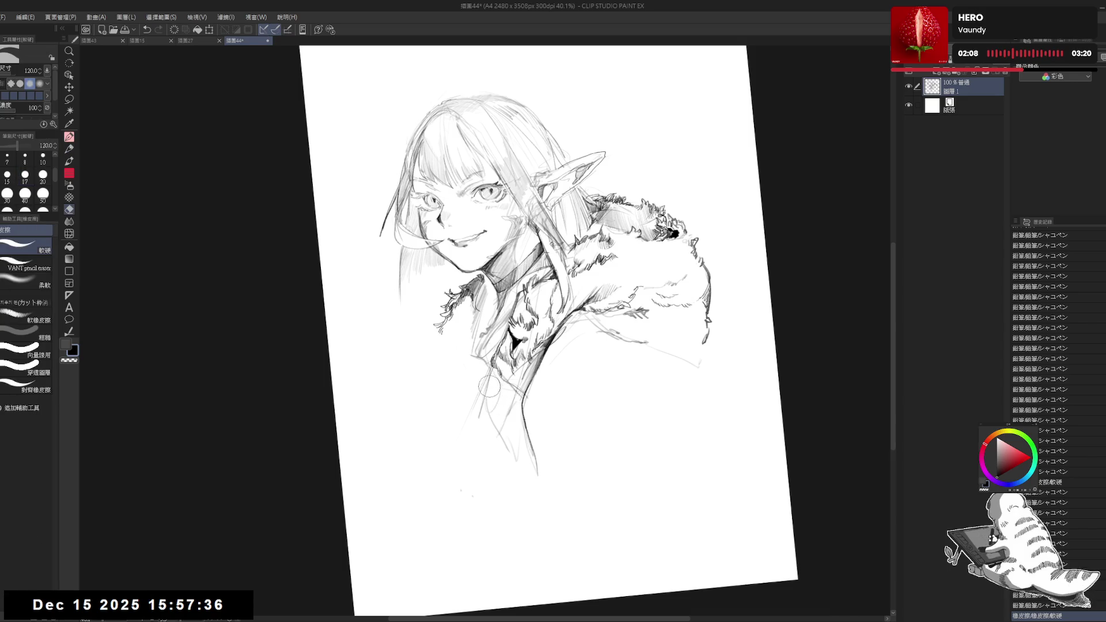
key("ctrl+0")
left_click_drag(491, 335, 498, 355)
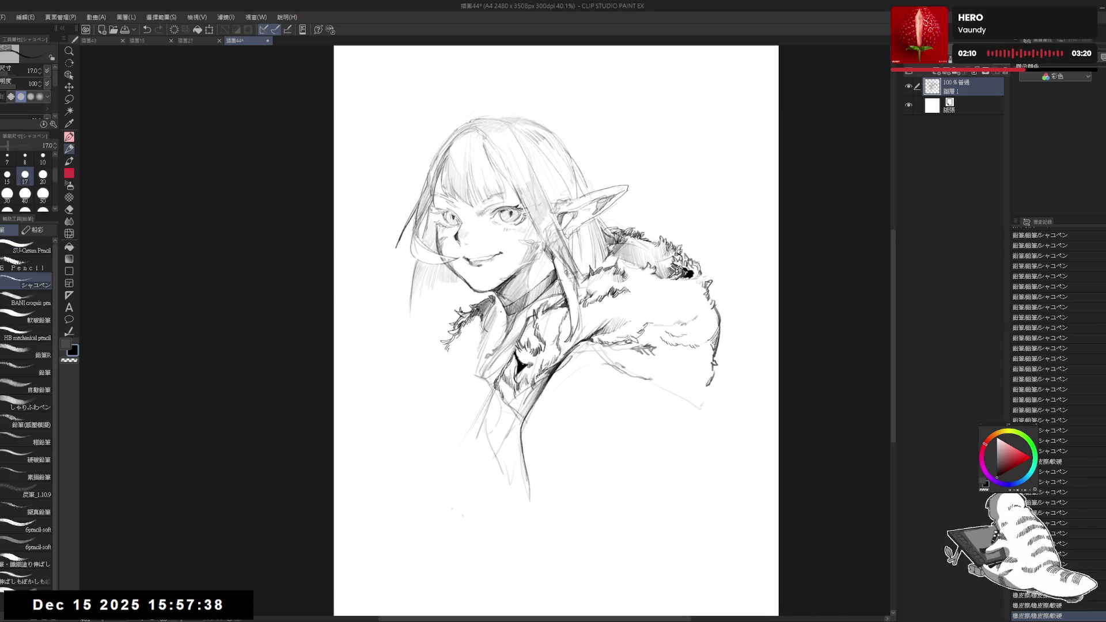
mouse_move(499, 315)
left_mouse_down()
mouse_move(491, 331)
mouse_move(503, 327)
left_mouse_up()
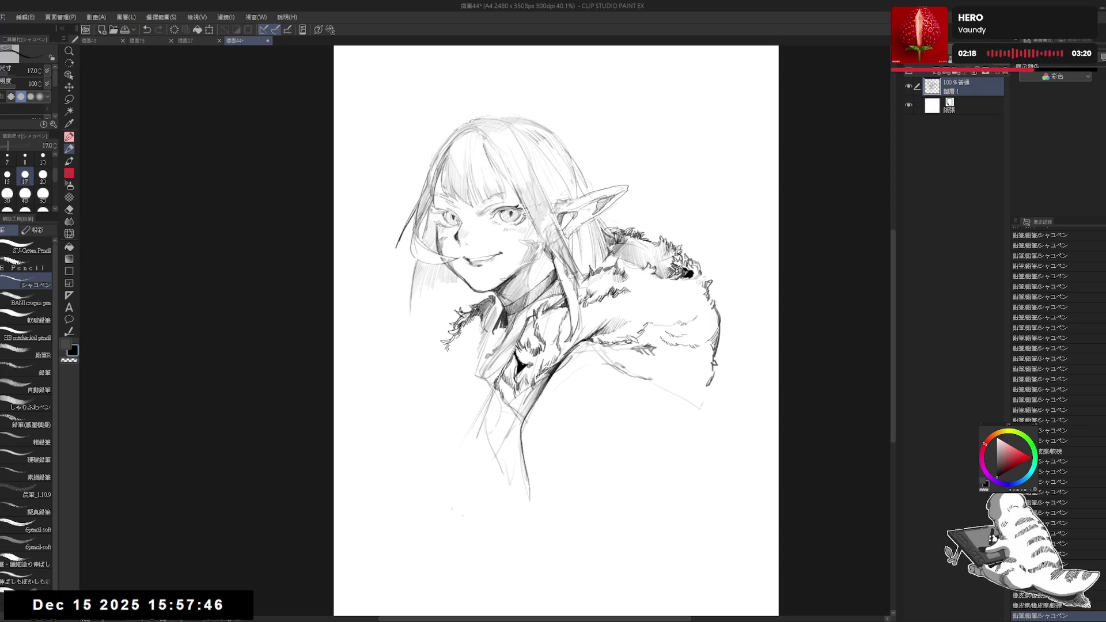
key("h")
left_click(471, 419)
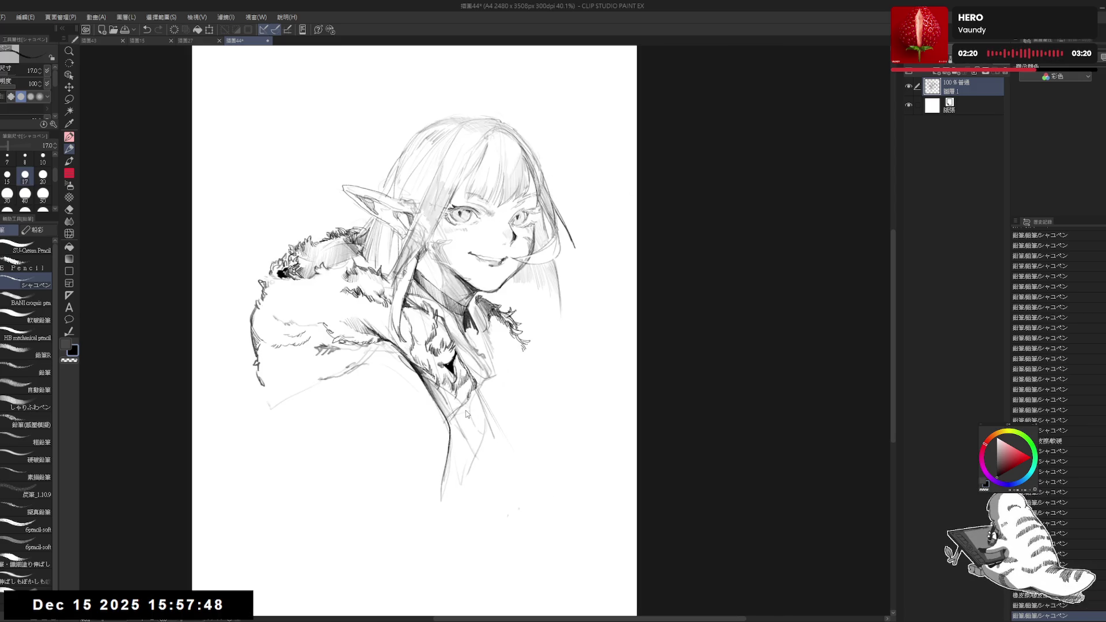
Add dark fur strokes and a mark at the collar, plus a short stroke on the coat
key("h")
key("minus")
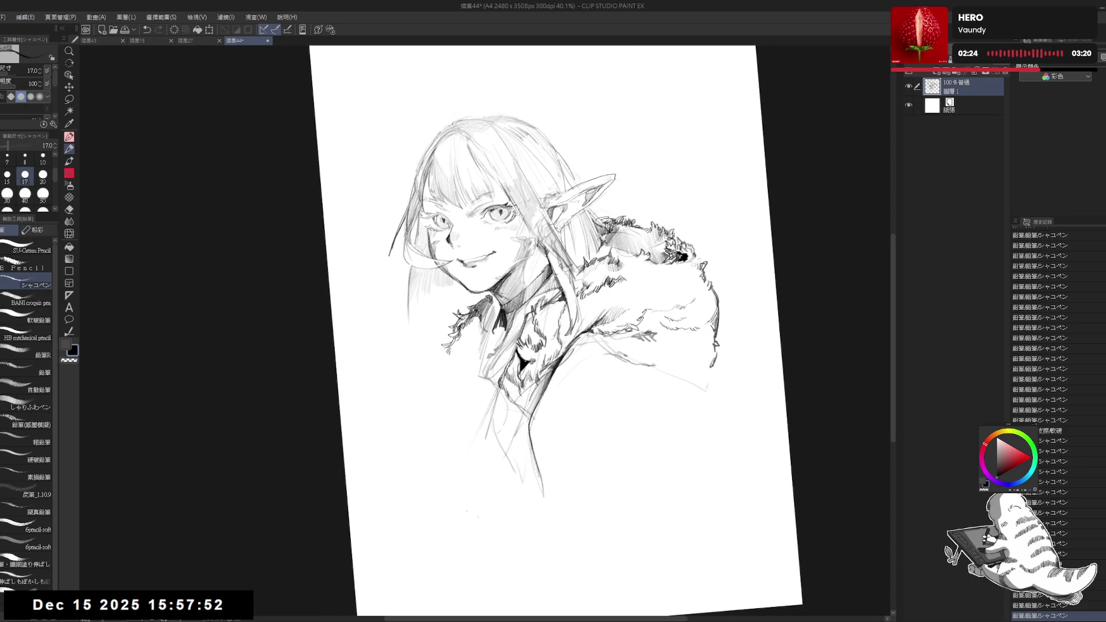
left_click_drag(497, 321, 505, 340)
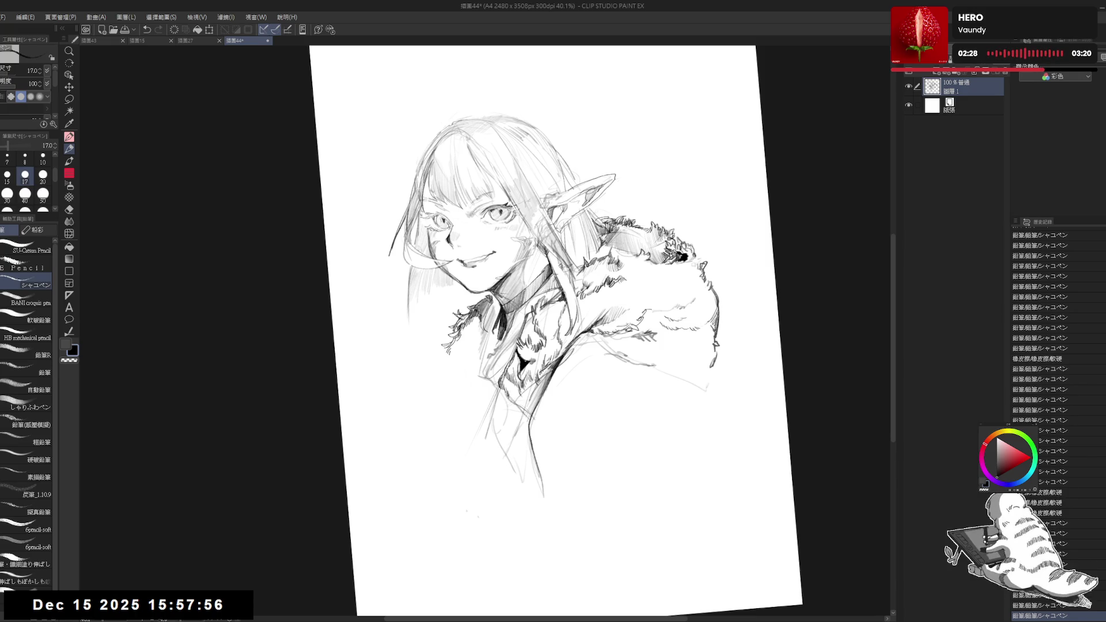
left_click_drag(498, 336, 503, 347)
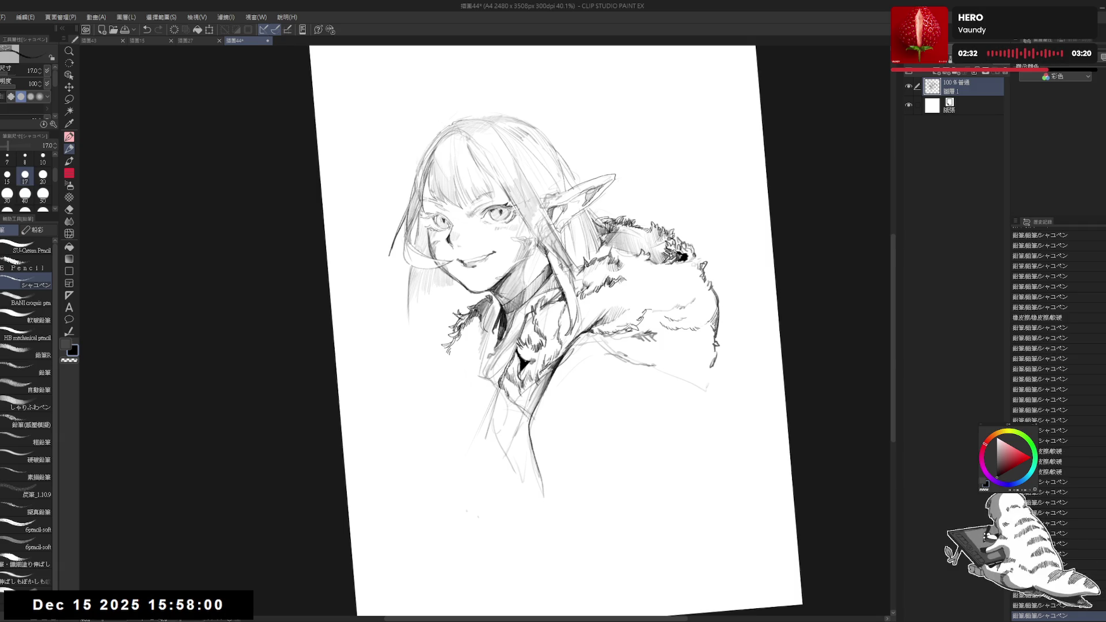
key("ctrl+at")
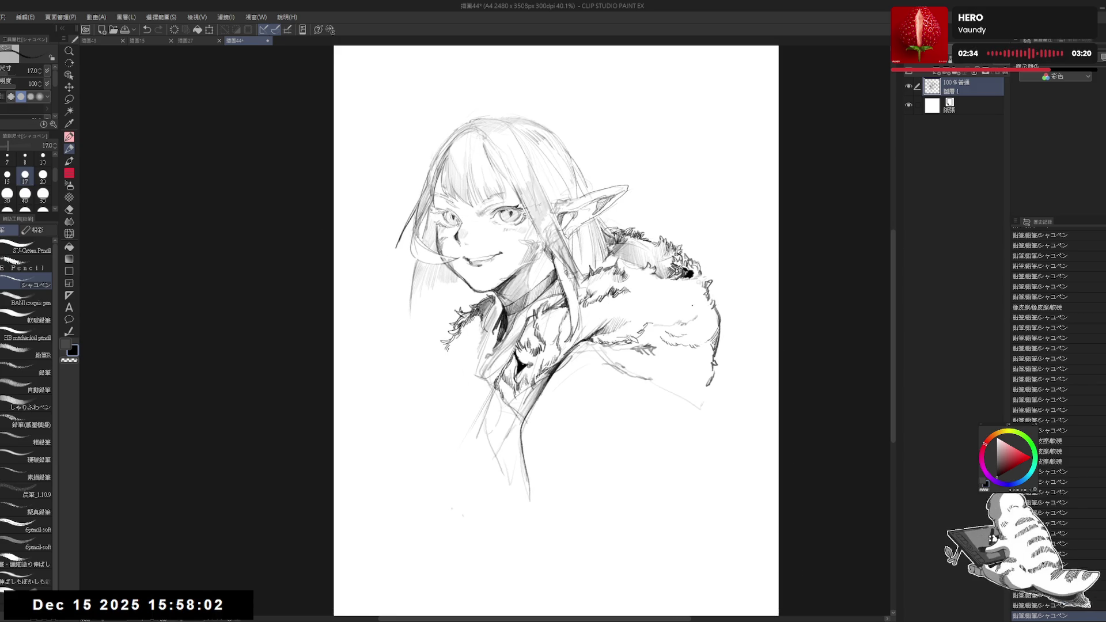
left_click_drag(581, 349, 550, 375)
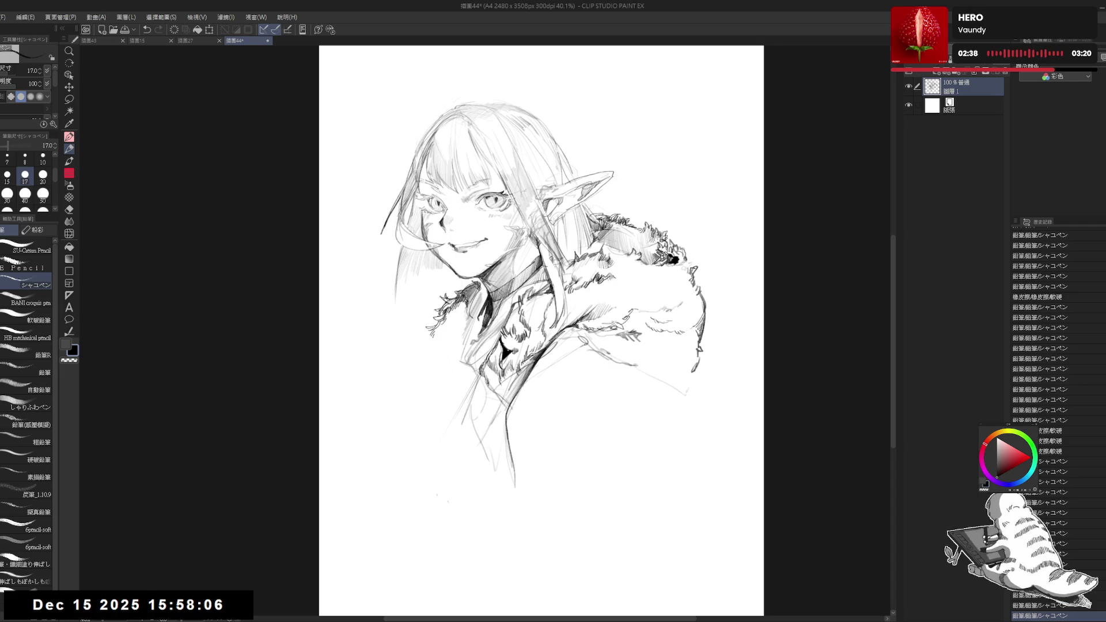
Add jagged fur strokes along the collar's left edge and check them in a mirrored view
key("h")
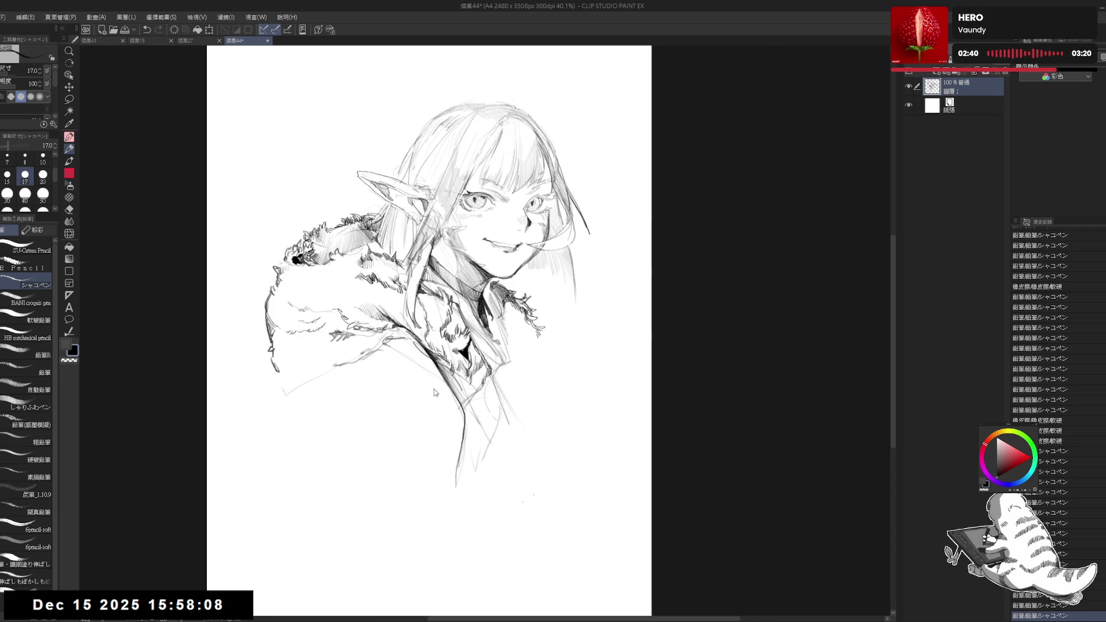
key("h")
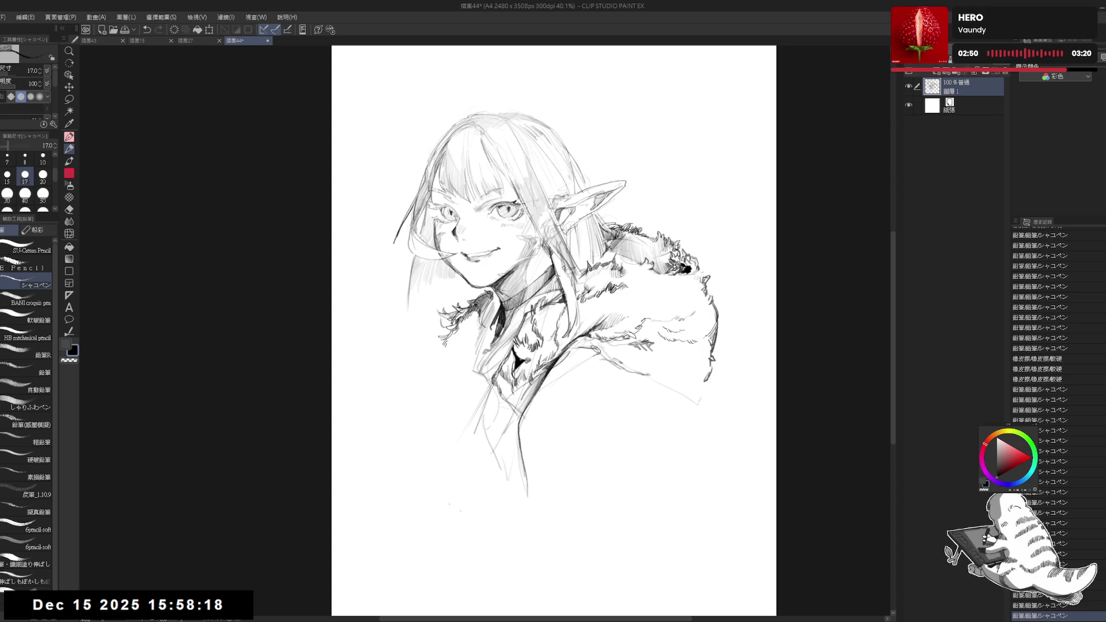
left_click_drag(407, 393, 422, 401)
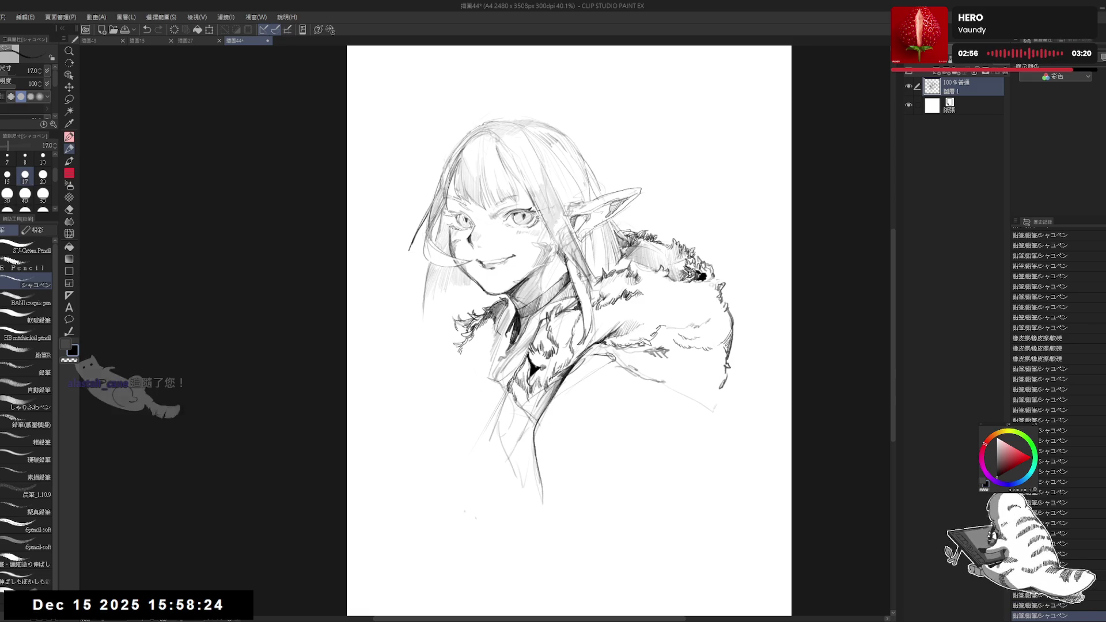
left_click_drag(458, 323, 452, 364)
key("h")
key("h")
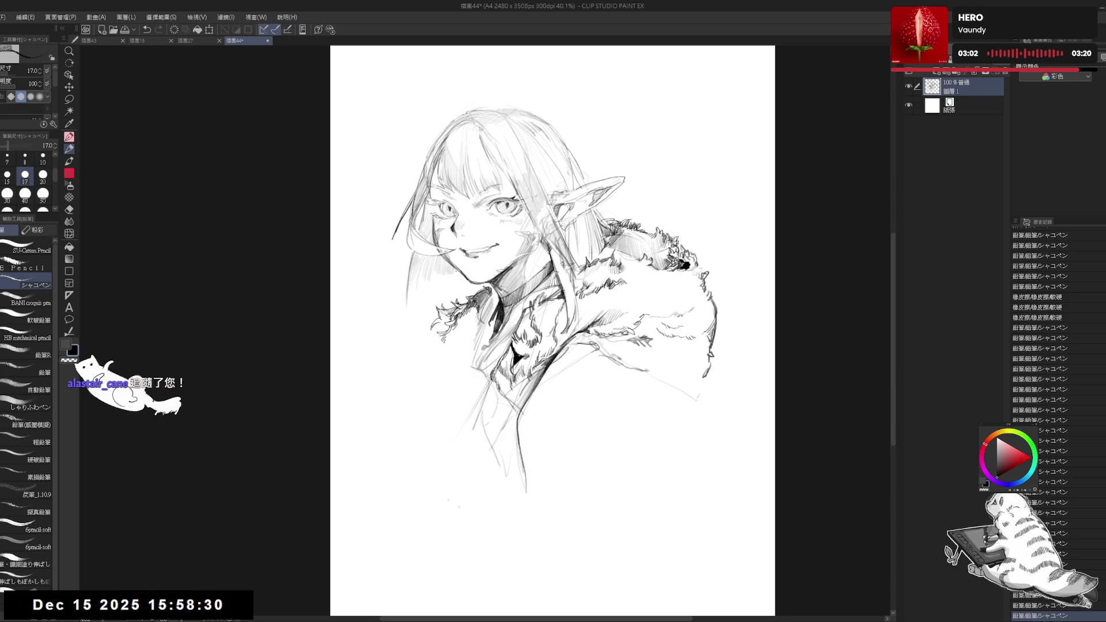
left_click(451, 364)
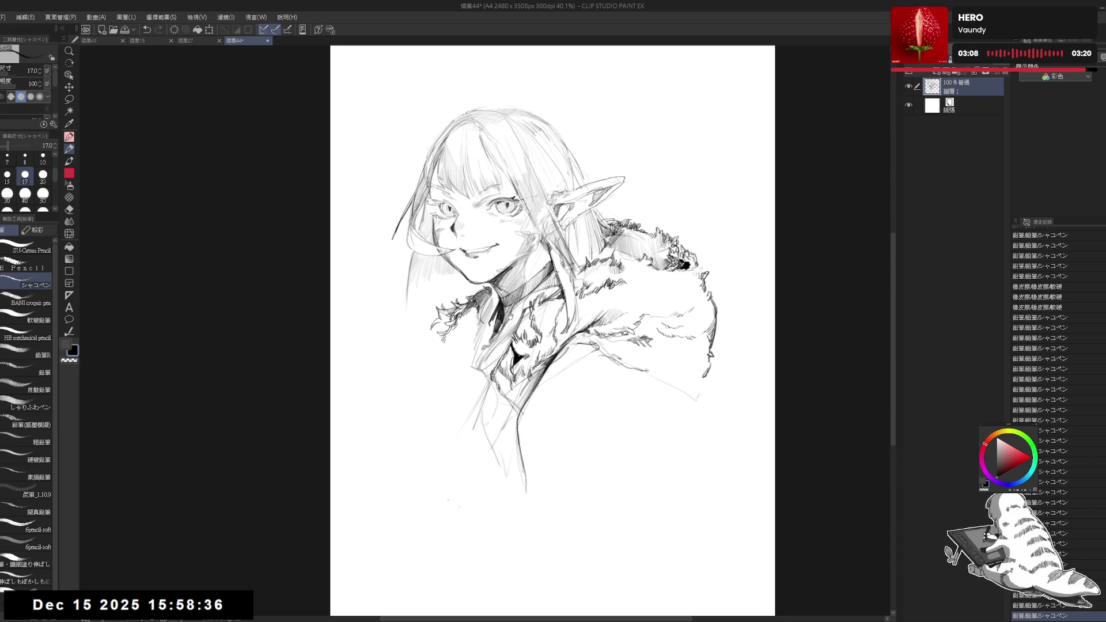
left_click_drag(458, 255, 470, 282)
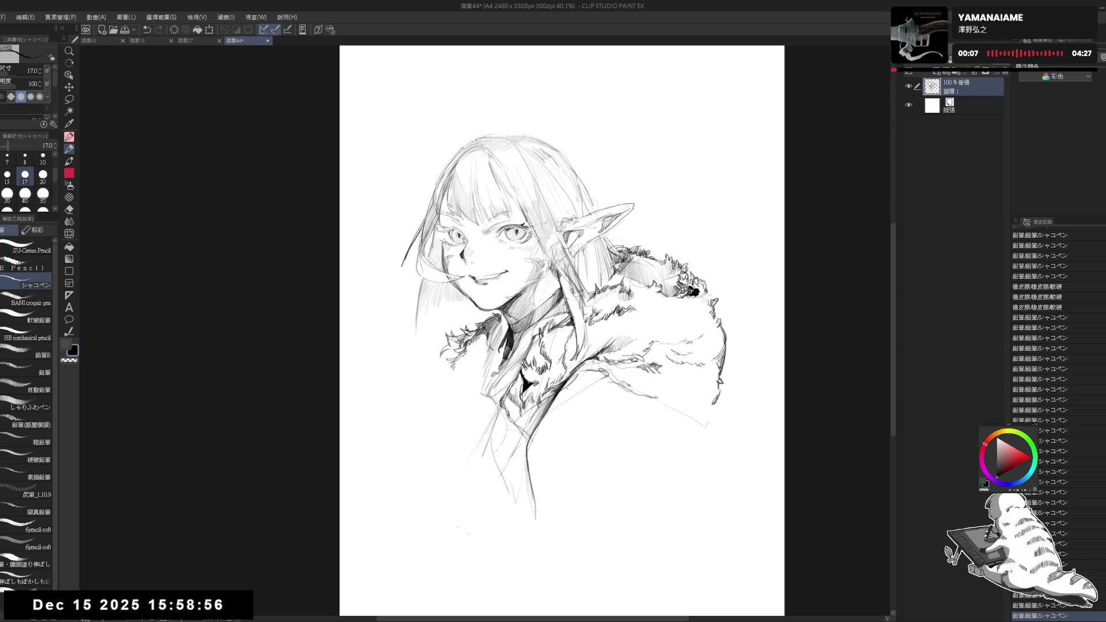
Draw a coat stroke near the shoulder, then erase part of it
mouse_move(614, 375)
left_mouse_down()
mouse_move(567, 386)
mouse_move(548, 424)
left_mouse_up()
mouse_move(625, 378)
left_mouse_down()
mouse_move(593, 392)
mouse_move(577, 380)
mouse_move(568, 397)
mouse_move(579, 391)
left_mouse_up()
mouse_move(643, 425)
left_mouse_down()
mouse_move(606, 406)
mouse_move(674, 404)
mouse_move(619, 381)
left_mouse_up()
key("e")
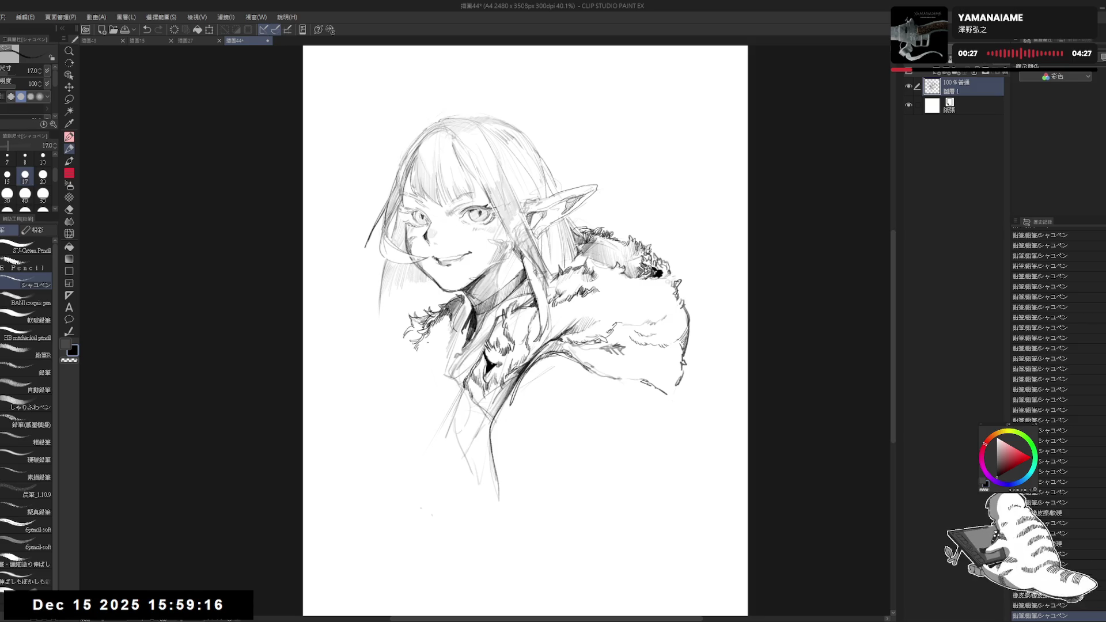
left_click_drag(544, 366, 511, 371)
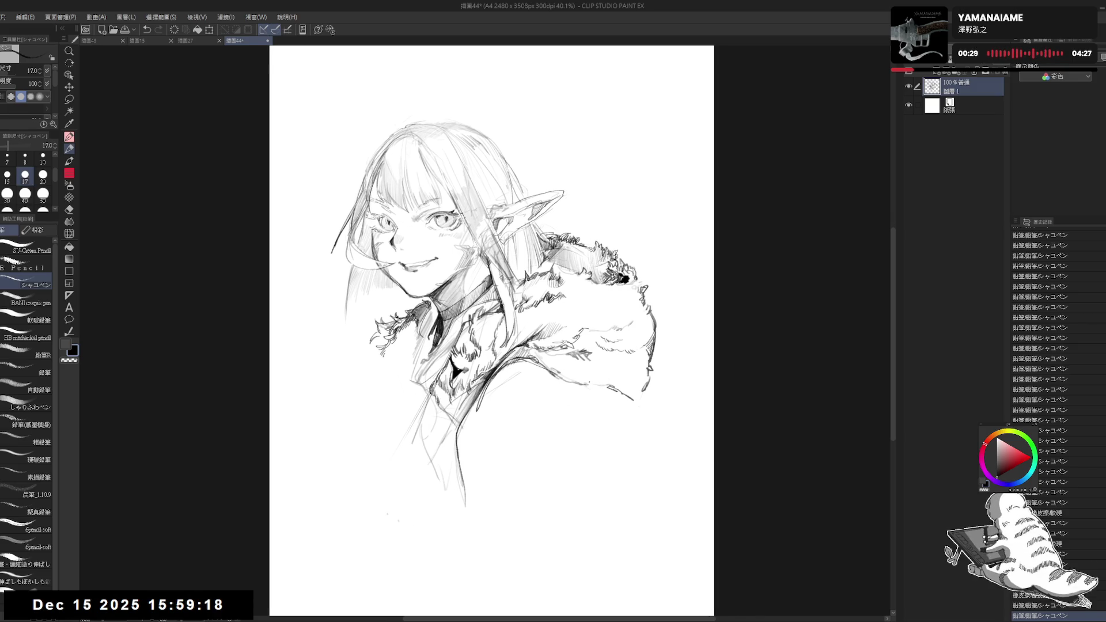
Add short strokes along the fur collar's lower edge
left_click_drag(607, 391, 589, 390)
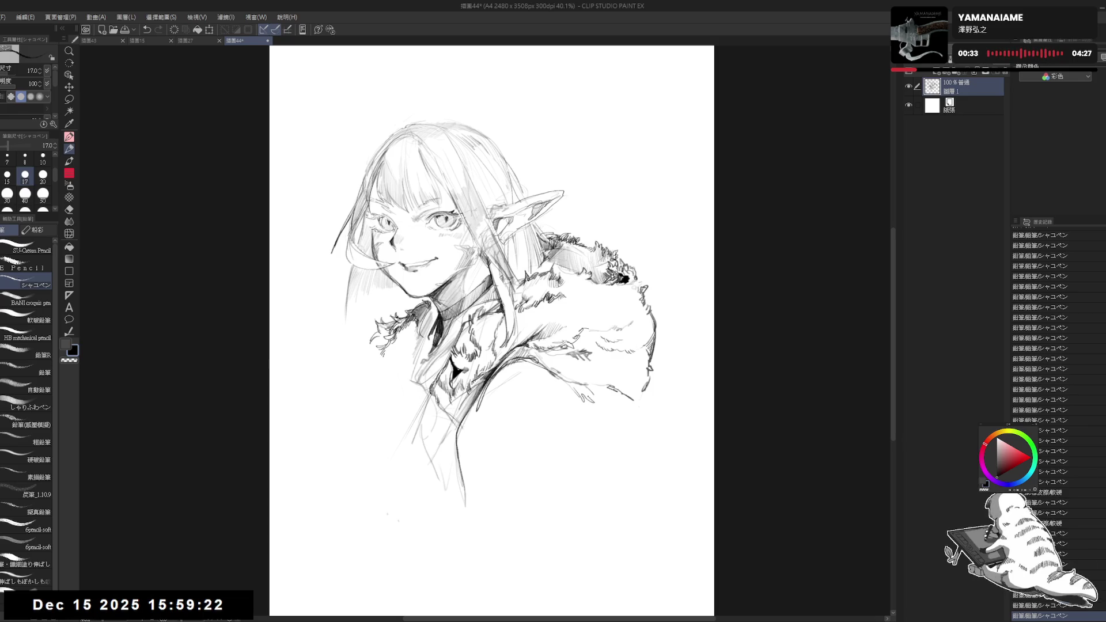
left_click_drag(607, 393, 596, 405)
left_click_drag(600, 403, 571, 388)
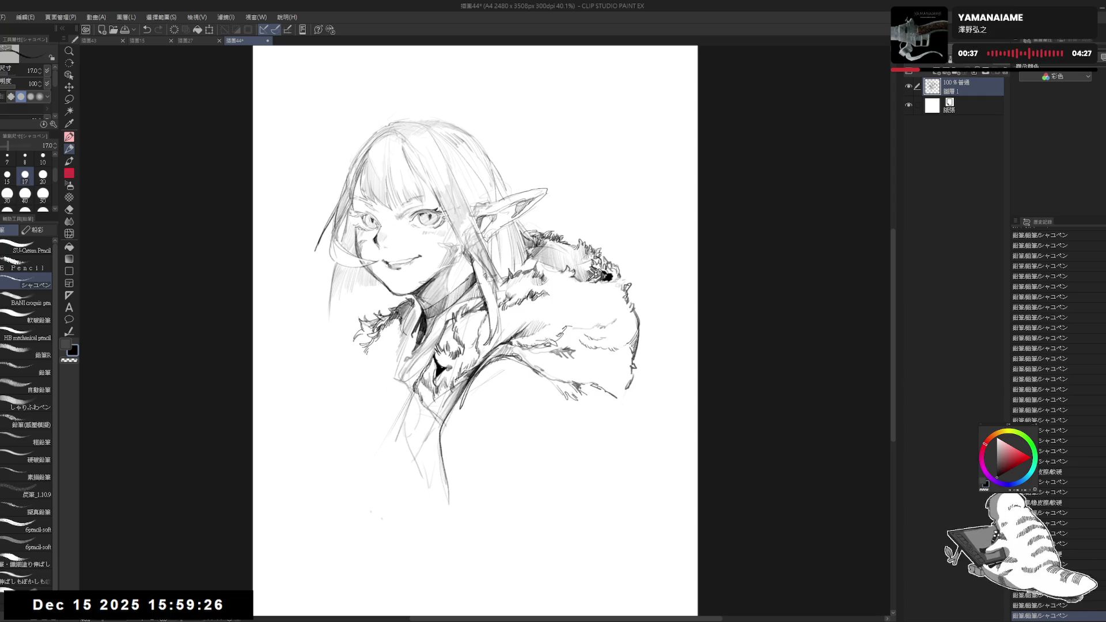
left_click_drag(576, 346, 573, 339)
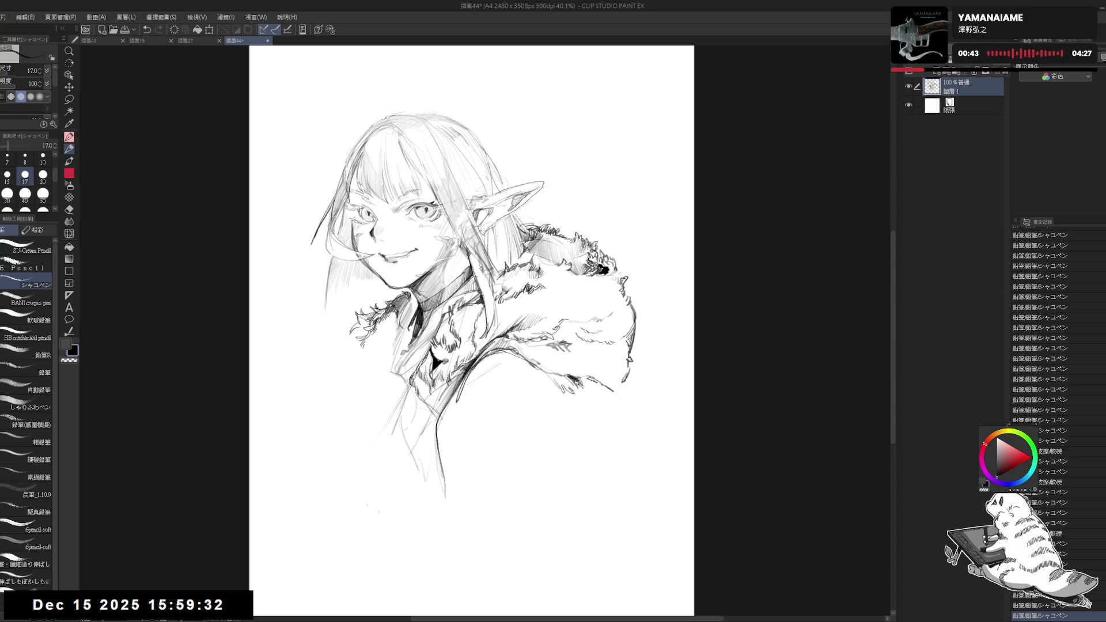
Sketch cloak lines below the collar, extending the contour down and to the right
left_click_drag(526, 372, 568, 470)
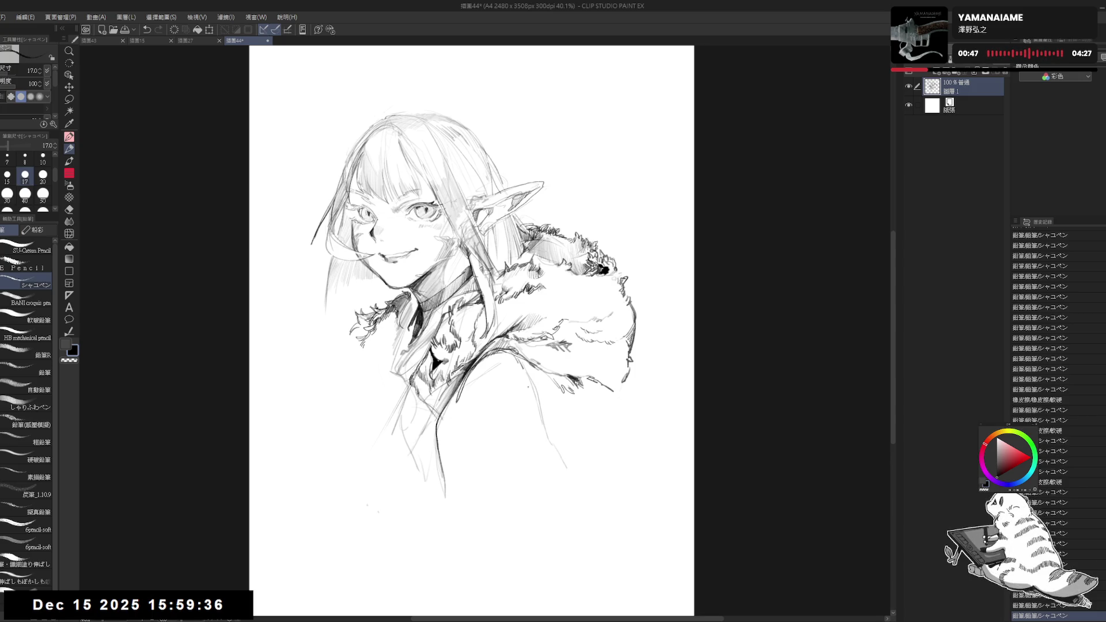
left_click_drag(530, 394, 550, 435)
left_click_drag(524, 364, 595, 441)
left_click_drag(586, 430, 664, 494)
left_click_drag(611, 388, 630, 402)
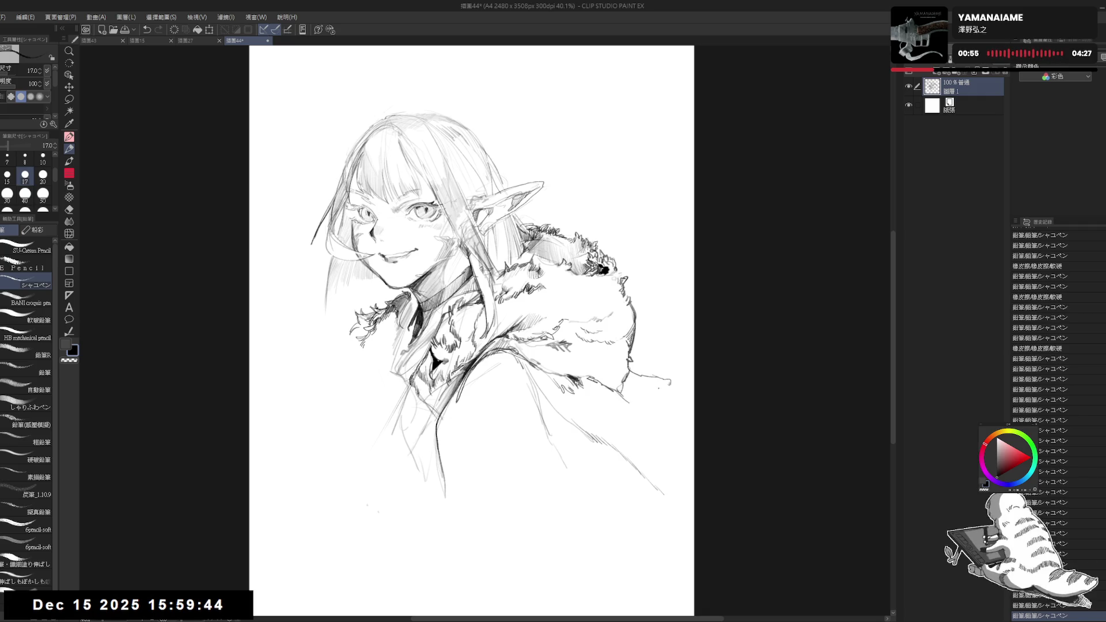
key("ctrl+z")
left_click_drag(654, 422, 684, 432)
scroll(472, 239, "down", 2)
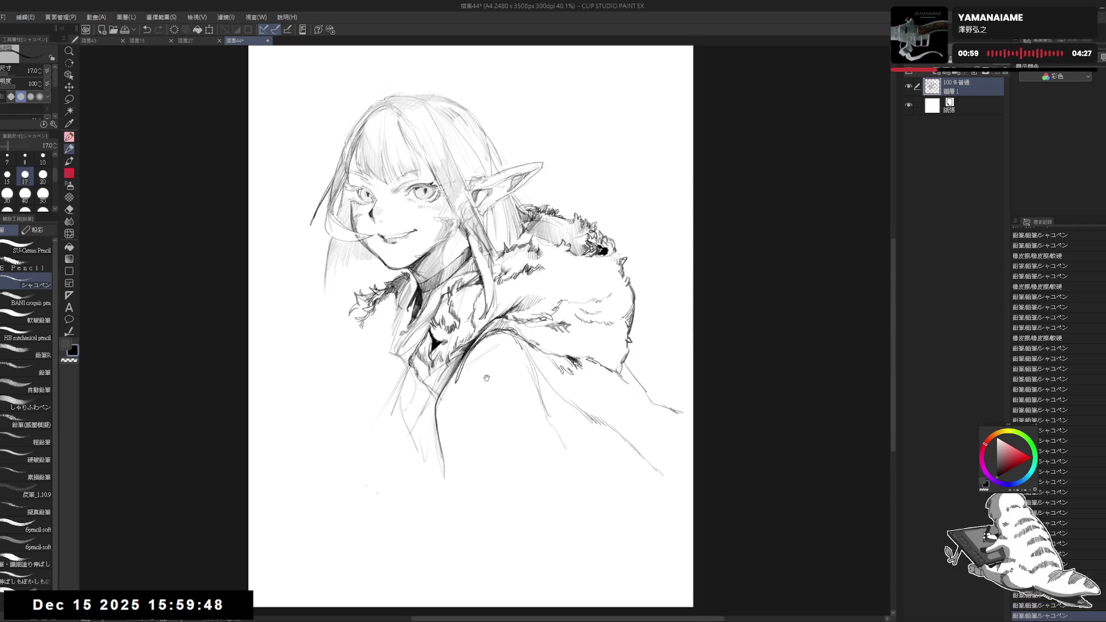
key("h")
key("h")
scroll(474, 338, "up", 2)
Erase stray marks, then draw the coat front, its folds and lower edge
key("e")
mouse_move(498, 369)
left_mouse_down()
mouse_move(479, 406)
mouse_move(427, 438)
mouse_move(452, 427)
left_mouse_up()
left_click_drag(446, 421, 455, 435)
key("p")
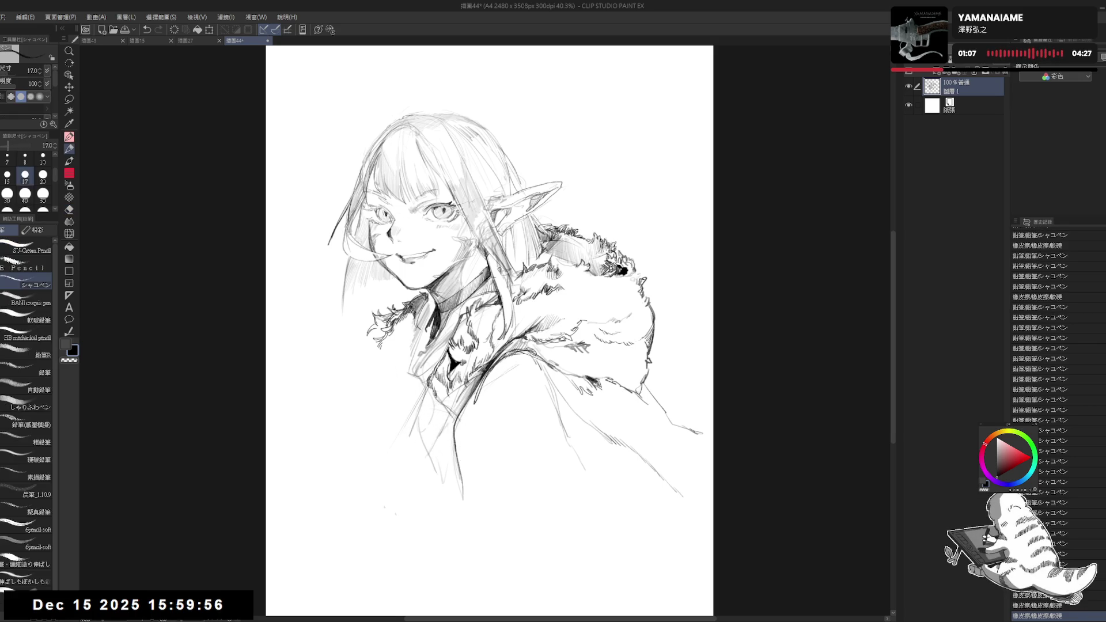
mouse_move(490, 373)
left_mouse_down()
mouse_move(486, 439)
mouse_move(480, 426)
left_mouse_up()
left_click_drag(493, 463, 485, 492)
mouse_move(497, 457)
left_mouse_down()
mouse_move(489, 485)
mouse_move(595, 531)
left_mouse_up()
scroll(588, 403, "down", 1)
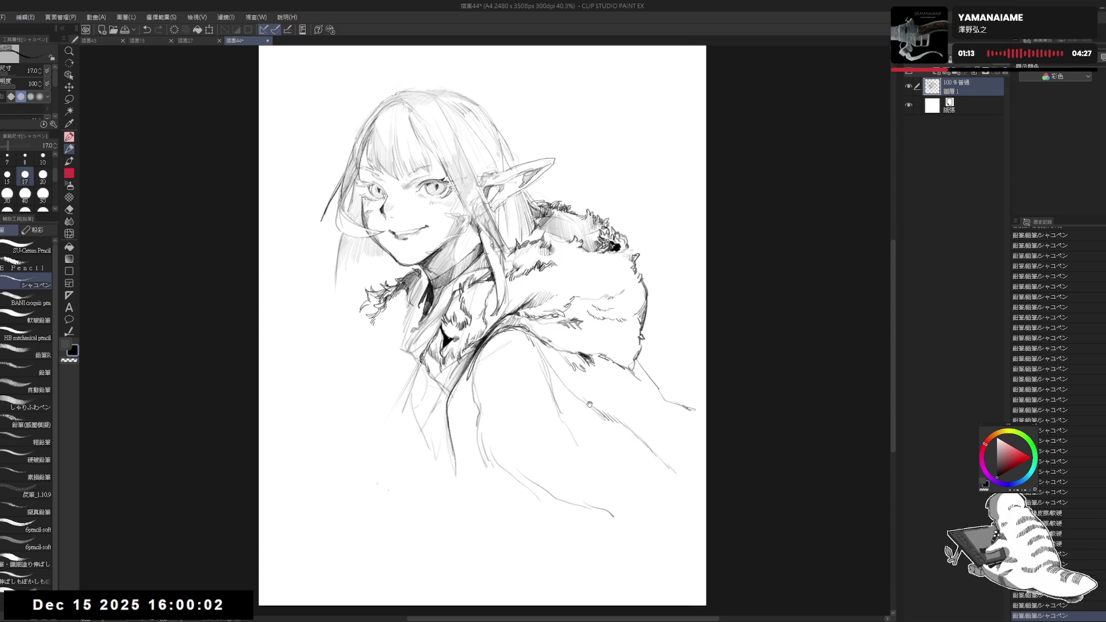
Scale the drawing down from the top and move it up slightly with Ctrl+T
scroll(588, 403, "down", 1)
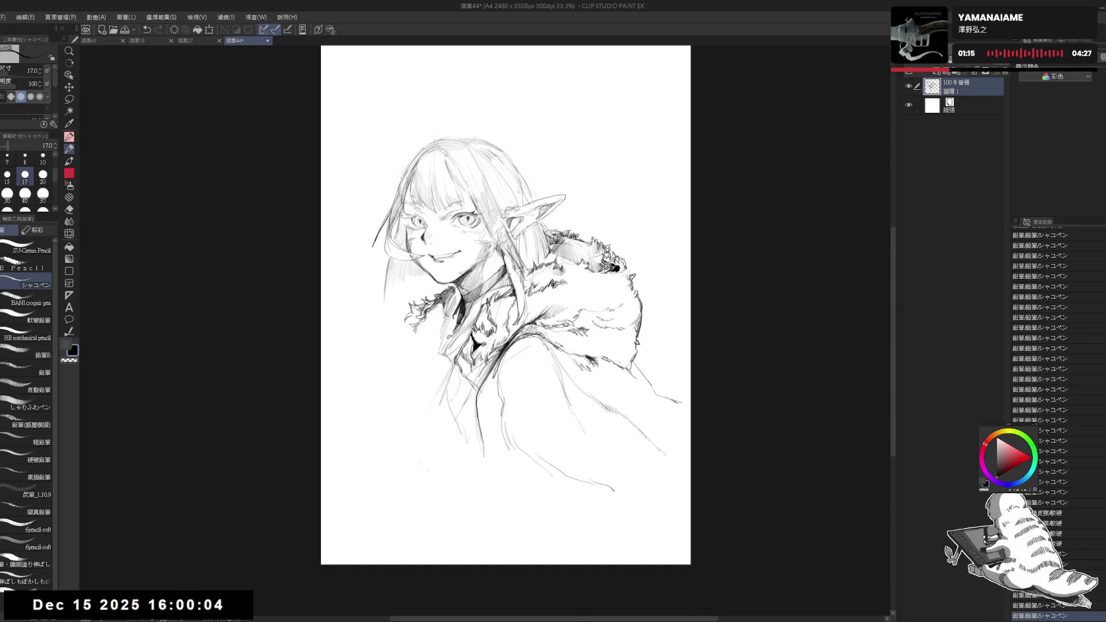
scroll(624, 325, "up", 1)
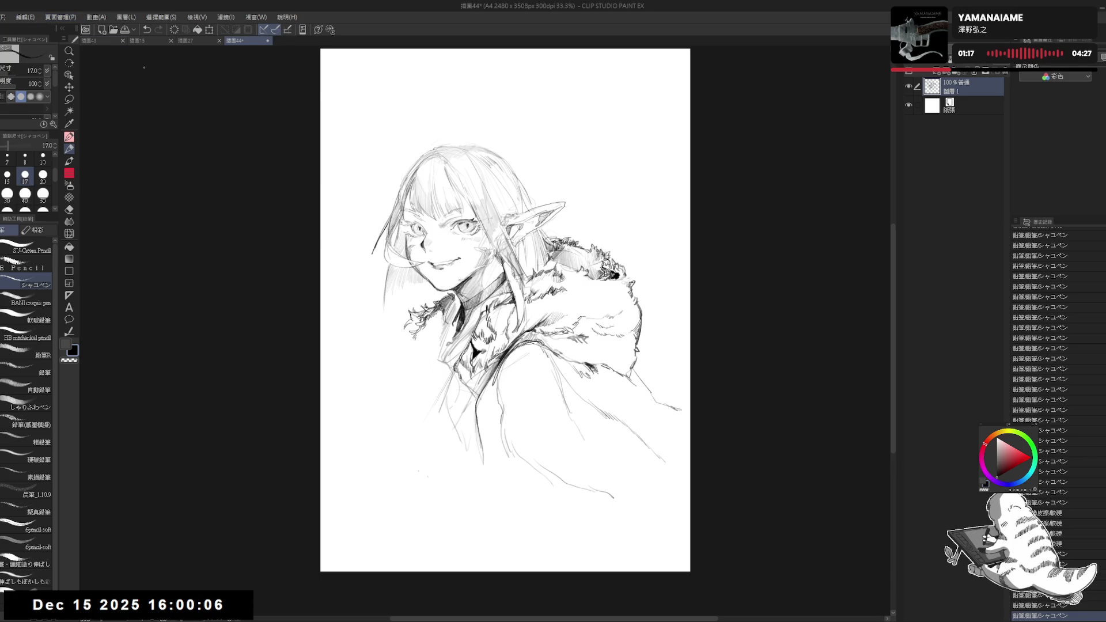
key("ctrl+t")
mouse_move(542, 137)
left_mouse_down()
mouse_move(542, 241)
mouse_move(501, 153)
left_mouse_up()
scroll(509, 190, "up", 1)
left_click_drag(508, 294, 507, 288)
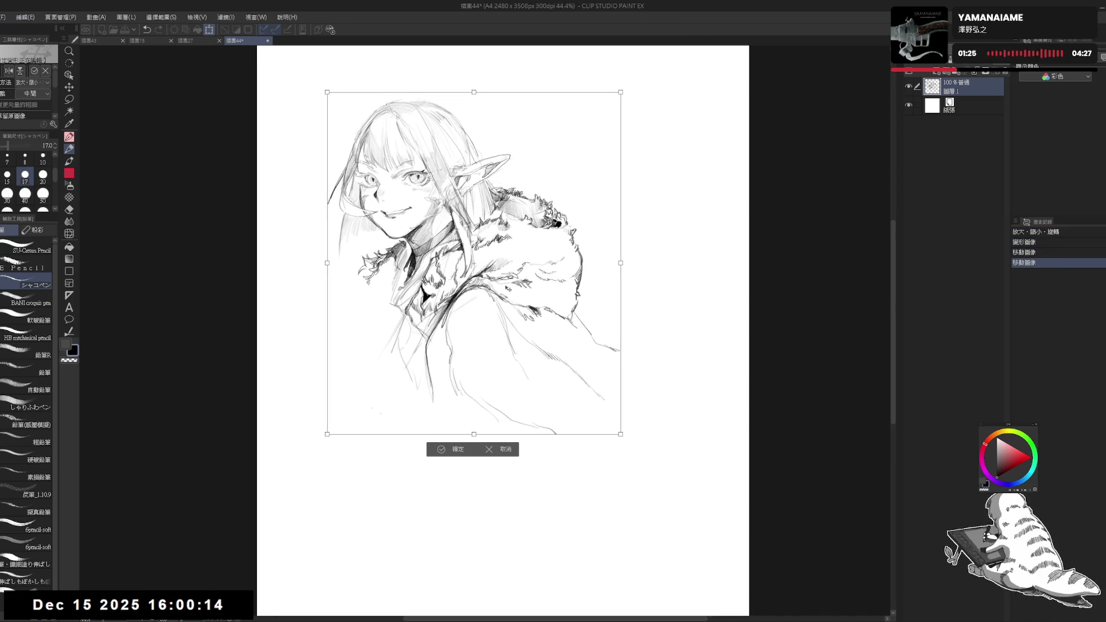
key("Return")
Shrink the drawing further with a second transform and apply it
left_click_drag(564, 314, 563, 283)
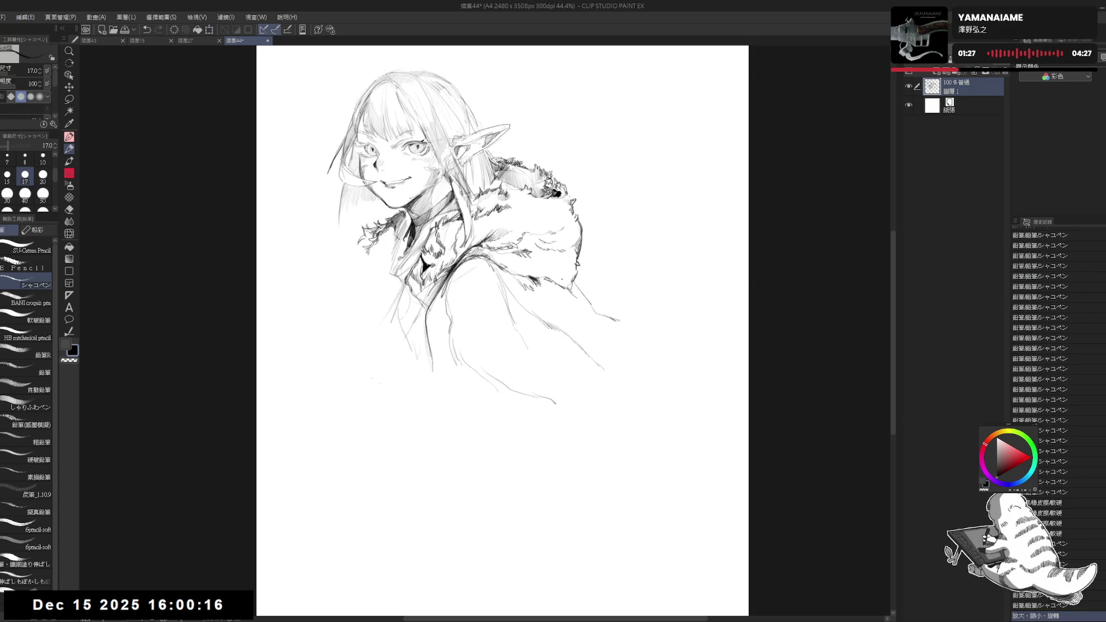
scroll(562, 279, "down", 1)
key("ctrl+t")
mouse_move(499, 125)
left_mouse_down()
mouse_move(500, 192)
mouse_move(506, 165)
left_mouse_up()
left_click(477, 365)
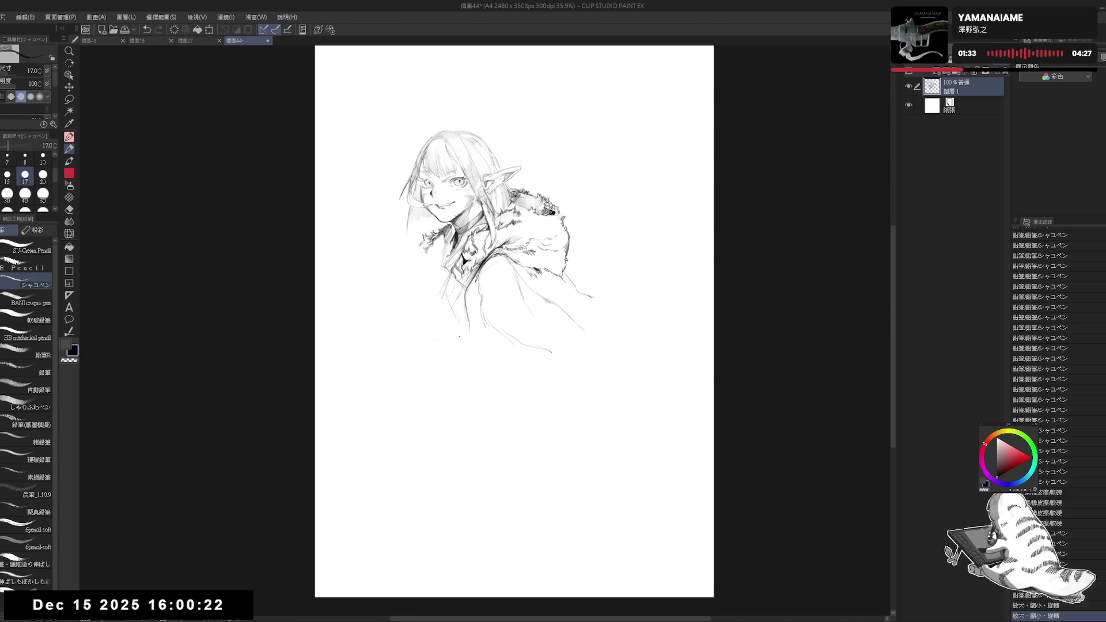
Mark the lower body's position and sketch the cloak's right contour running downward
left_click_drag(473, 198, 472, 186)
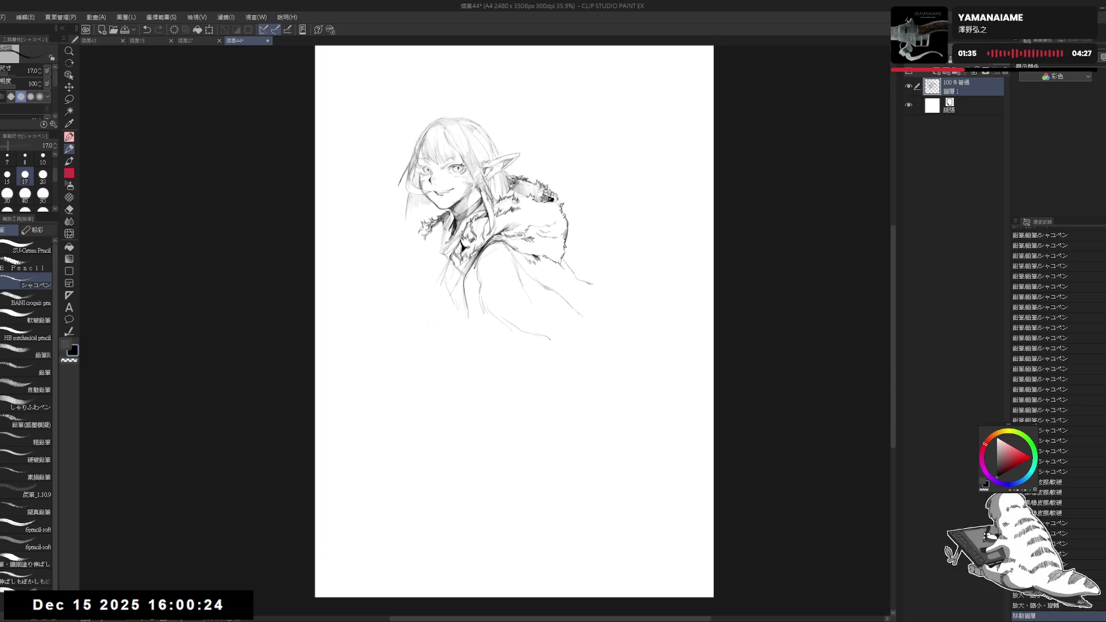
left_click_drag(447, 277, 452, 287)
mouse_move(480, 326)
left_mouse_down()
mouse_move(489, 399)
mouse_move(474, 425)
mouse_move(484, 486)
left_mouse_up()
left_click_drag(473, 346, 508, 436)
left_click_drag(635, 363, 655, 395)
left_click_drag(652, 393, 687, 432)
mouse_move(574, 274)
left_mouse_down()
mouse_move(614, 327)
mouse_move(659, 324)
left_mouse_up()
left_click_drag(698, 360, 706, 389)
Erase the lower-right cloak contour and small stray marks
key("e")
left_click_drag(613, 346, 667, 424)
left_click_drag(640, 371, 596, 331)
key("p")
left_click(496, 316)
Enlarge the pencil to size 20 and hatch shading on the lower-right cloak
key("bracketright")
mouse_move(481, 298)
left_mouse_down()
mouse_move(513, 348)
mouse_move(576, 392)
left_mouse_up()
left_click_drag(528, 349, 617, 414)
left_click_drag(544, 369, 599, 406)
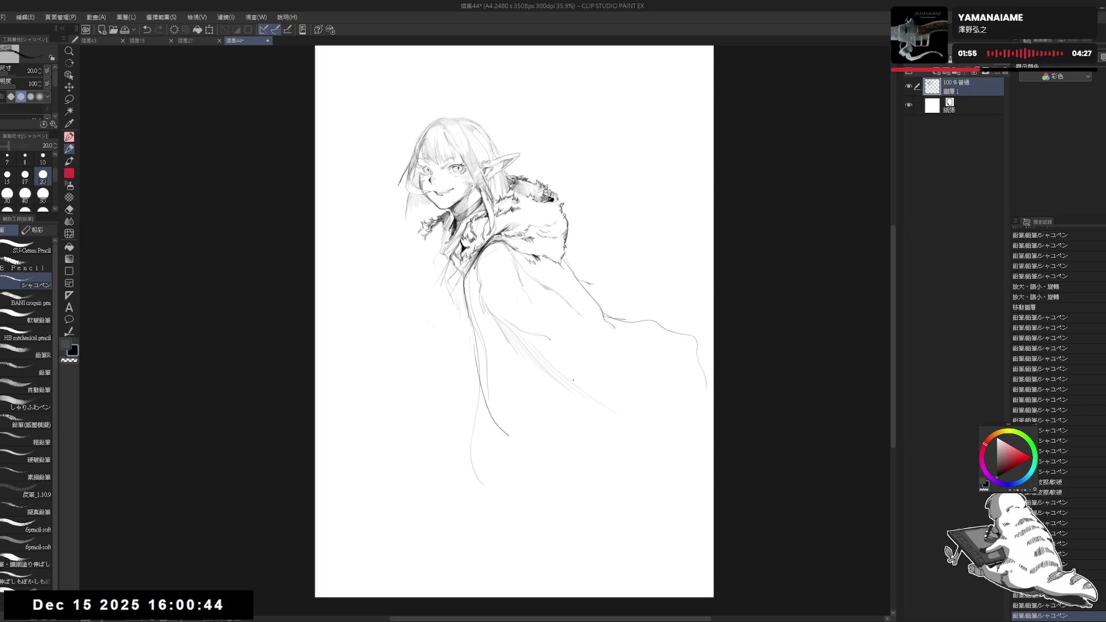
key("e")
mouse_move(500, 305)
left_mouse_down()
mouse_move(531, 333)
mouse_move(529, 349)
left_mouse_up()
key("p")
left_click_drag(570, 380, 625, 412)
left_click_drag(588, 386, 647, 411)
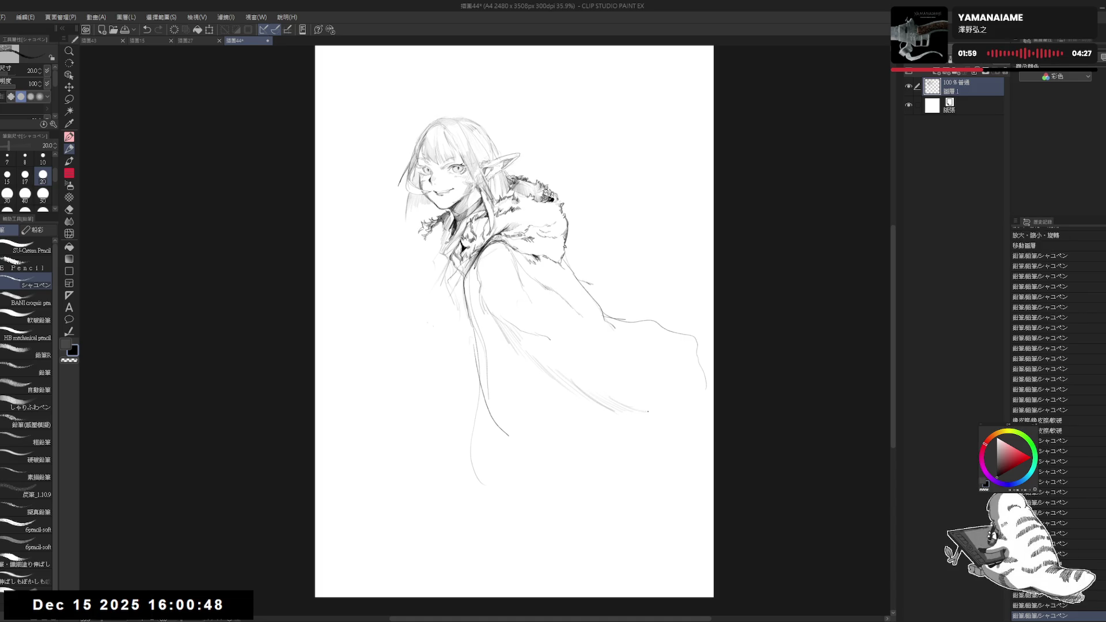
With the view rotated about 22°, erase faint lower cloak lines and redraw them
key("r")
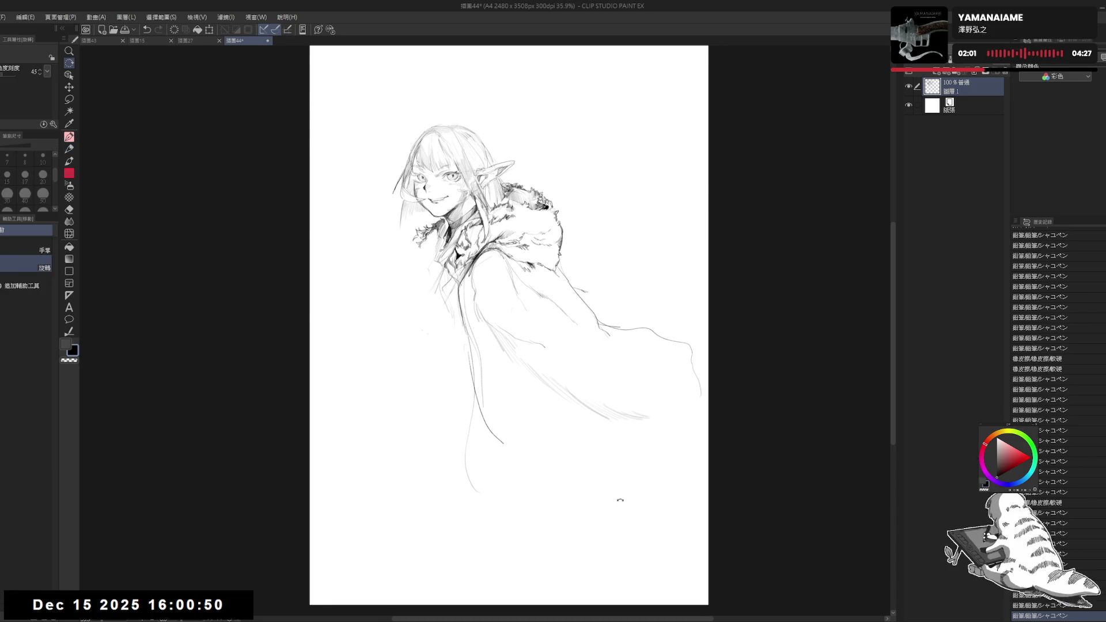
left_click_drag(622, 493, 550, 521)
key("e")
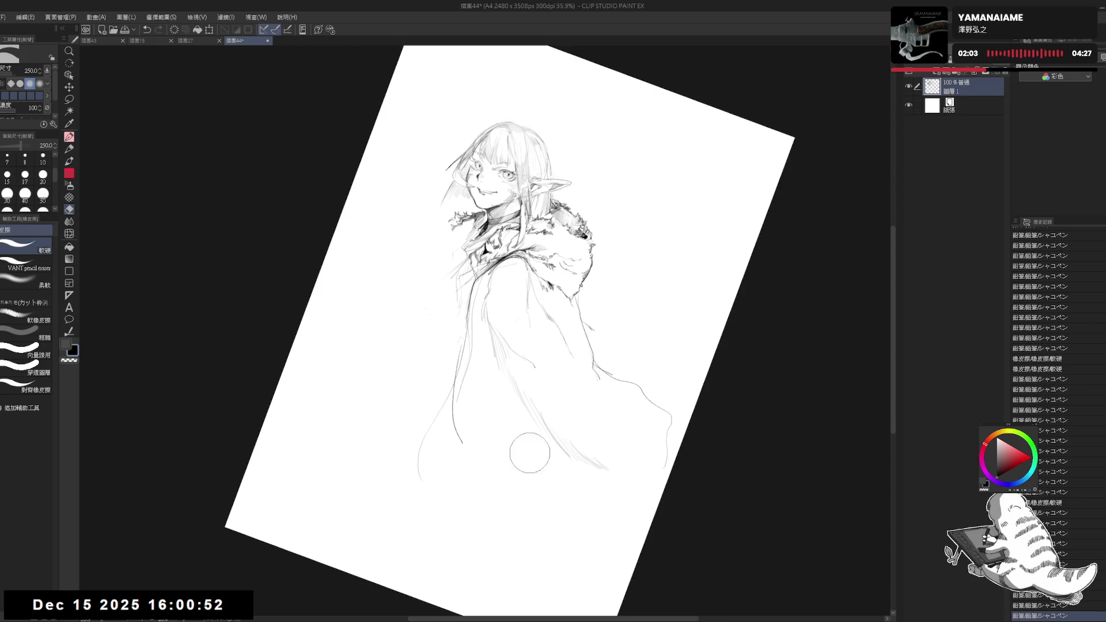
mouse_move(539, 458)
left_mouse_down()
mouse_move(579, 469)
mouse_move(617, 468)
mouse_move(619, 455)
left_mouse_up()
key("p")
left_click_drag(604, 464, 622, 461)
left_click_drag(606, 467, 622, 464)
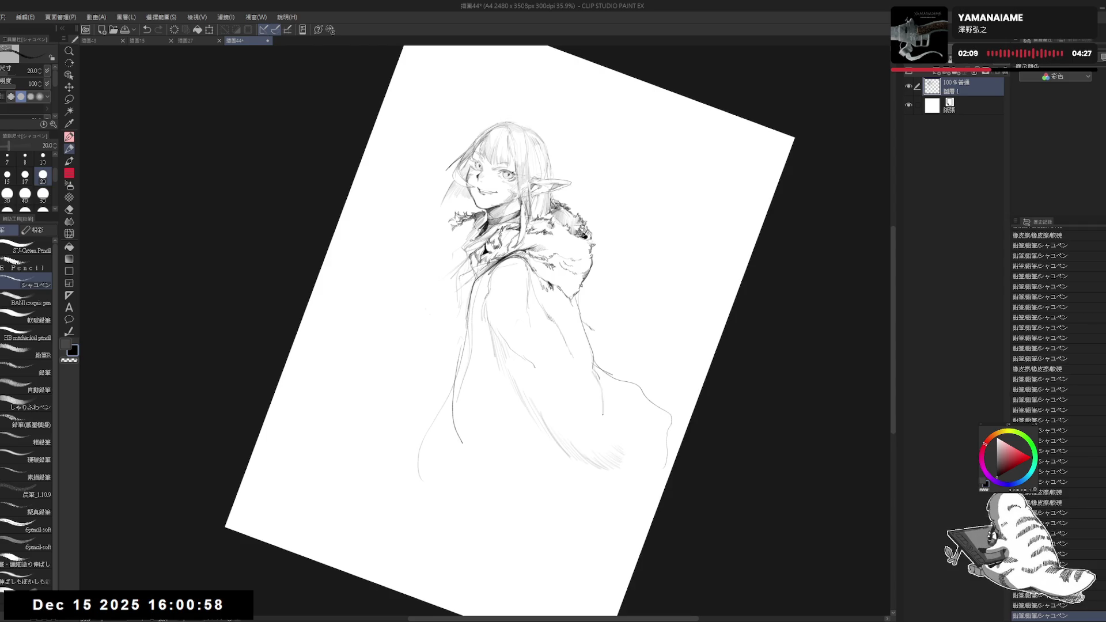
left_click_drag(605, 417, 612, 437)
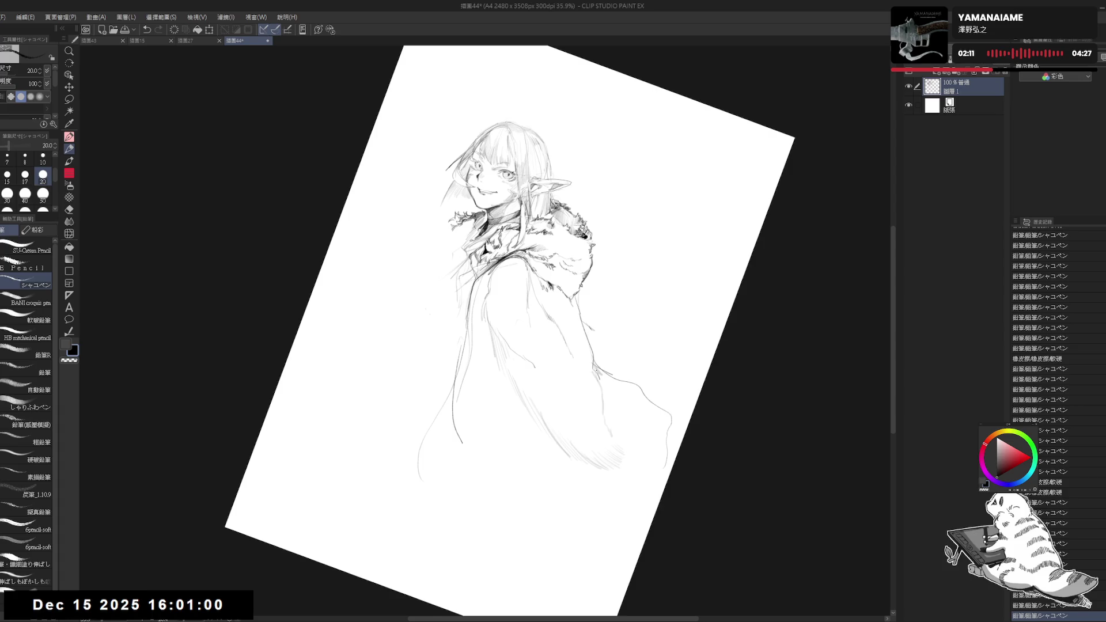
left_click_drag(599, 372, 632, 424)
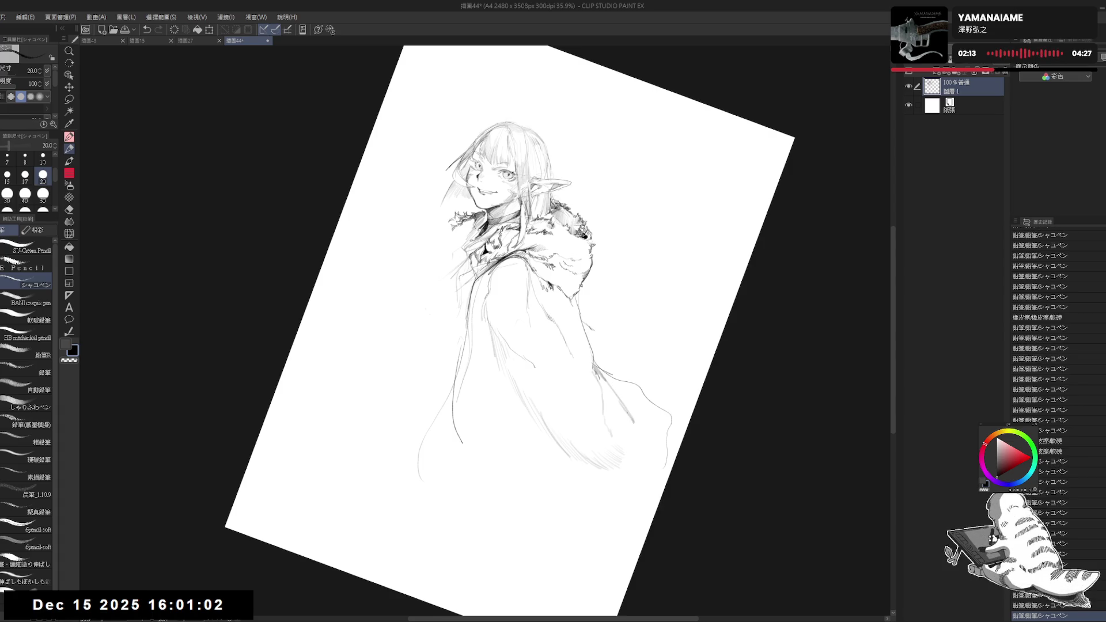
key("e")
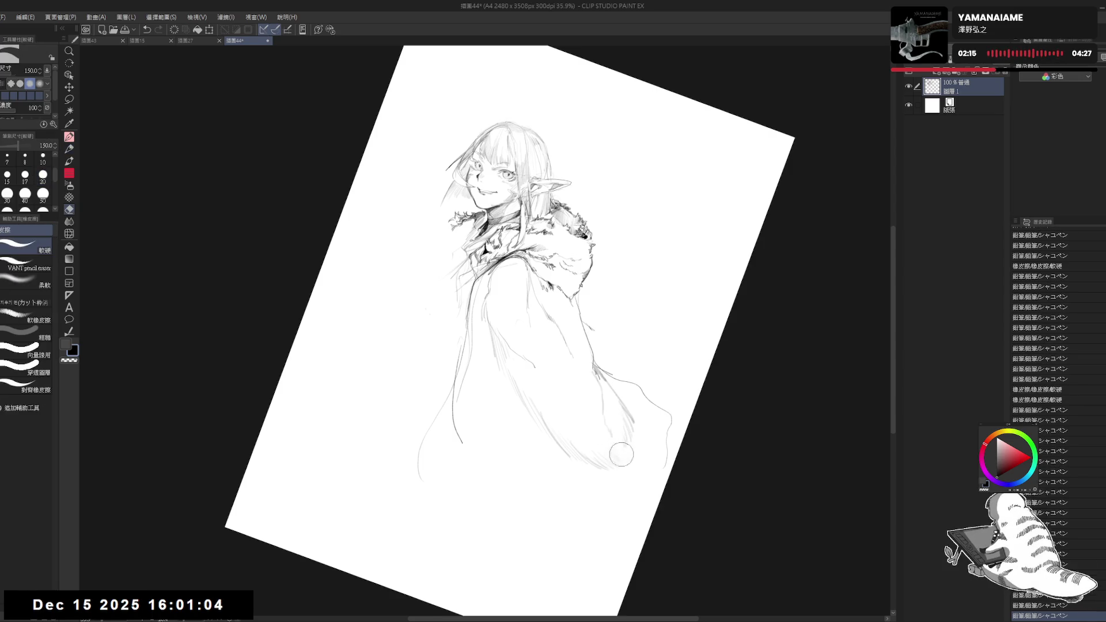
key("p")
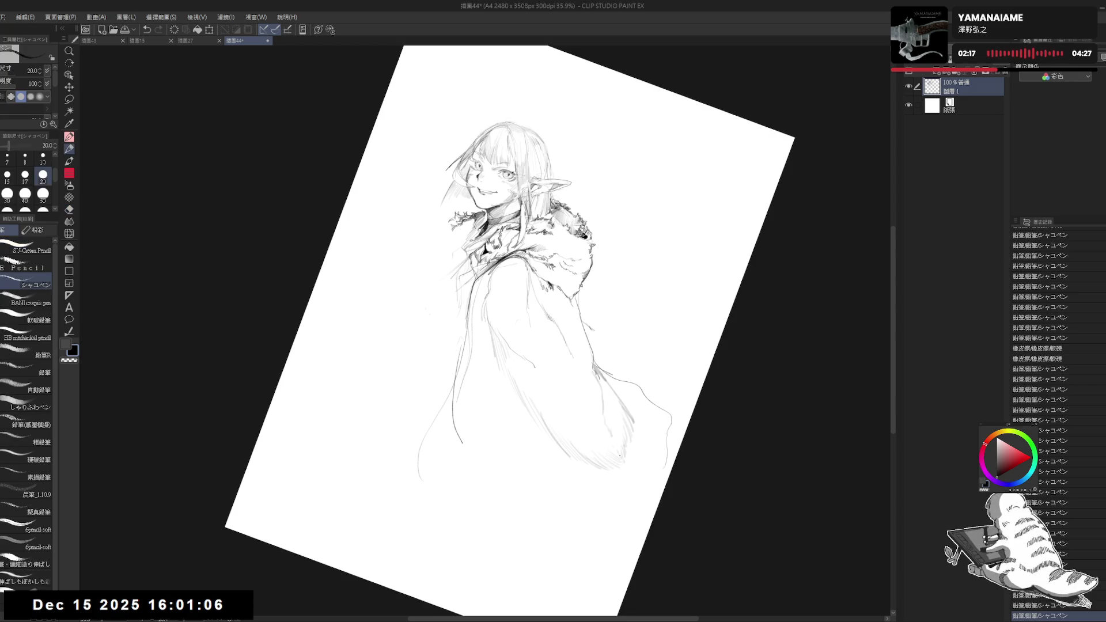
key("ctrl+@")
Erase old lower cloak lines and redraw the lower cloak edge extending toward the bottom
key("e")
mouse_move(495, 438)
left_mouse_down()
mouse_move(513, 459)
mouse_move(487, 426)
left_mouse_up()
left_click_drag(477, 386, 476, 388)
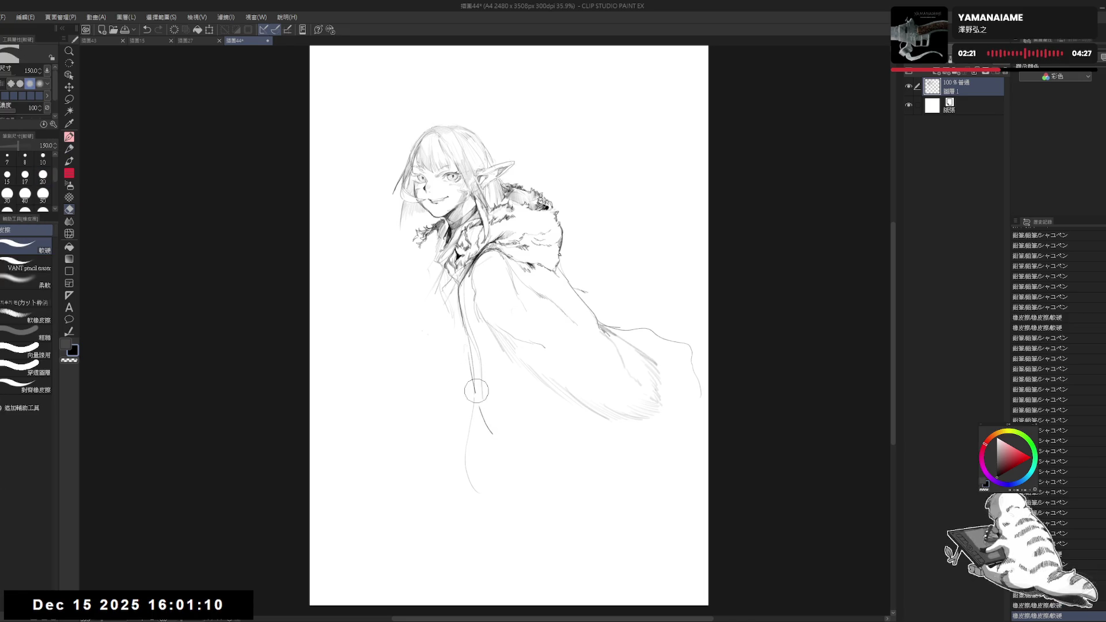
key("p")
left_click_drag(516, 436, 544, 457)
key("e")
mouse_move(478, 400)
left_mouse_down()
mouse_move(499, 452)
mouse_move(473, 398)
mouse_move(472, 417)
left_mouse_up()
key("p")
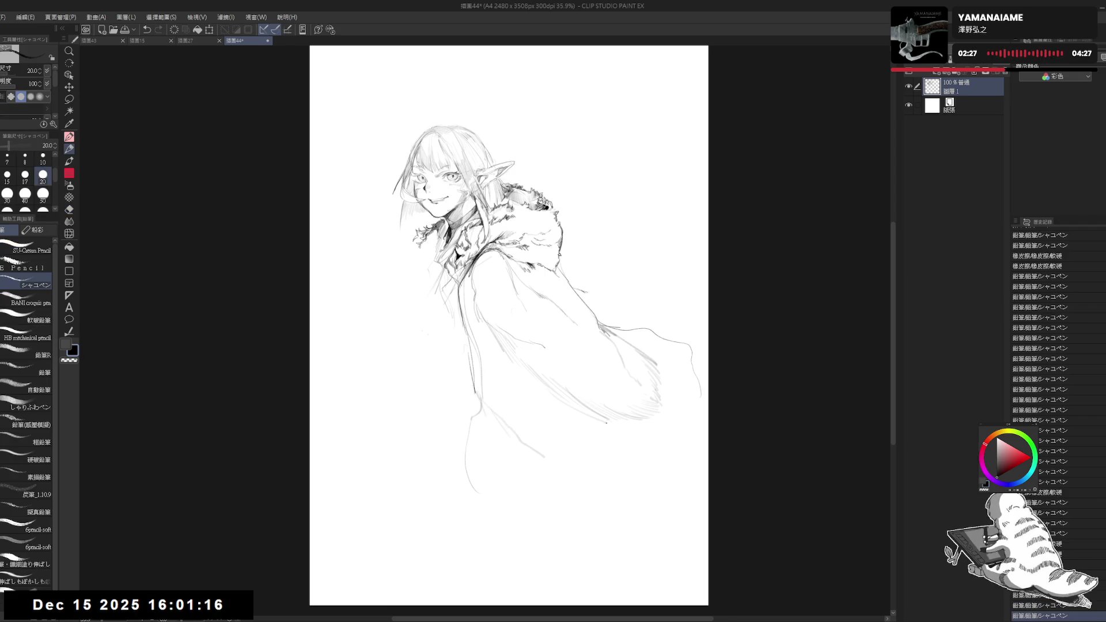
mouse_move(556, 405)
left_mouse_down()
mouse_move(605, 425)
mouse_move(570, 462)
left_mouse_up()
key("ctrl+z")
key("ctrl+z")
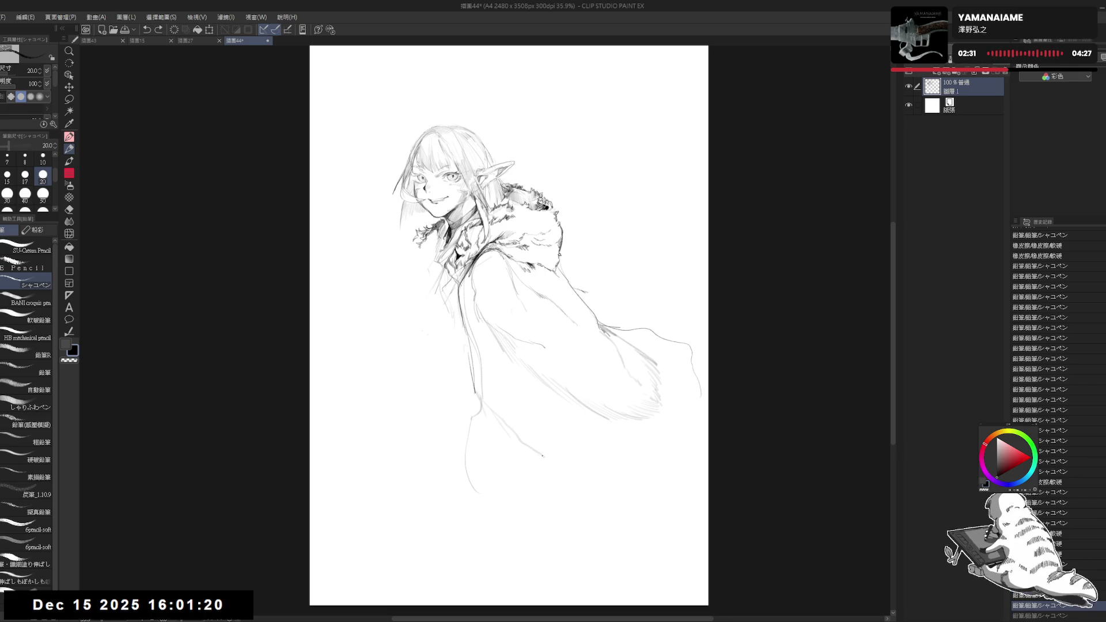
left_click_drag(545, 458, 564, 484)
Remove the thin vertical stray line and darken the lower cloak line down to its bottom
key("e")
left_click_drag(468, 423, 474, 457)
key("p")
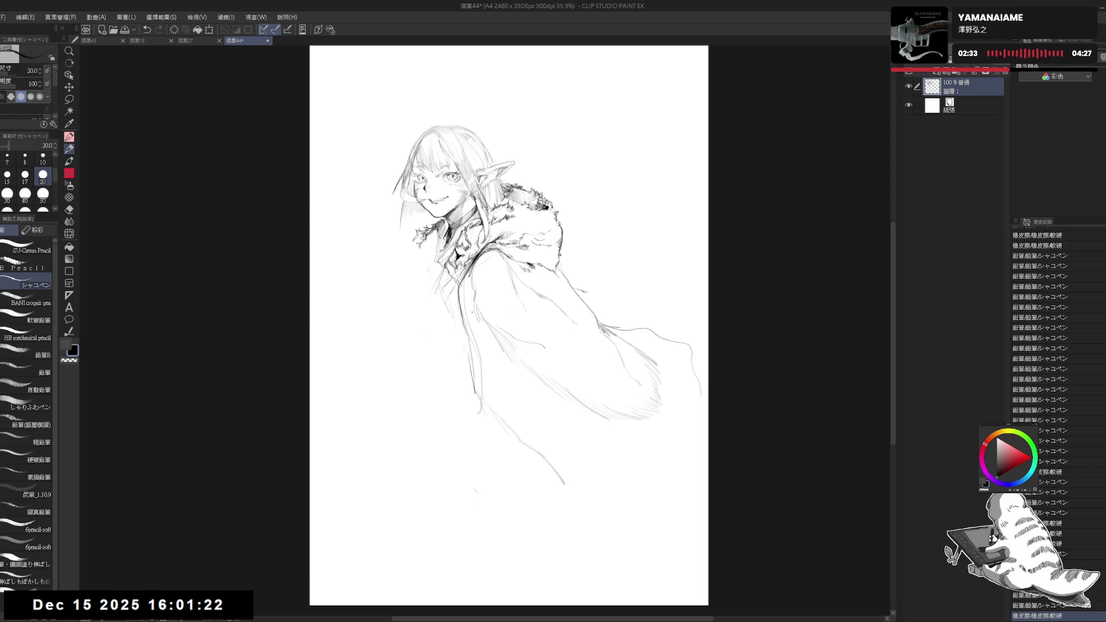
mouse_move(510, 392)
left_mouse_down()
mouse_move(536, 455)
mouse_move(565, 487)
left_mouse_up()
mouse_move(565, 485)
left_mouse_down()
mouse_move(607, 495)
mouse_move(637, 483)
left_mouse_up()
mouse_move(563, 488)
left_mouse_down()
mouse_move(557, 496)
mouse_move(584, 512)
left_mouse_up()
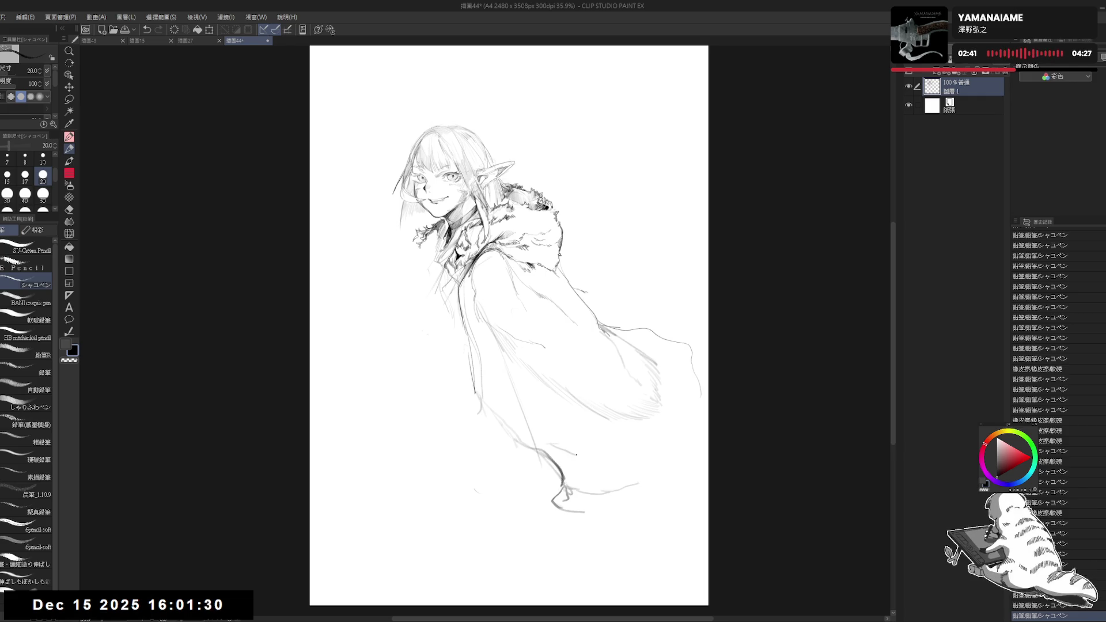
Add faint marks along the cloak's lower edge and front
mouse_move(613, 447)
left_mouse_down()
mouse_move(580, 450)
mouse_move(597, 438)
mouse_move(578, 421)
mouse_move(548, 548)
left_mouse_up()
key("r")
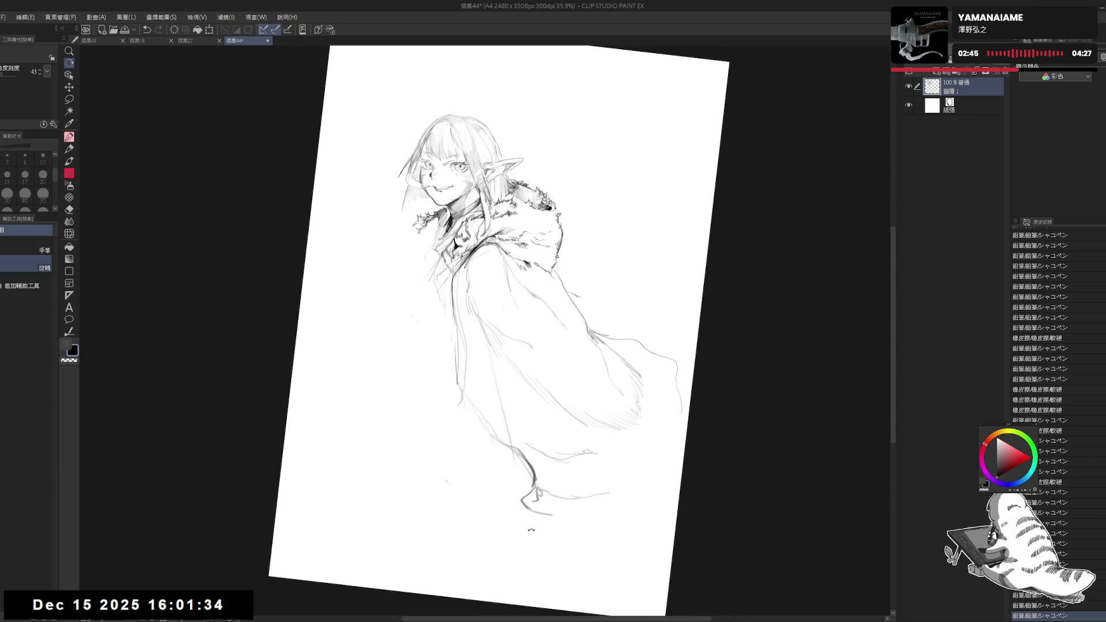
key("p")
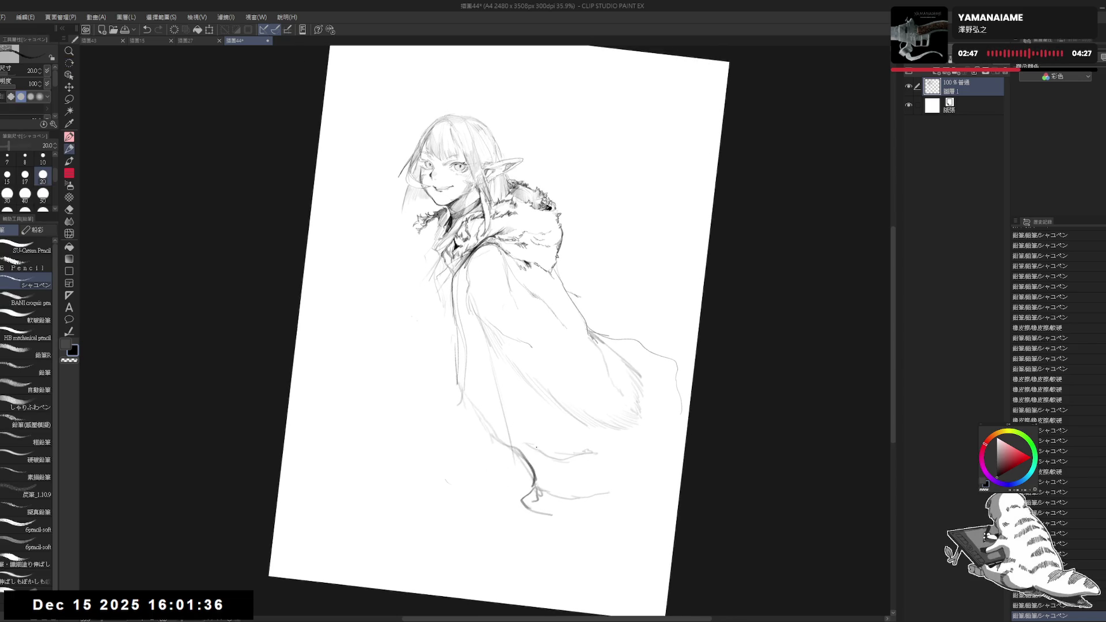
left_click_drag(553, 455, 579, 455)
left_click(516, 404)
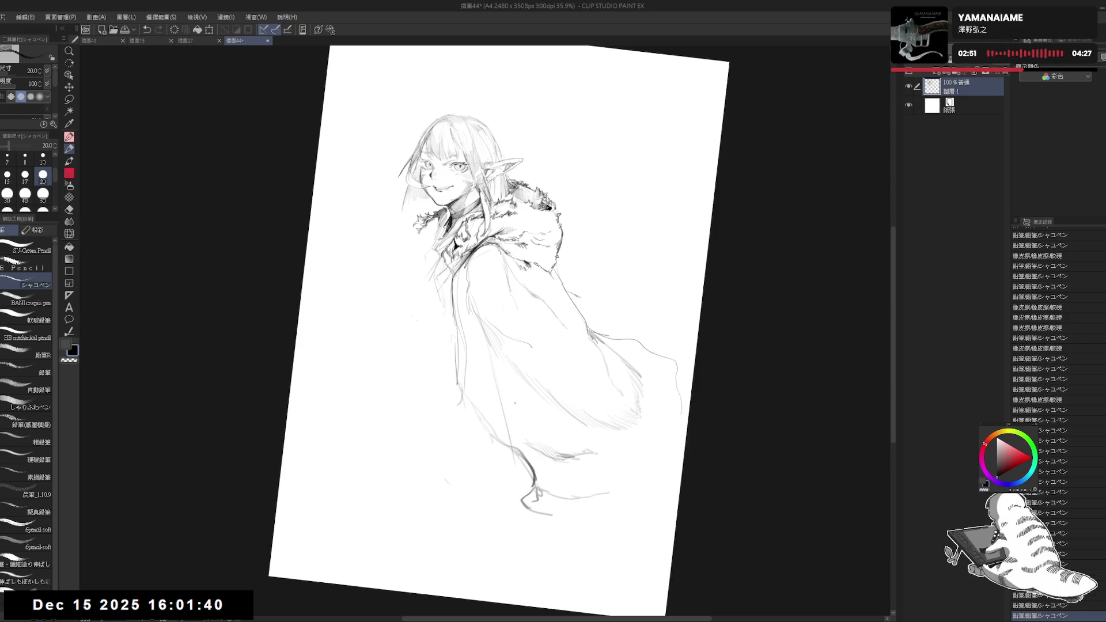
left_click_drag(499, 355, 524, 416)
Strengthen the cloak's right edge with short strokes and dots
left_click(660, 388)
left_click_drag(644, 380, 663, 410)
left_click_drag(634, 372, 649, 392)
key("ctrl+@")
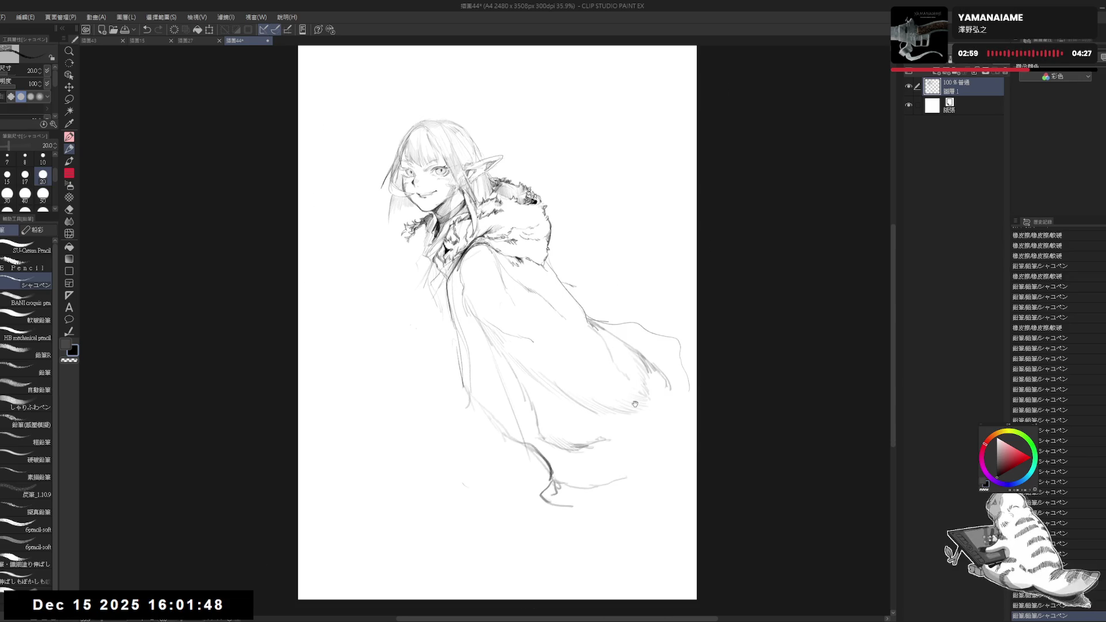
left_click_drag(636, 354, 654, 369)
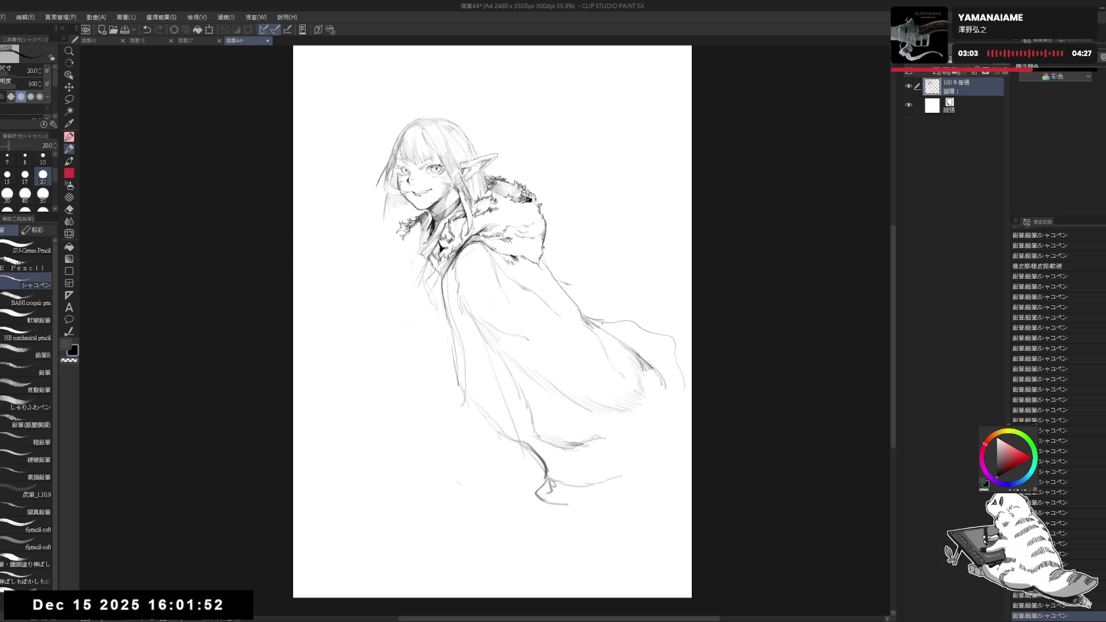
left_click(654, 416)
key("h")
key("h")
Erase two stray strokes on the cloak's right side and shift the sketch slightly up-left
key("e")
mouse_move(662, 333)
left_mouse_down()
mouse_move(592, 316)
mouse_move(653, 344)
left_mouse_up()
key("p")
key("e")
key("p")
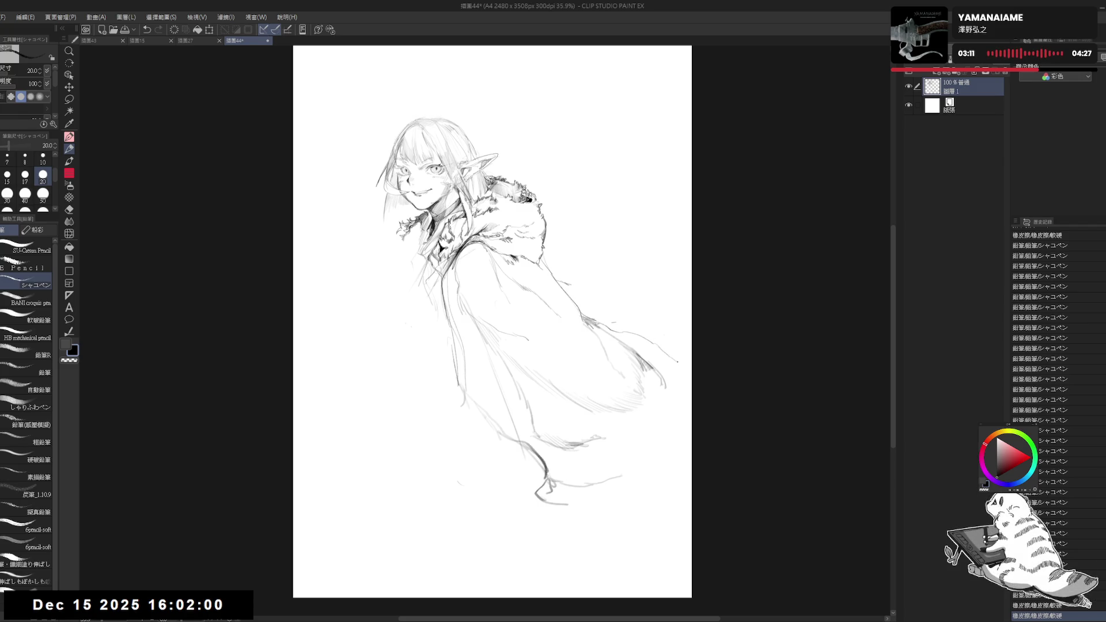
mouse_move(717, 377)
left_mouse_down()
mouse_move(701, 366)
mouse_move(682, 393)
mouse_move(676, 441)
left_mouse_up()
Remove the hook at the cloak's lower right and extend the foot line to the right
key("e")
key("e")
key("p")
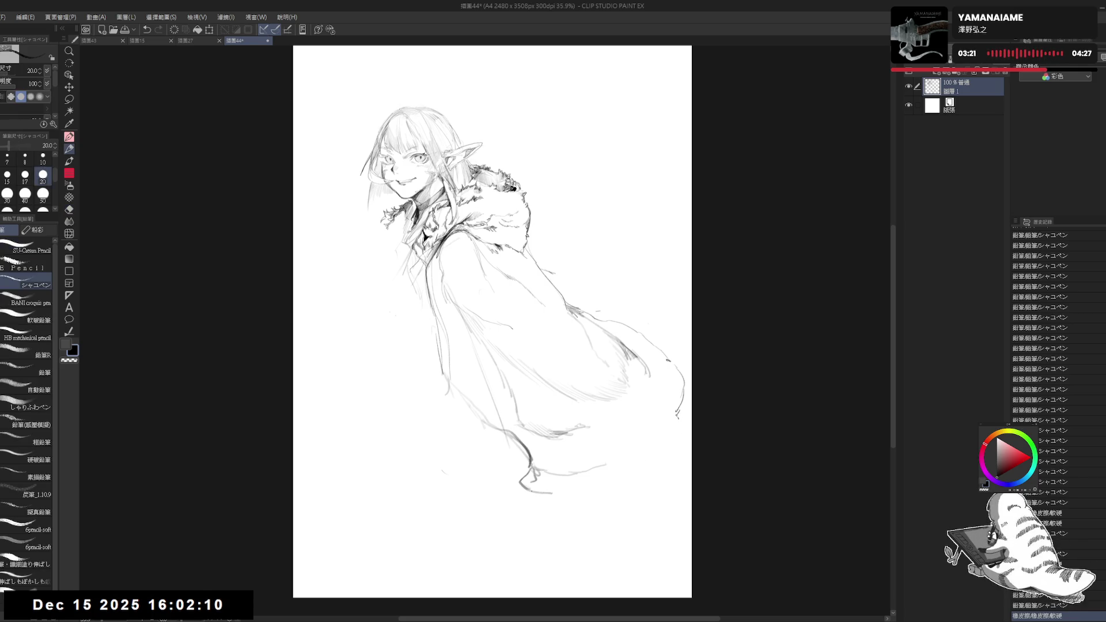
mouse_move(574, 496)
left_mouse_down()
mouse_move(589, 494)
mouse_move(613, 454)
mouse_move(569, 457)
mouse_move(584, 474)
left_mouse_up()
key("e")
key("p")
left_click_drag(582, 469, 619, 460)
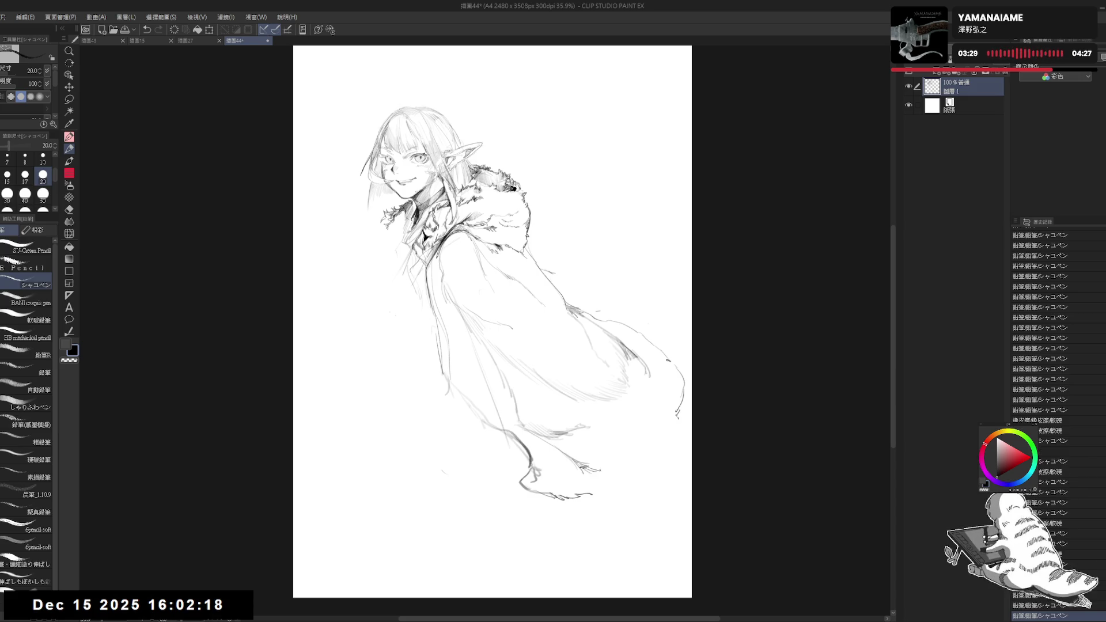
Tilt the view, reinforce the foot line and sketch fur tufts along the cloak's lower right hem
key("h")
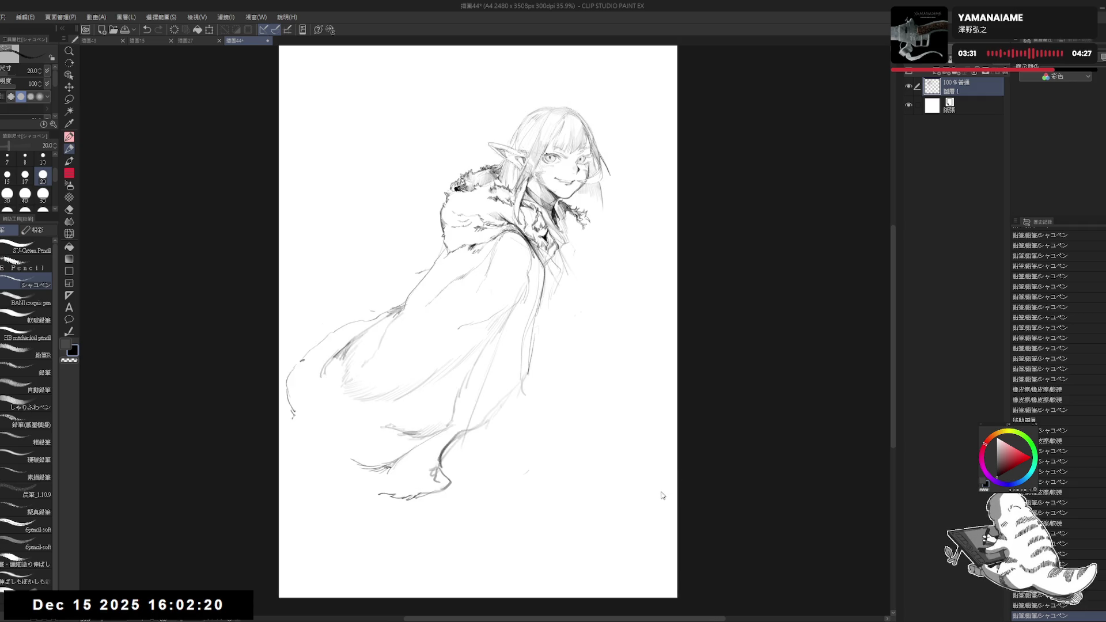
key("h")
key("r")
left_click_drag(576, 173, 599, 202)
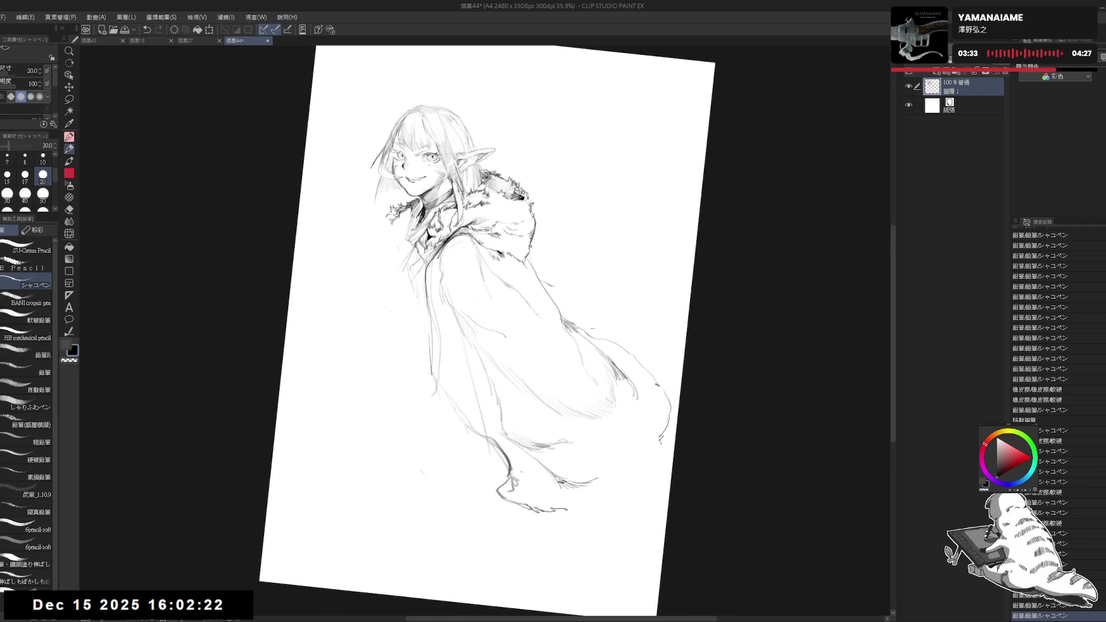
mouse_move(554, 484)
left_mouse_down()
mouse_move(611, 474)
mouse_move(570, 497)
mouse_move(590, 516)
mouse_move(626, 492)
left_mouse_up()
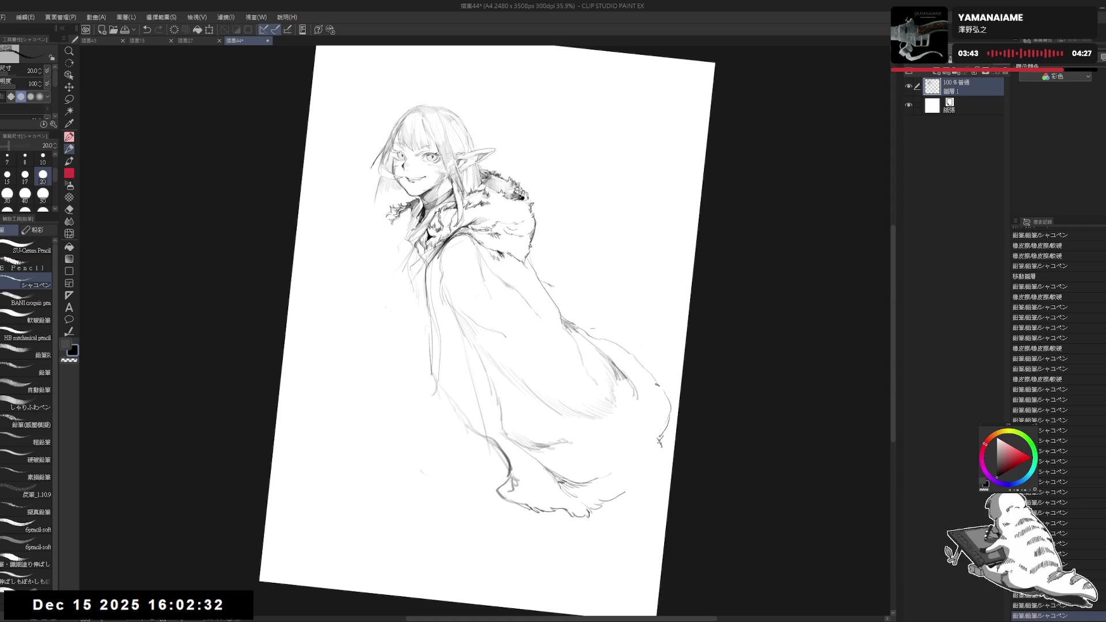
mouse_move(661, 439)
left_mouse_down()
mouse_move(635, 462)
mouse_move(647, 477)
left_mouse_up()
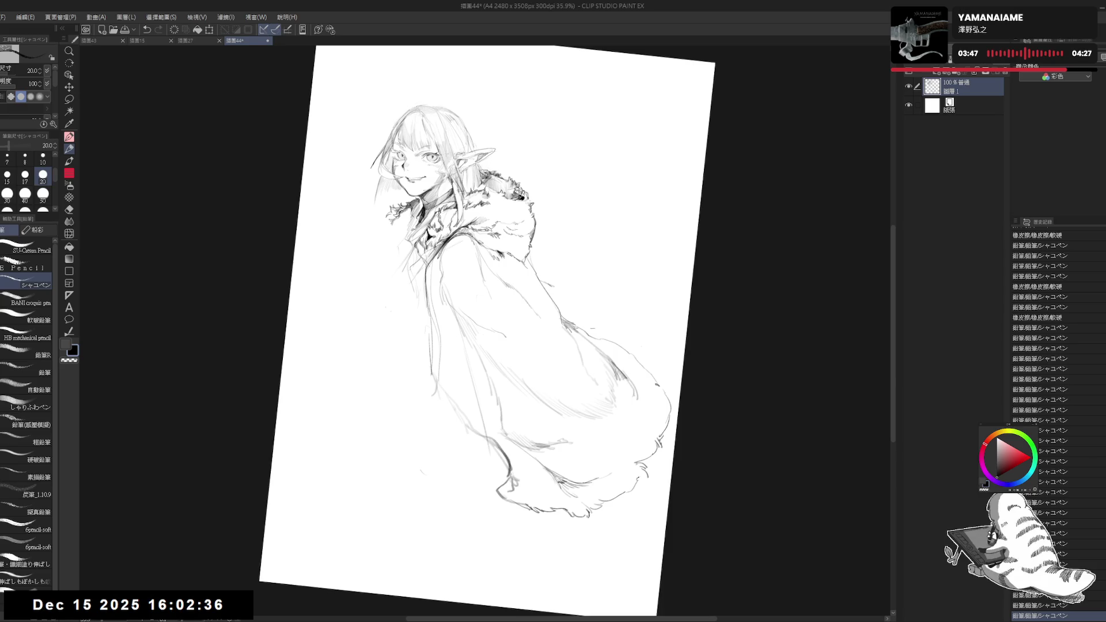
left_click_drag(654, 372, 637, 392)
mouse_move(648, 368)
left_mouse_down()
mouse_move(617, 340)
mouse_move(657, 376)
mouse_move(639, 419)
left_mouse_up()
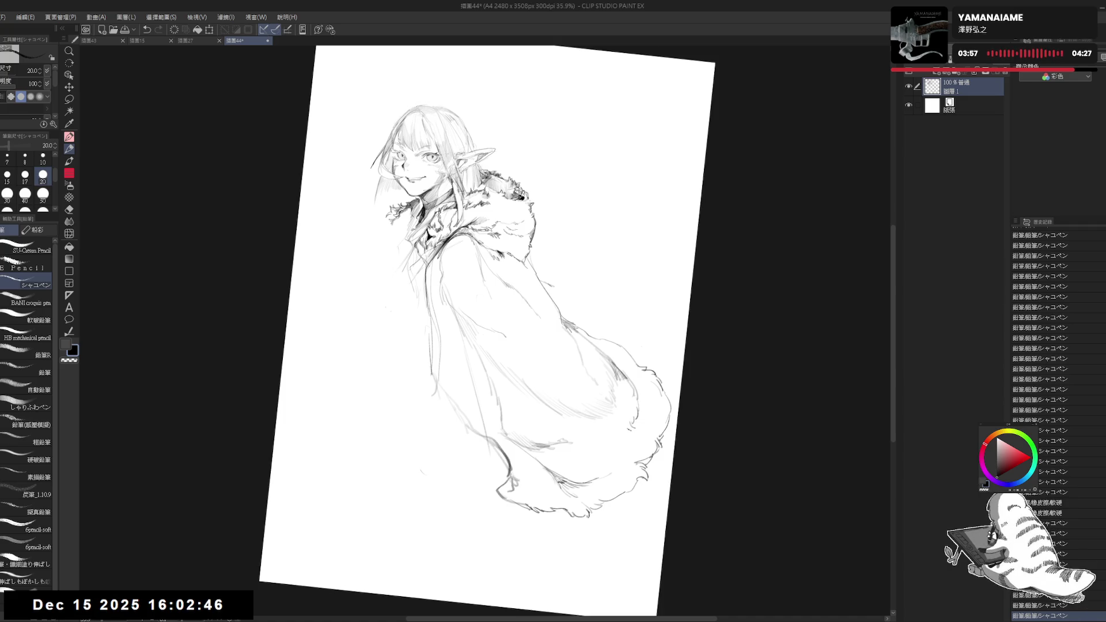
Tidy the cloak's left and right edges with light pencil strokes and eraser touch-ups
key("ctrl+0")
left_click_drag(447, 452, 461, 484)
left_click_drag(458, 397, 467, 417)
mouse_move(570, 280)
left_mouse_down()
mouse_move(586, 300)
mouse_move(654, 330)
mouse_move(682, 363)
mouse_move(602, 312)
mouse_move(619, 313)
left_mouse_up()
key("e")
key("p")
key("e")
key("p")
mouse_move(461, 282)
left_mouse_down()
mouse_move(464, 302)
mouse_move(467, 260)
mouse_move(428, 297)
mouse_move(425, 285)
left_mouse_up()
key("e")
key("p")
key("e")
Erase around the cheek and mouth with a smaller eraser, then draw a curve at the cloak's lower front
left_click_drag(433, 195, 443, 205)
key("bracketleft")
key("bracketleft")
key("p")
key("ctrl+z")
key("bracketleft")
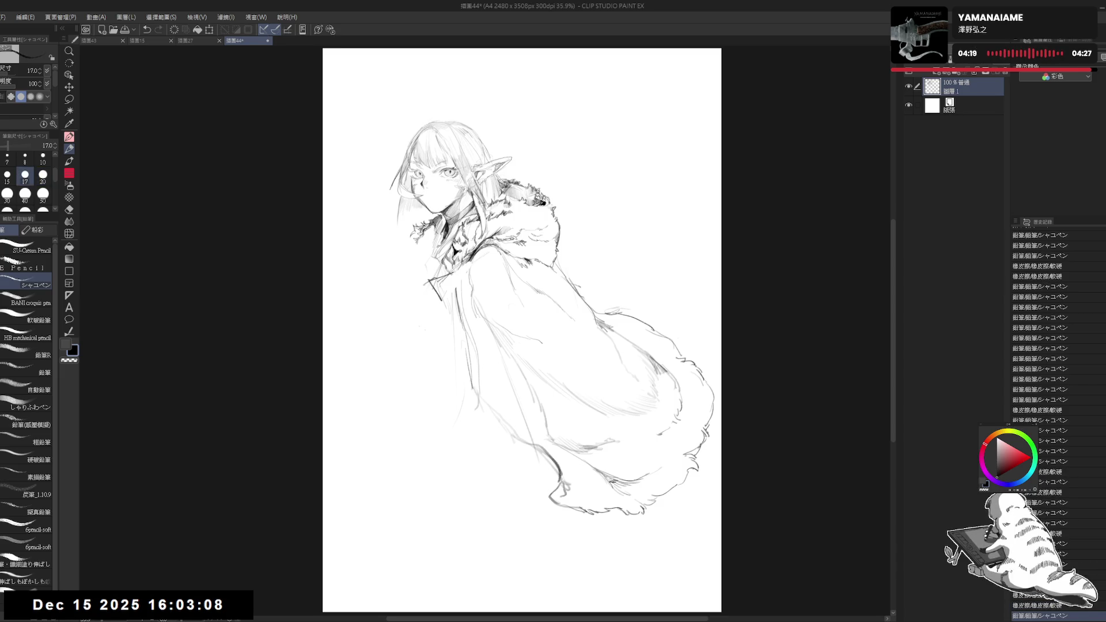
key("ctrl+y")
key("ctrl+y")
left_click_drag(449, 447, 502, 429)
Sketch and extend sweeping lines at the lower left beneath the cloak, erasing the first attempts
left_click(596, 357)
left_click_drag(420, 447, 493, 418)
mouse_move(446, 431)
left_mouse_down()
mouse_move(400, 454)
mouse_move(475, 411)
mouse_move(513, 426)
mouse_move(414, 453)
left_mouse_up()
key("e")
key("p")
mouse_move(461, 421)
left_mouse_down()
mouse_move(390, 457)
mouse_move(403, 461)
left_mouse_up()
key("e")
key("p")
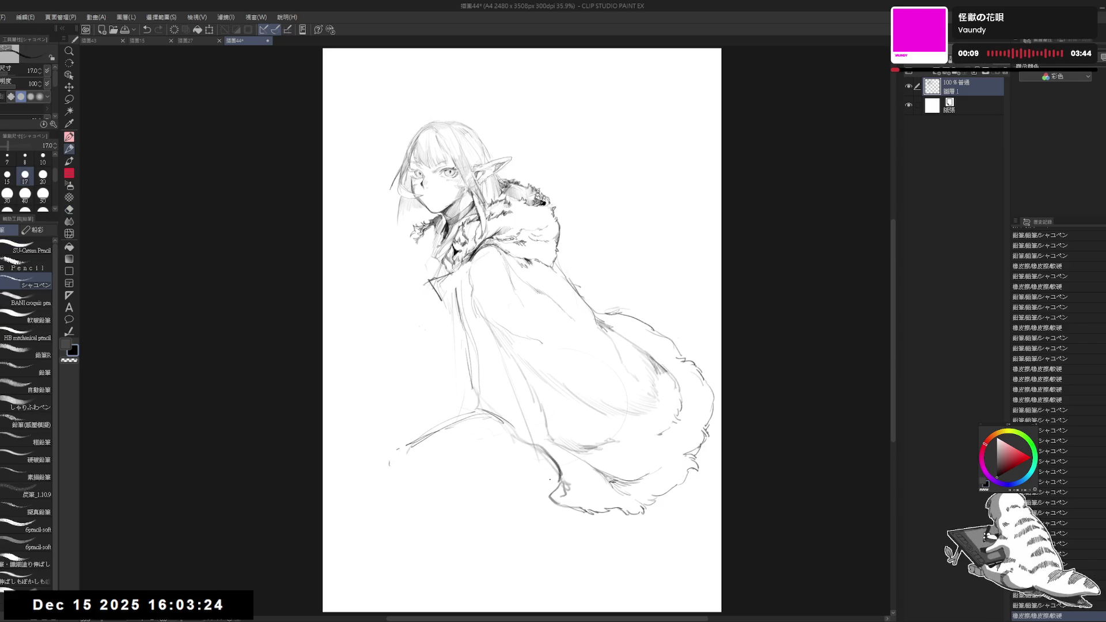
key("e")
mouse_move(383, 463)
left_mouse_down()
mouse_move(404, 441)
mouse_move(547, 495)
left_mouse_up()
key("p")
Draw a new leg curve at lower left and erase the old drape lines with a larger eraser
mouse_move(409, 447)
left_mouse_down()
mouse_move(453, 489)
mouse_move(415, 464)
mouse_move(411, 500)
left_mouse_up()
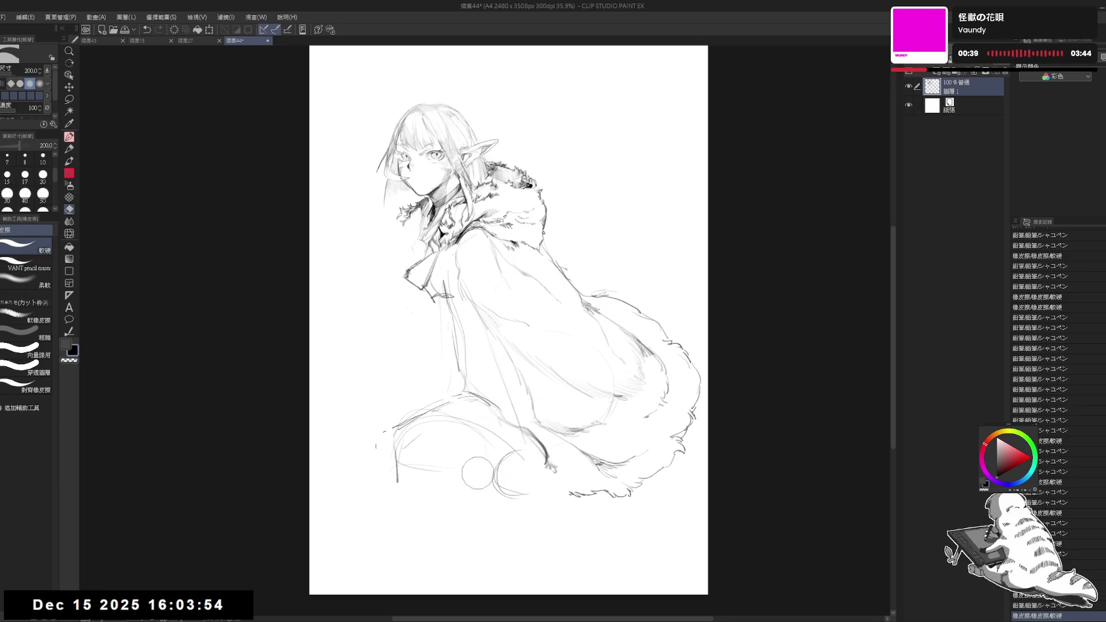
mouse_move(478, 473)
left_mouse_down()
mouse_move(415, 441)
mouse_move(438, 433)
left_mouse_up()
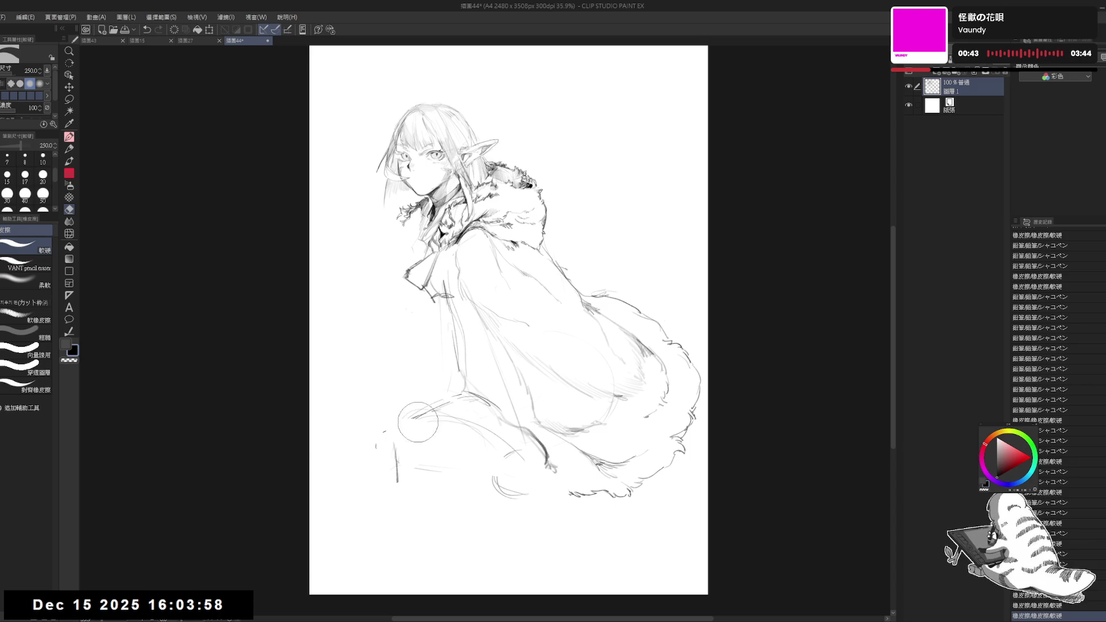
left_click_drag(469, 457, 408, 402)
key("bracketright")
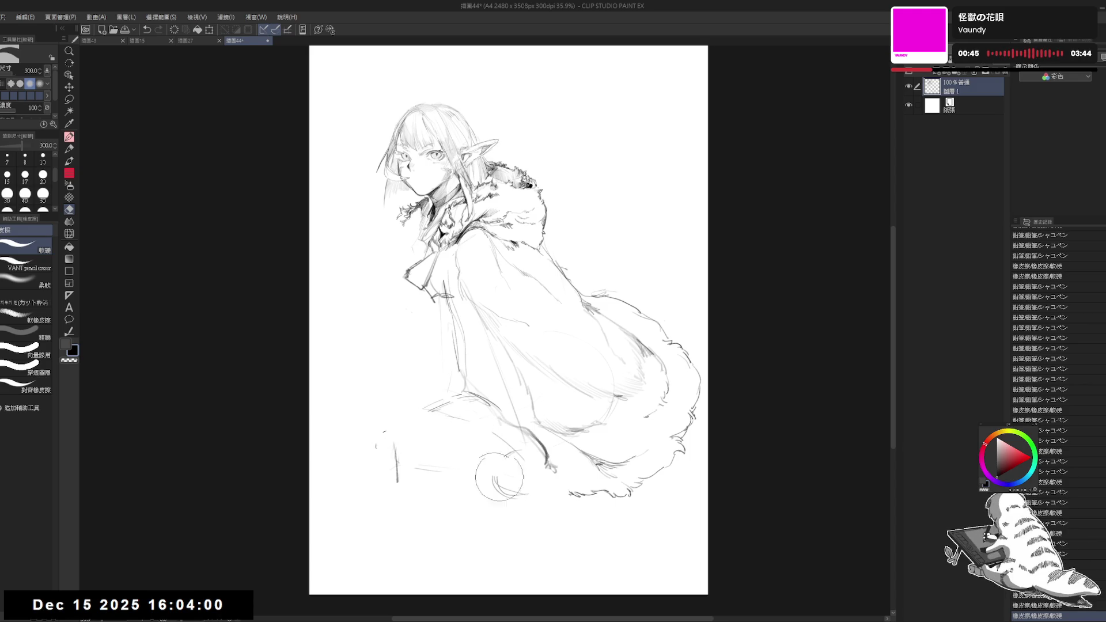
key("p")
left_click(411, 399)
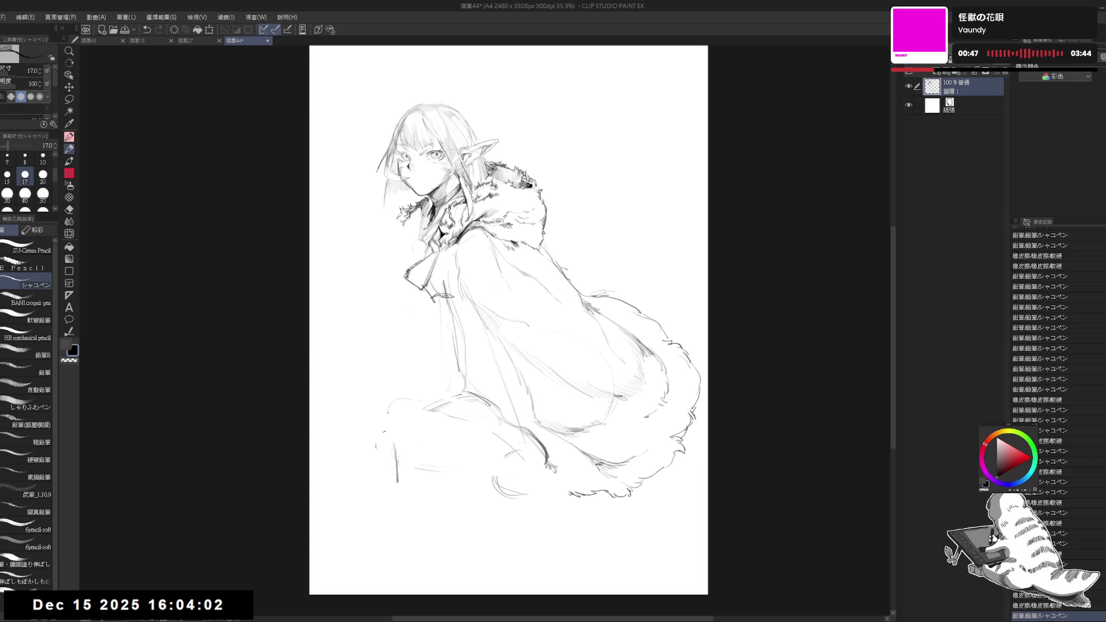
left_click(403, 399)
key("ctrl+z")
left_click(444, 391)
key("ctrl+z")
left_click(453, 391)
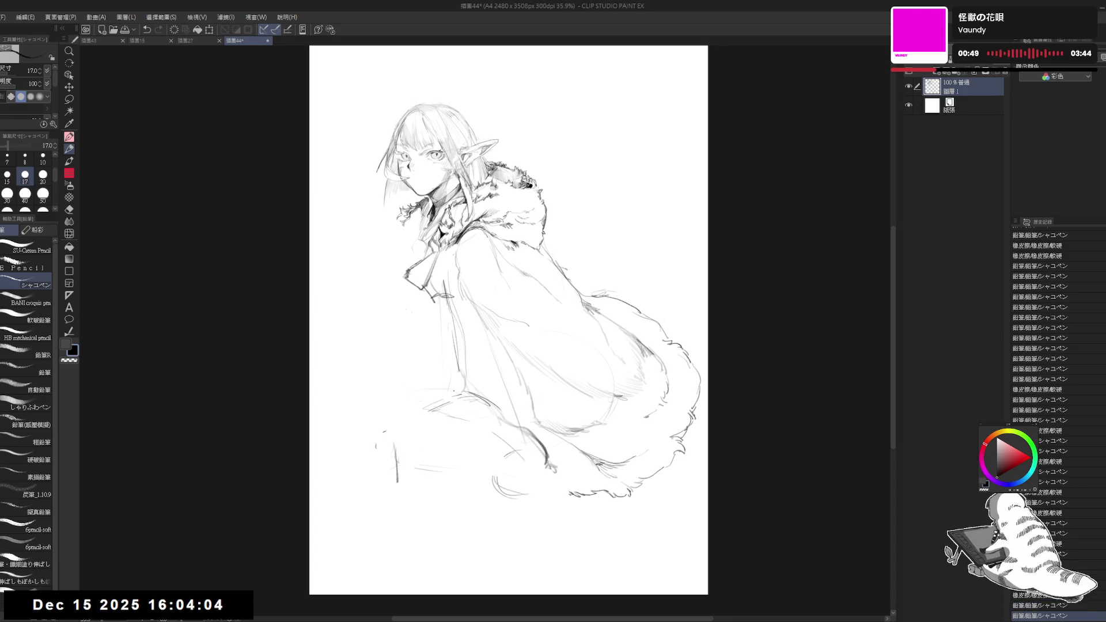
Add a small mark near the knee and erase stray faint strokes at the lower left
key("e")
mouse_move(437, 461)
left_mouse_down()
mouse_move(388, 452)
mouse_move(452, 473)
left_mouse_up()
key("p")
left_click(406, 396)
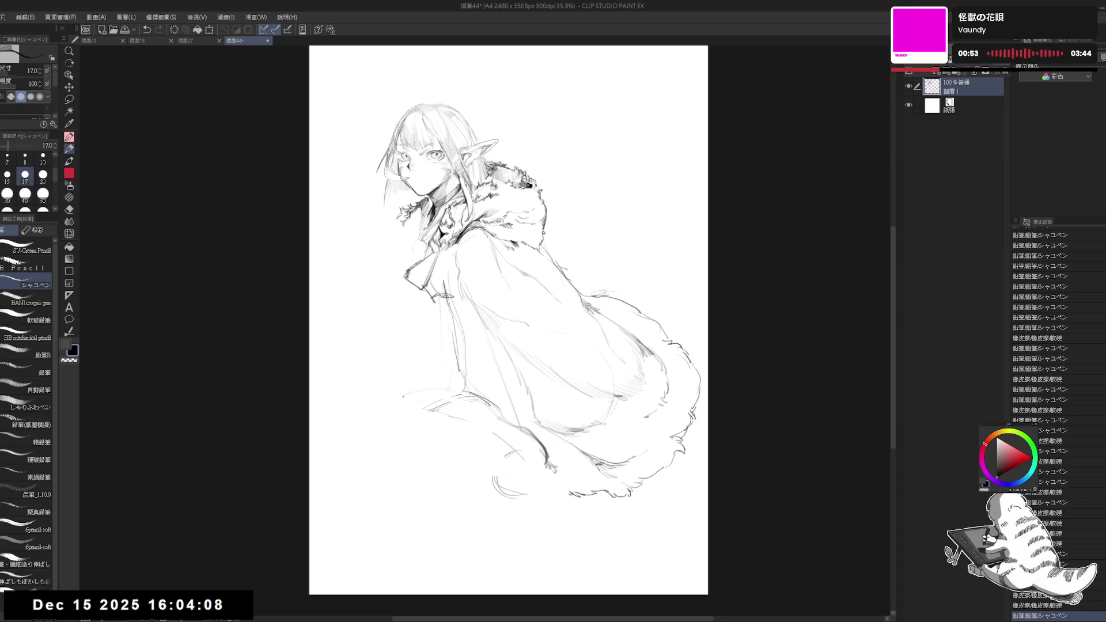
left_click_drag(381, 393, 455, 393)
key("ctrl+z")
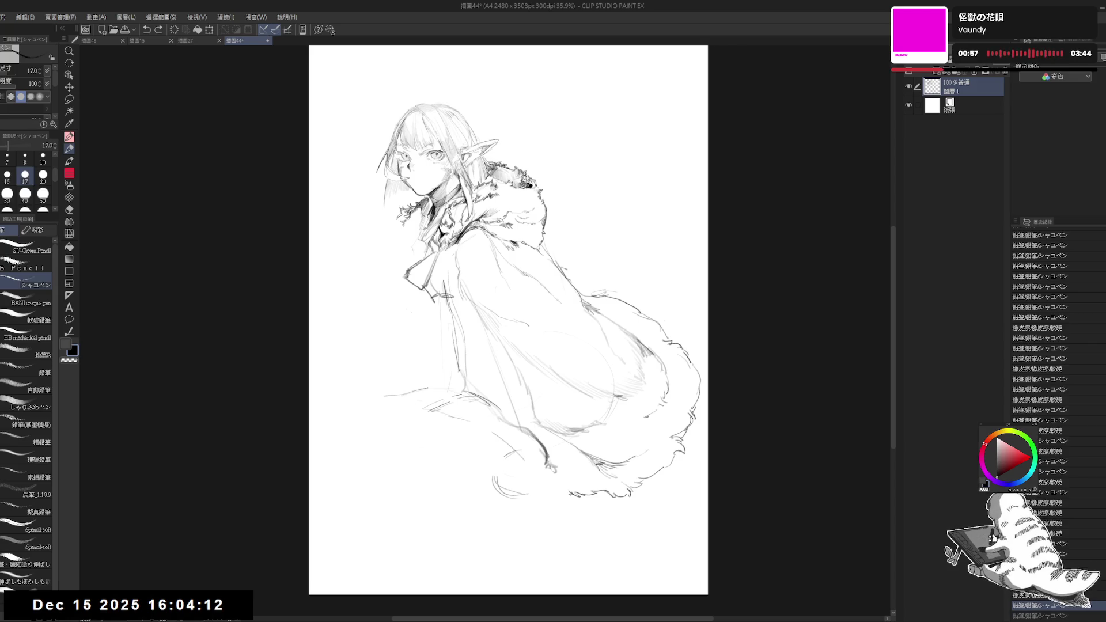
key("e")
left_click_drag(406, 398, 495, 403)
Check the drawing mirrored, then erase the right end of the bottom curve
key("p")
key("h")
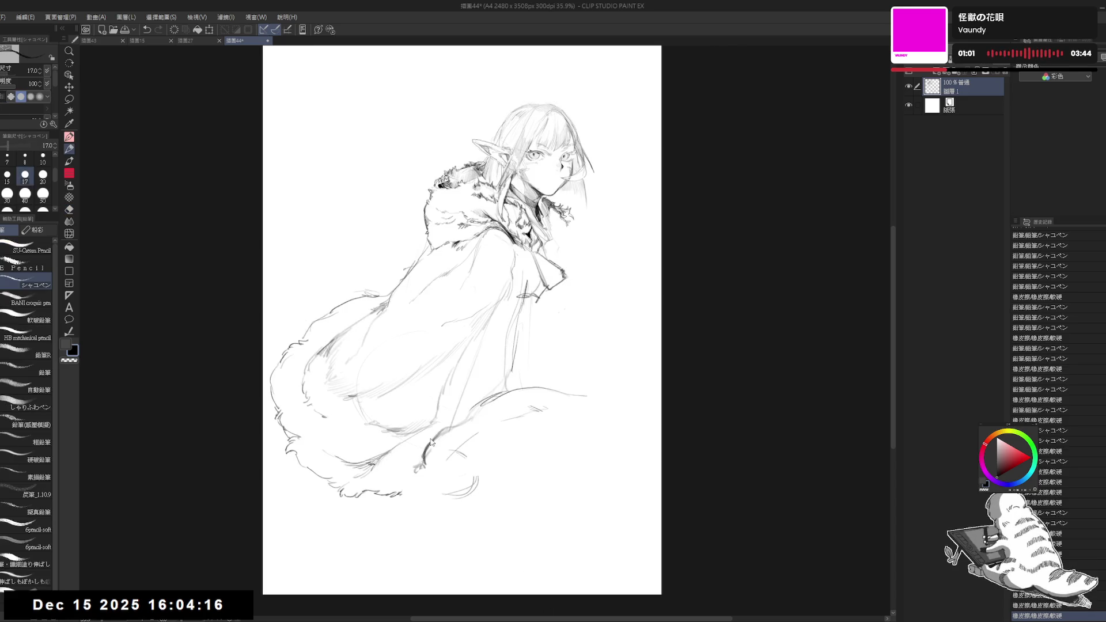
key("h")
left_click_drag(433, 441, 496, 463)
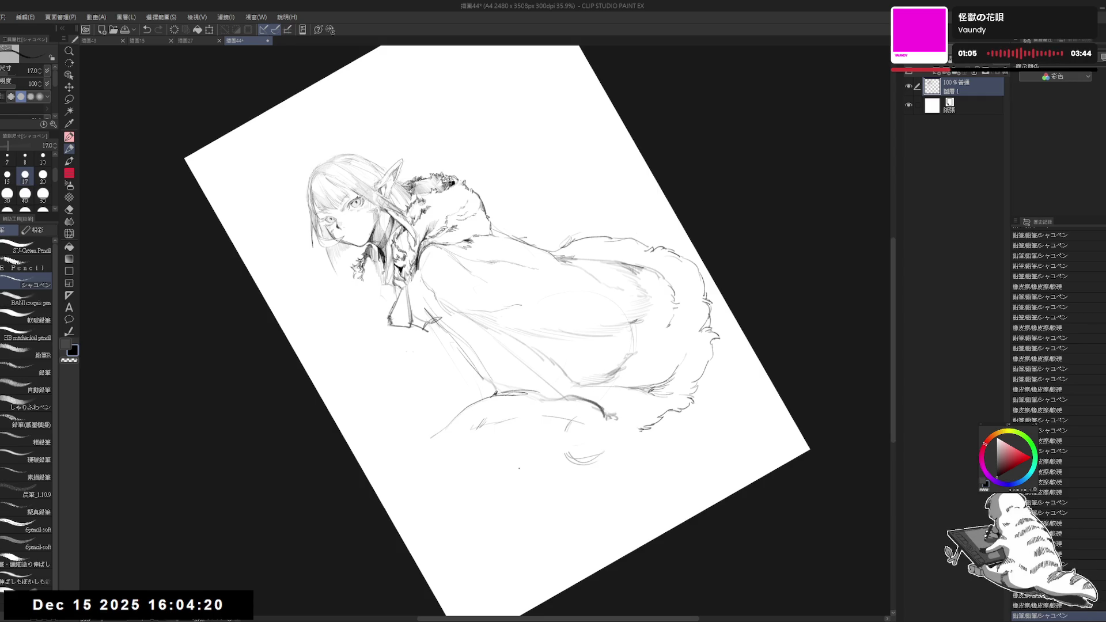
key("ctrl+0")
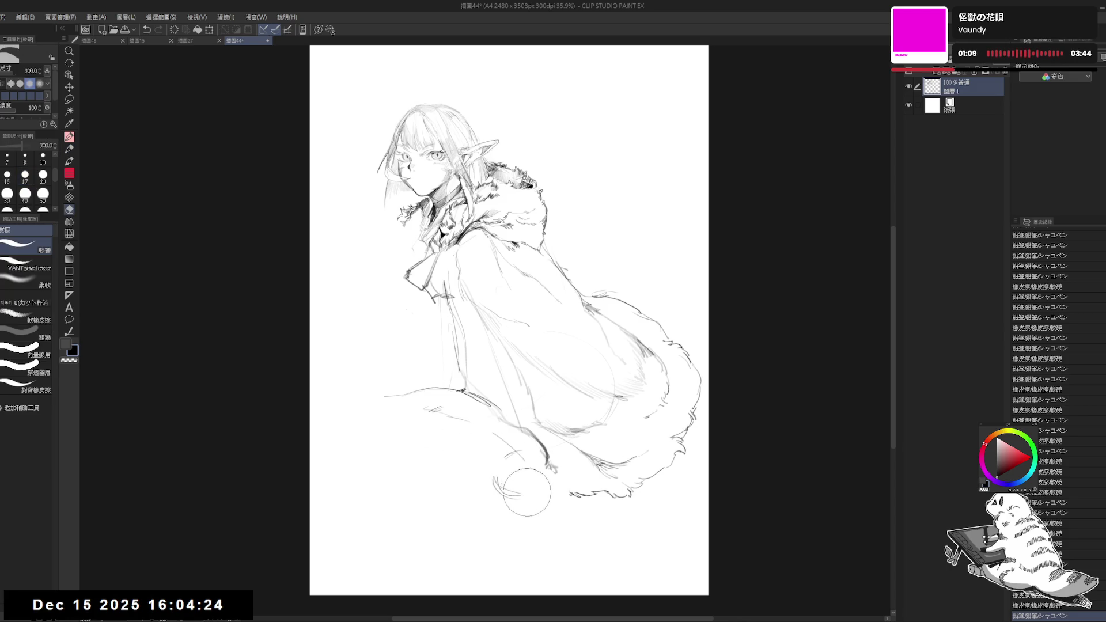
left_click_drag(520, 470, 524, 495)
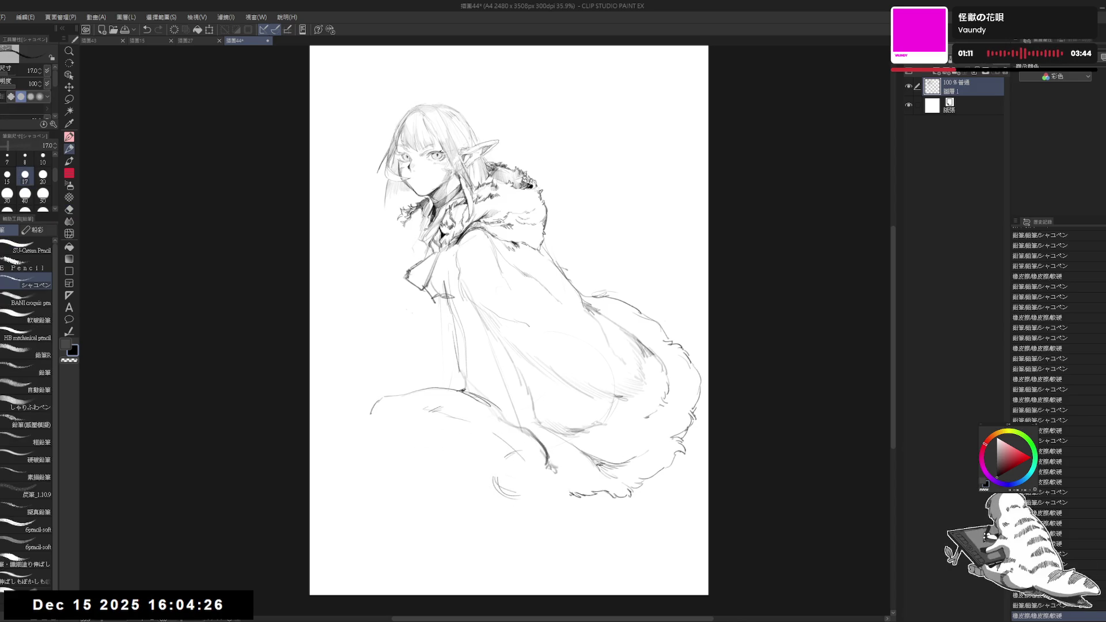
Refine the left knee's contour and sketch light lines below it
left_click_drag(410, 443, 403, 429)
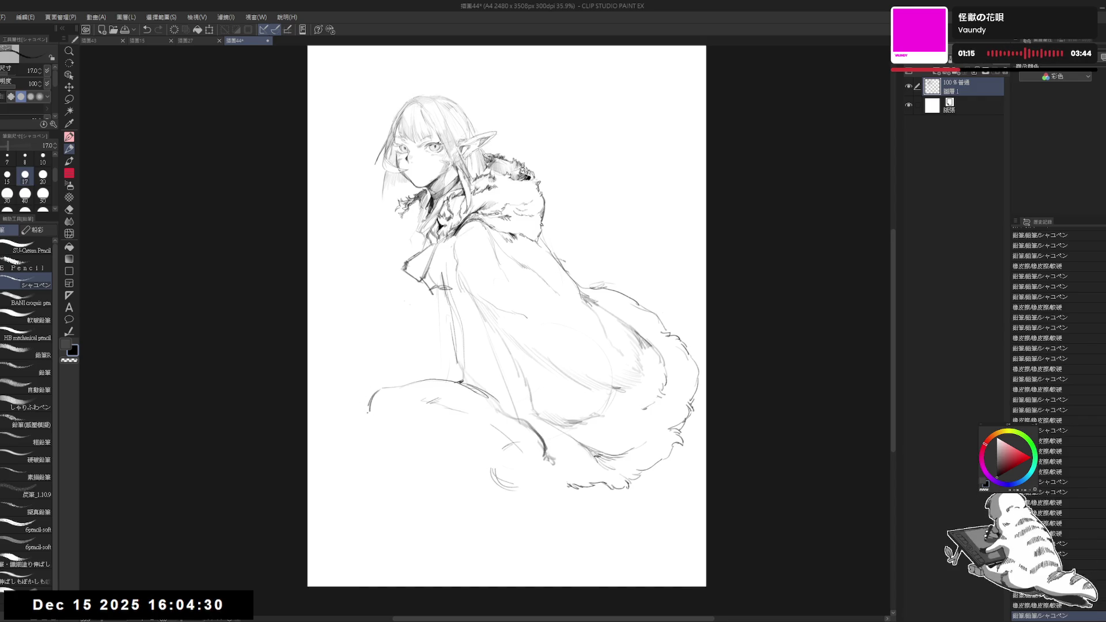
left_click_drag(374, 416, 370, 429)
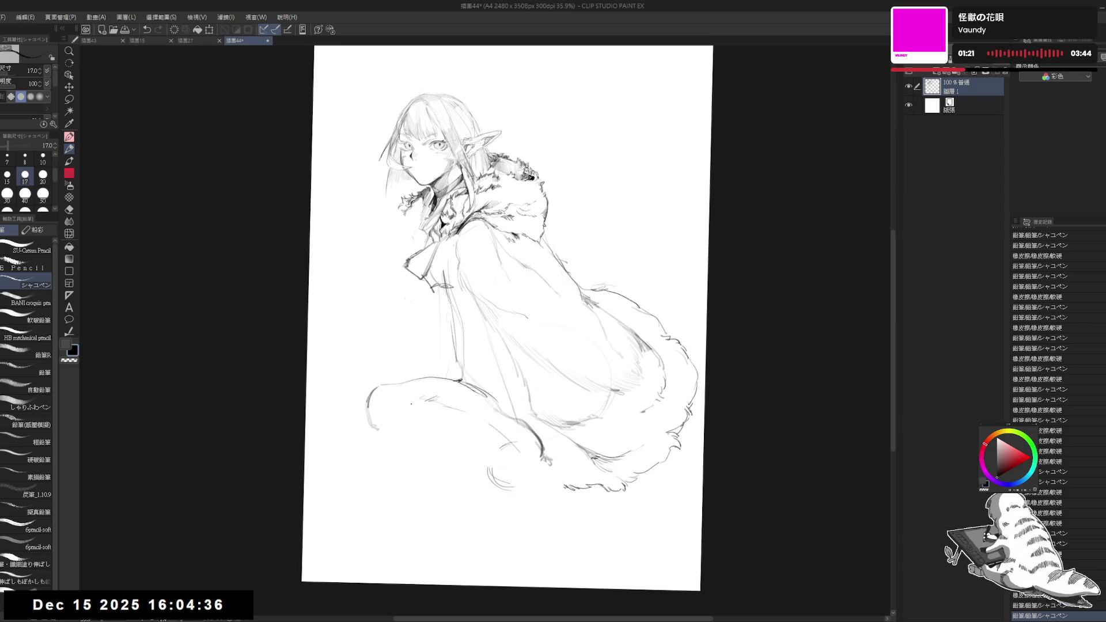
mouse_move(375, 426)
left_mouse_down()
mouse_move(371, 418)
mouse_move(386, 431)
mouse_move(386, 398)
left_mouse_up()
left_click_drag(383, 390, 389, 394)
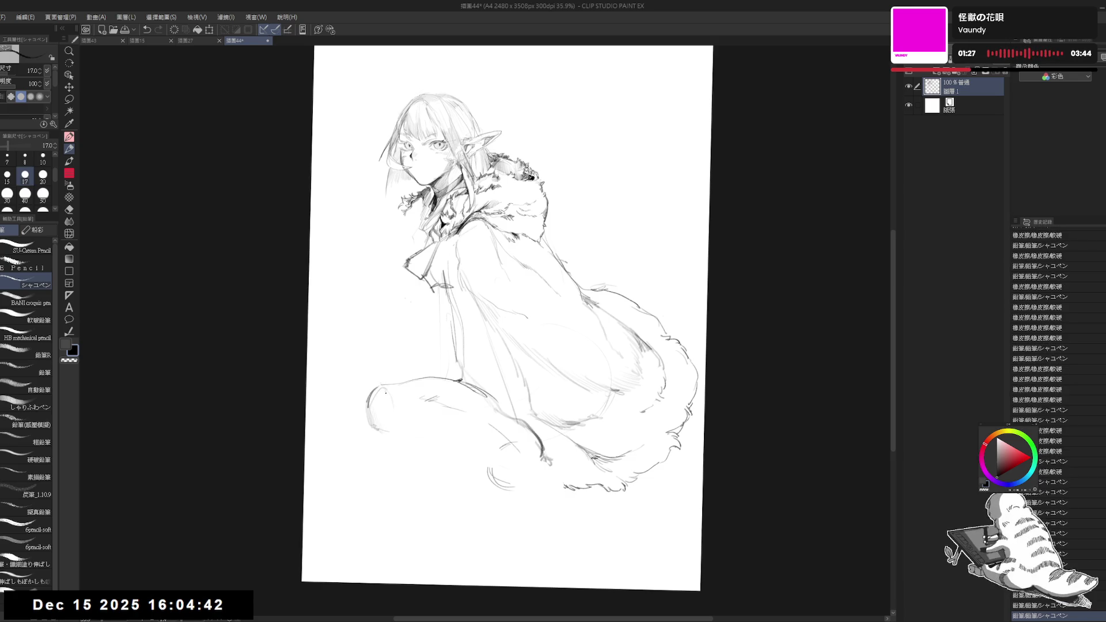
key("ctrl+0")
key("h")
key("h")
left_click_drag(375, 427, 409, 444)
left_click_drag(438, 438, 469, 428)
left_click_drag(372, 416, 395, 452)
On a tilted canvas, redraw a curving line down the leg and a short stroke at the boot
key("e")
key("p")
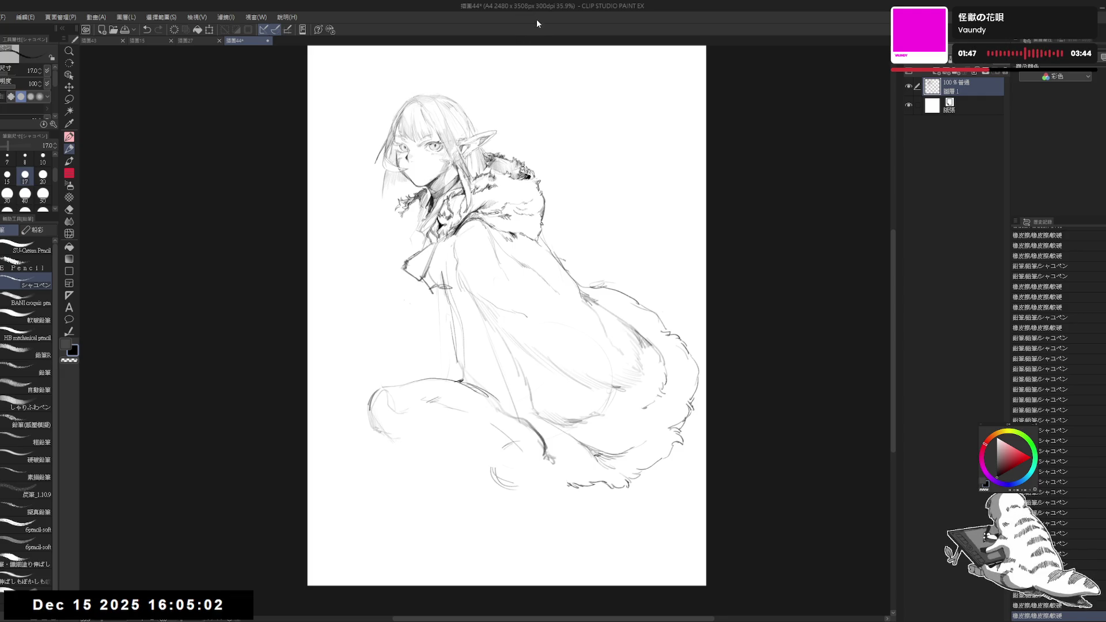
left_click_drag(414, 397, 469, 407)
left_click_drag(396, 421, 403, 401)
key("h")
key("h")
key("r")
left_click_drag(388, 489, 352, 453)
key("p")
mouse_move(391, 387)
left_mouse_down()
mouse_move(389, 424)
mouse_move(460, 467)
left_mouse_up()
left_click(374, 412)
key("ctrl+z")
left_click_drag(382, 420, 424, 444)
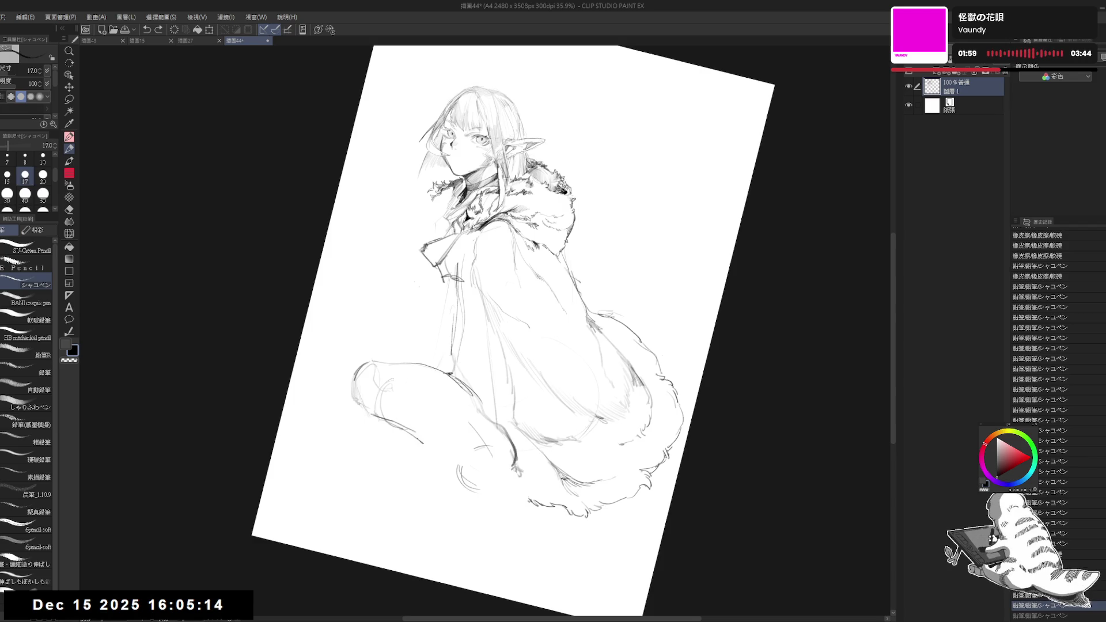
key("ctrl+0")
key("e")
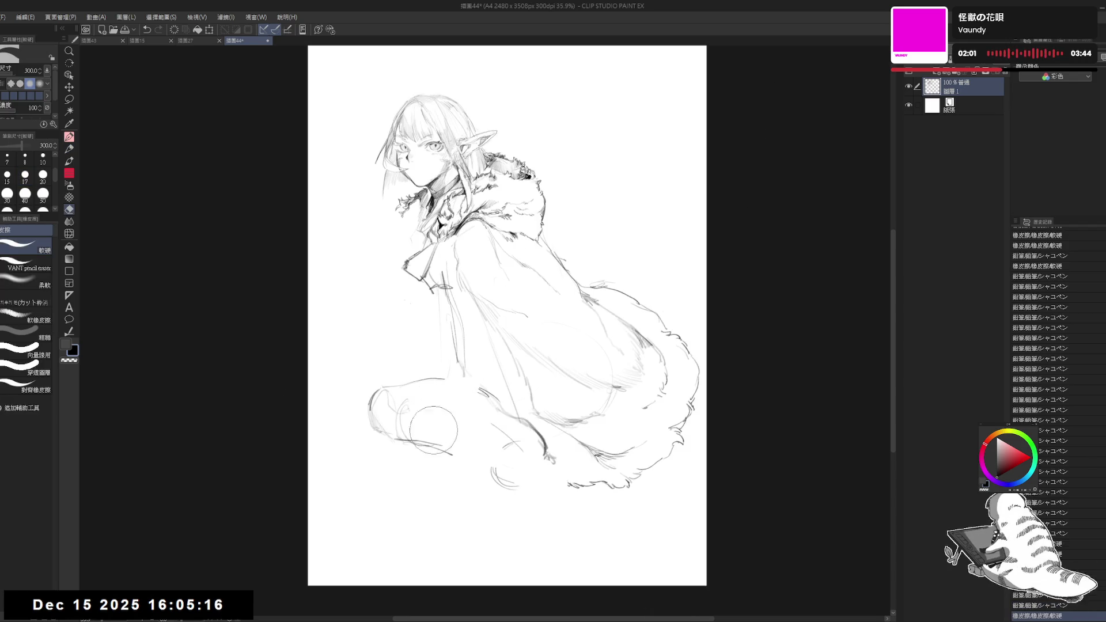
key("p")
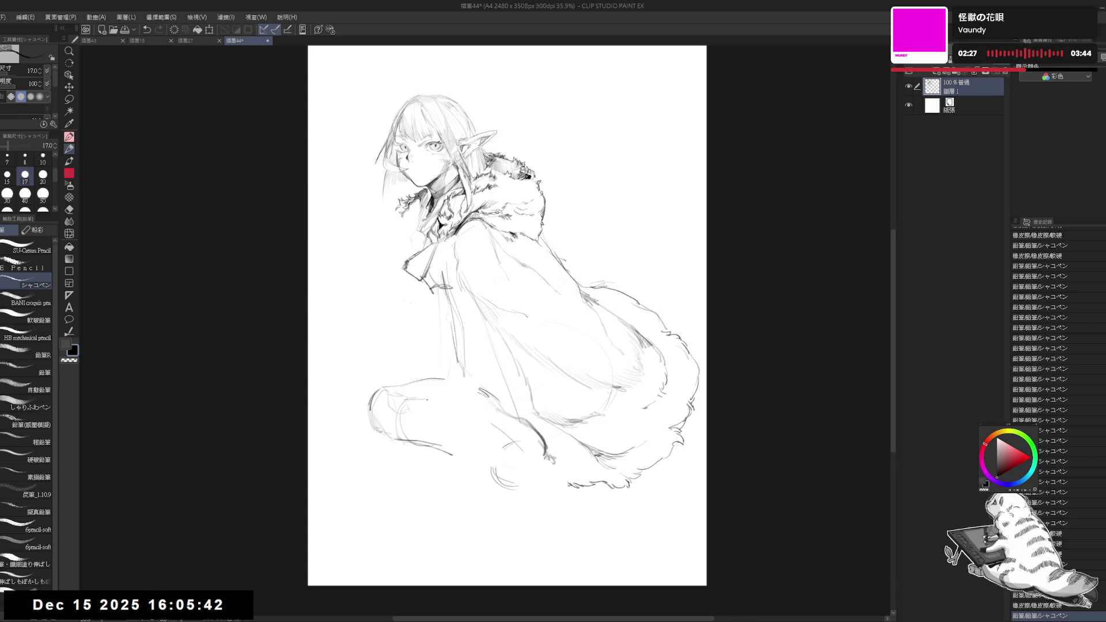
Erase small marks near the knee and add a fresh pencil mark on it
left_click_drag(404, 438, 375, 470)
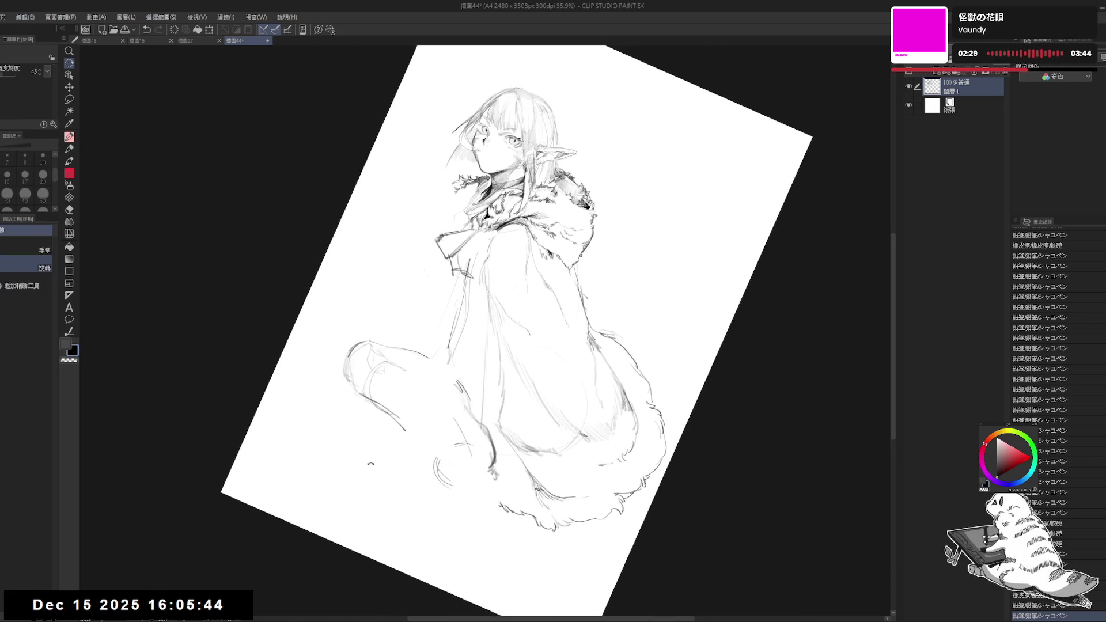
key("p")
key("e")
left_click_drag(369, 397, 400, 439)
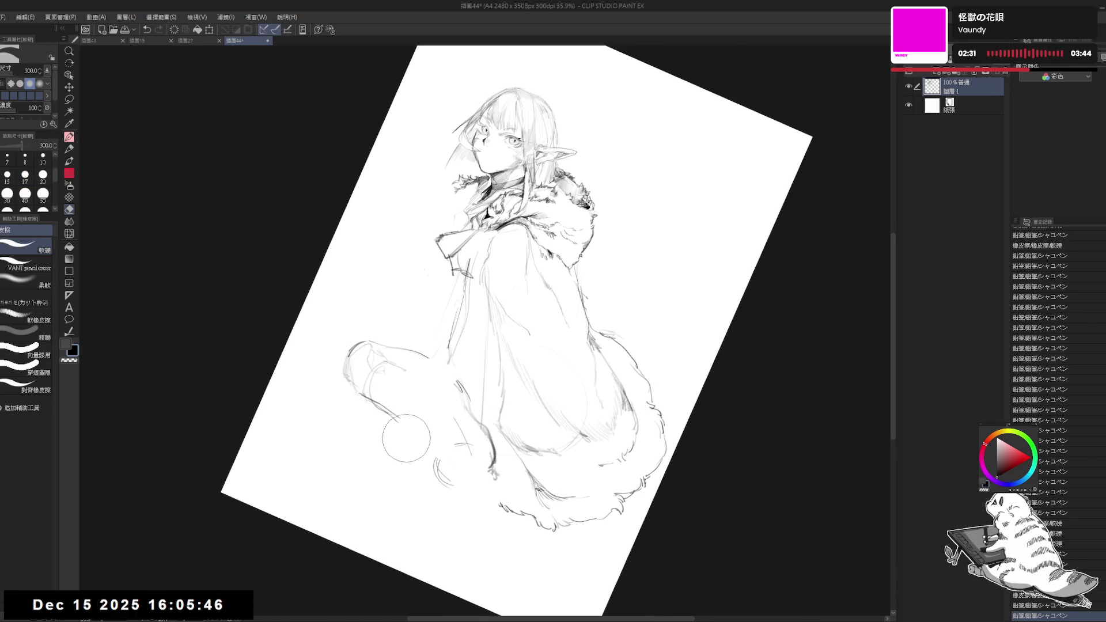
key("p")
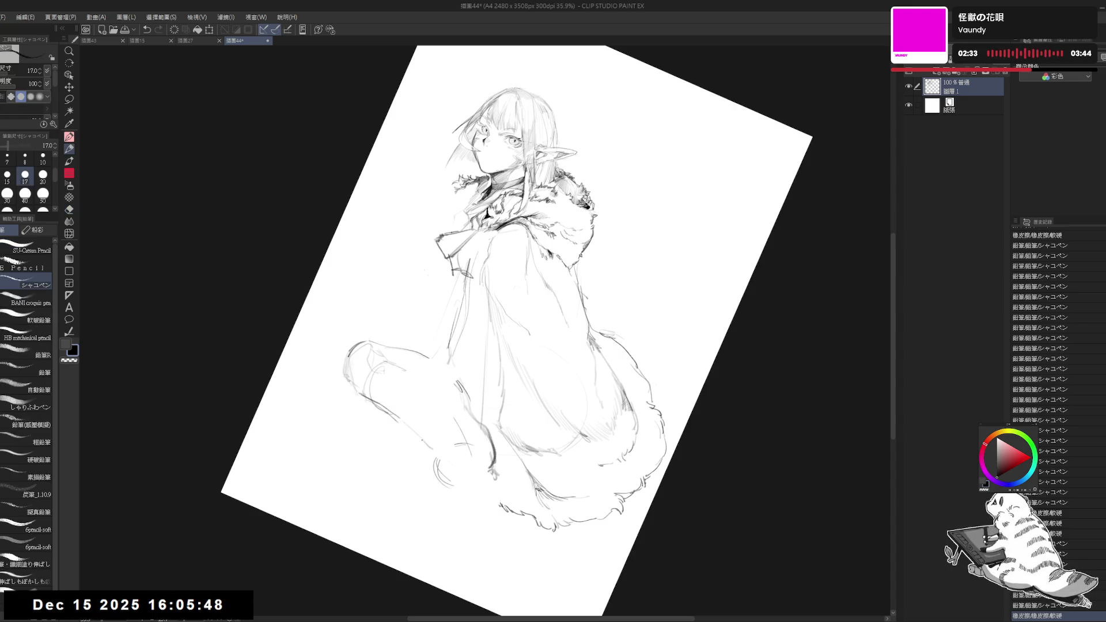
left_click(409, 367)
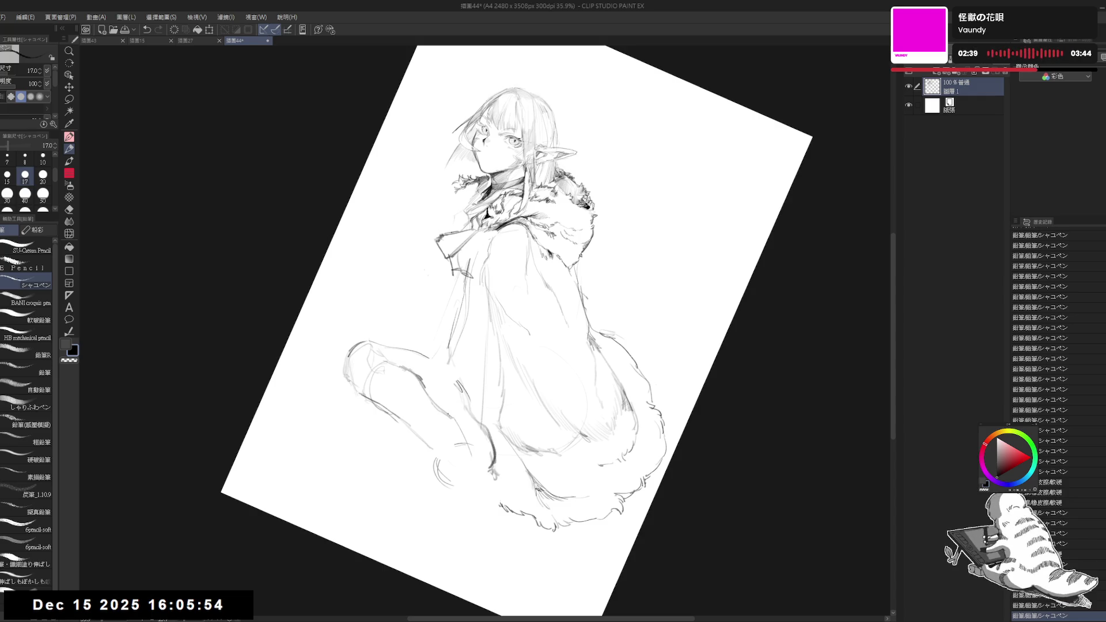
key("ctrl+at")
key("h")
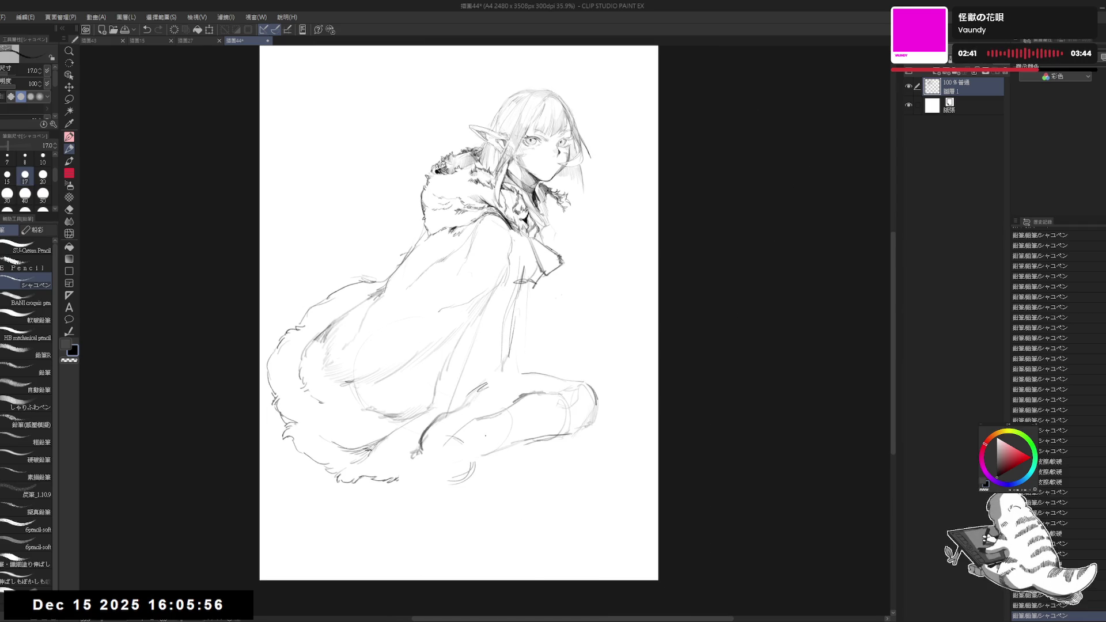
key("e")
left_click_drag(445, 530, 421, 507)
Add fur strokes along the cloak's collar, undoing two failed attempts
mouse_move(510, 418)
left_mouse_down()
mouse_move(518, 445)
mouse_move(503, 463)
mouse_move(555, 524)
mouse_move(536, 542)
mouse_move(555, 524)
left_mouse_up()
key("h")
key("r")
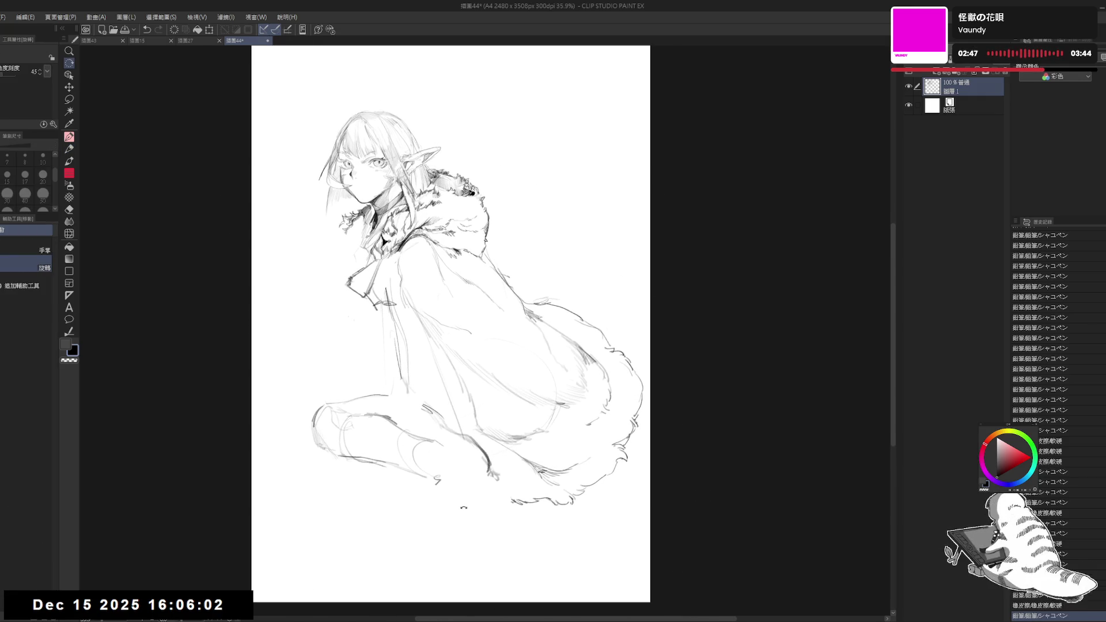
left_click_drag(425, 422, 435, 436)
key("p")
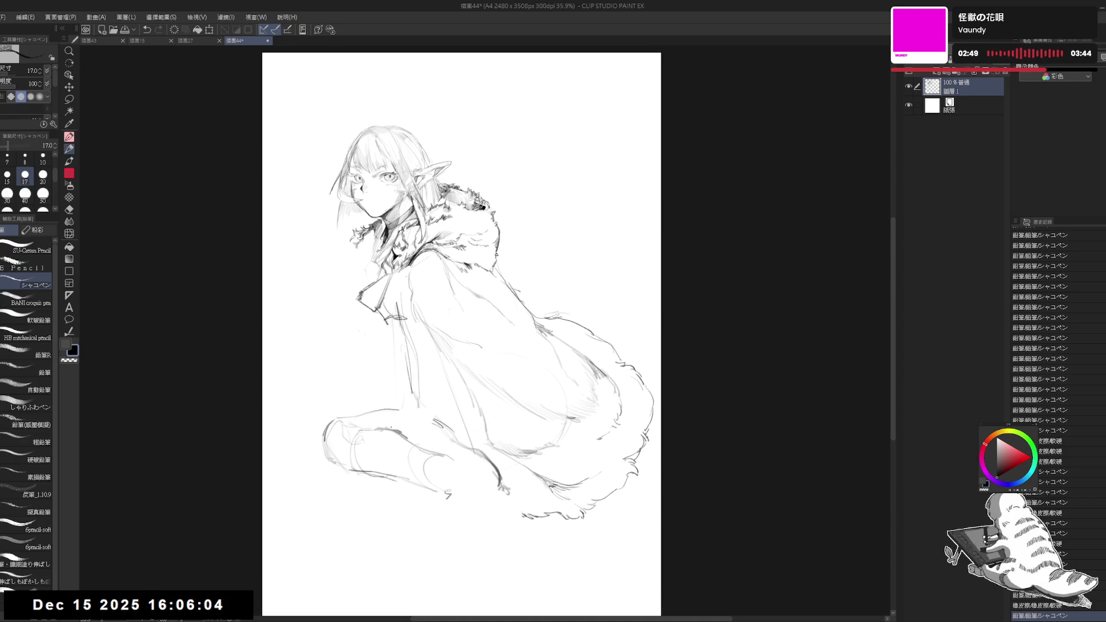
left_click_drag(378, 297, 363, 362)
key("ctrl+z")
left_click_drag(398, 297, 356, 384)
key("ctrl+z")
mouse_move(382, 302)
left_mouse_down()
mouse_move(359, 350)
mouse_move(355, 316)
mouse_move(362, 331)
left_mouse_up()
left_click_drag(481, 478, 452, 495)
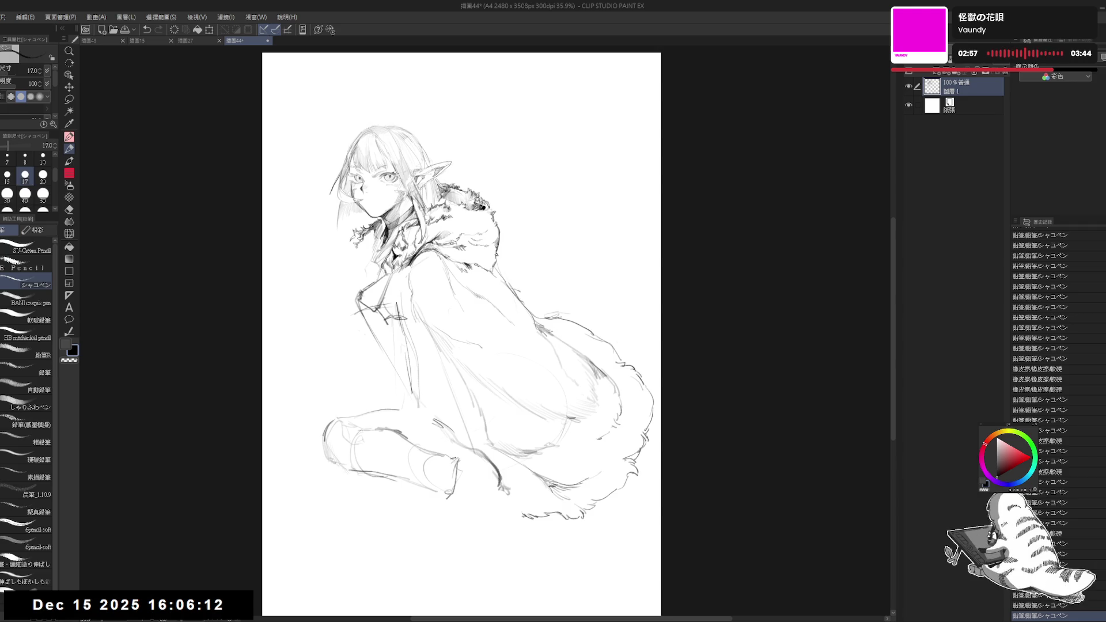
Draw a curve along the knee and erase a stray mark beside it
left_click_drag(442, 455, 479, 440)
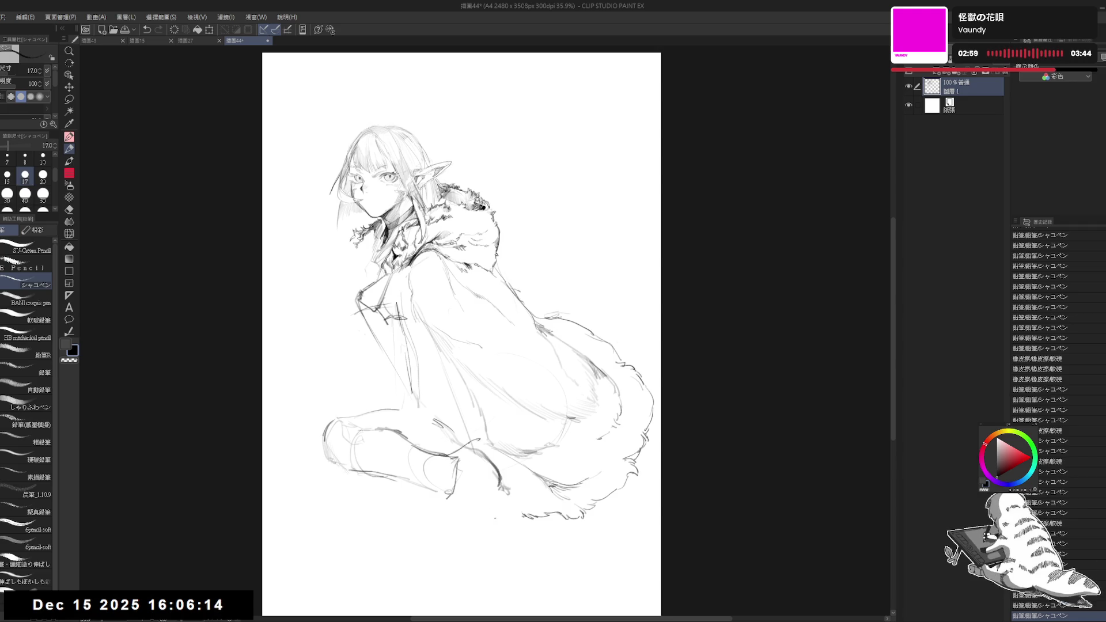
left_click(427, 433)
left_click(570, 360)
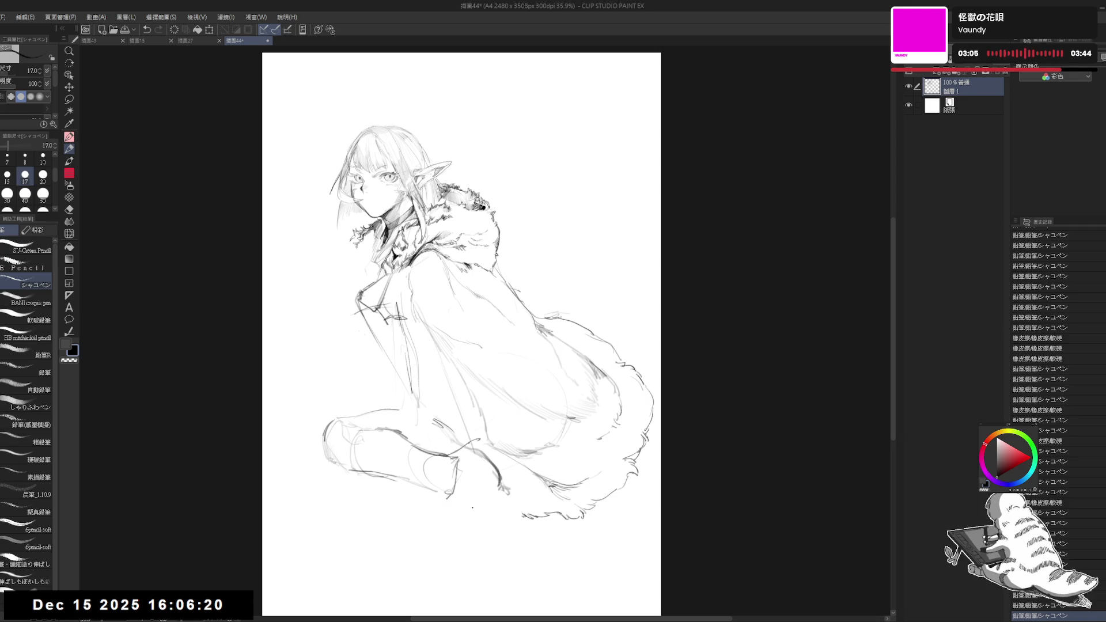
key("e")
left_click_drag(468, 446, 447, 477)
key("p")
key("e")
key("p")
Check the mirrored view, then erase the lines around the lower-left feet
key("h")
key("h")
left_click_drag(438, 436, 439, 441)
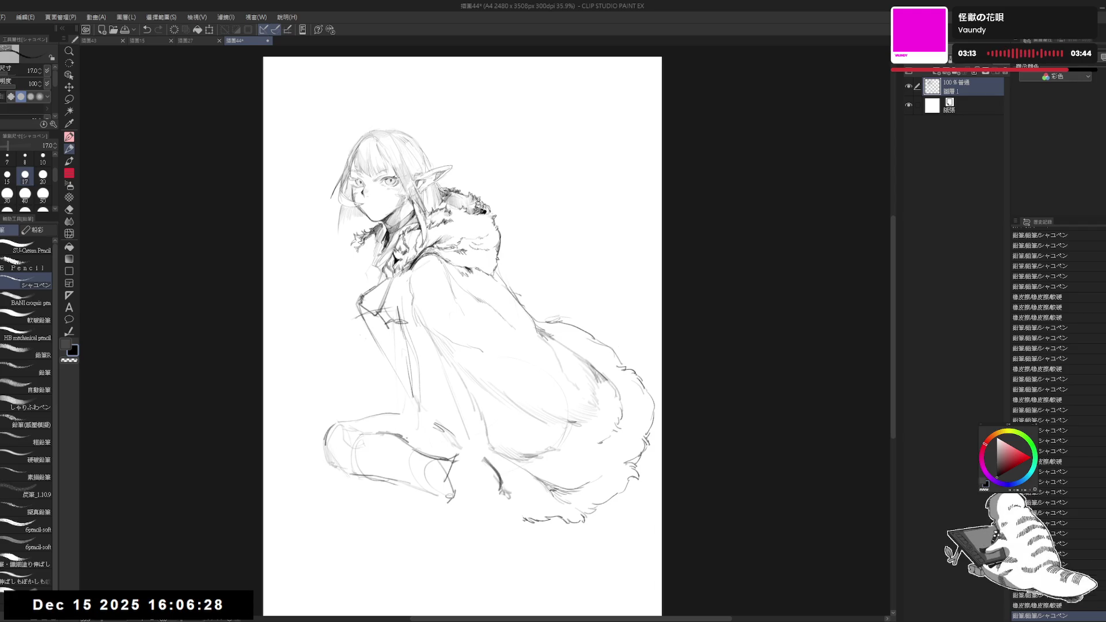
mouse_move(346, 522)
left_mouse_down()
mouse_move(420, 535)
mouse_move(449, 521)
left_mouse_up()
left_click_drag(456, 516, 489, 508)
left_click_drag(433, 382, 412, 382)
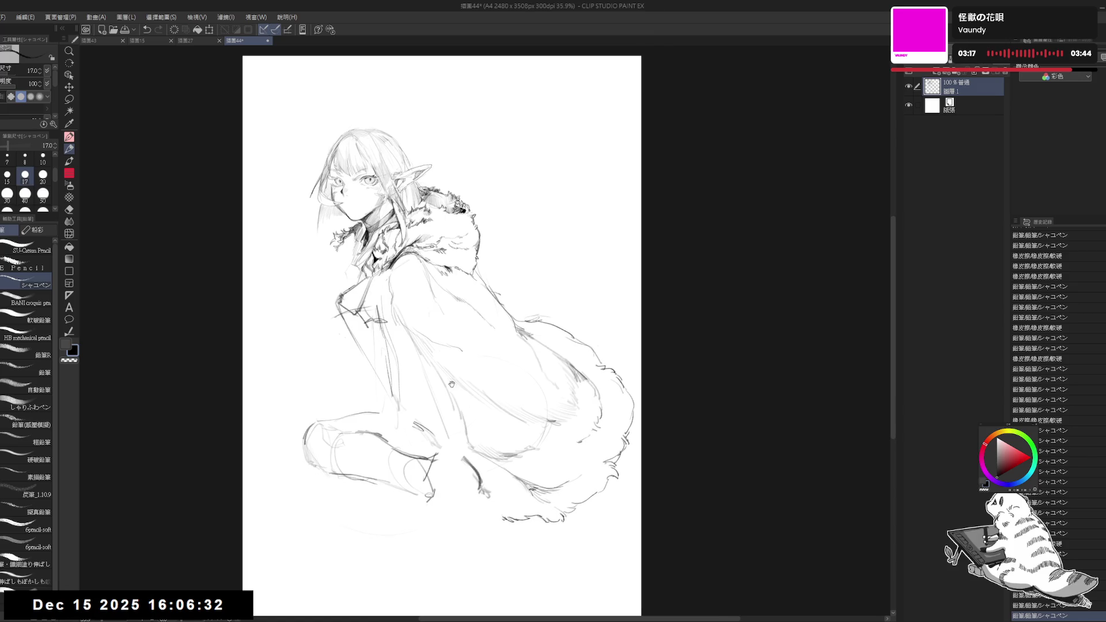
key("e")
mouse_move(317, 464)
left_mouse_down()
mouse_move(346, 407)
mouse_move(372, 438)
left_mouse_up()
Draw new pencil lines for the lower leg, including a long diagonal shin stroke
key("p")
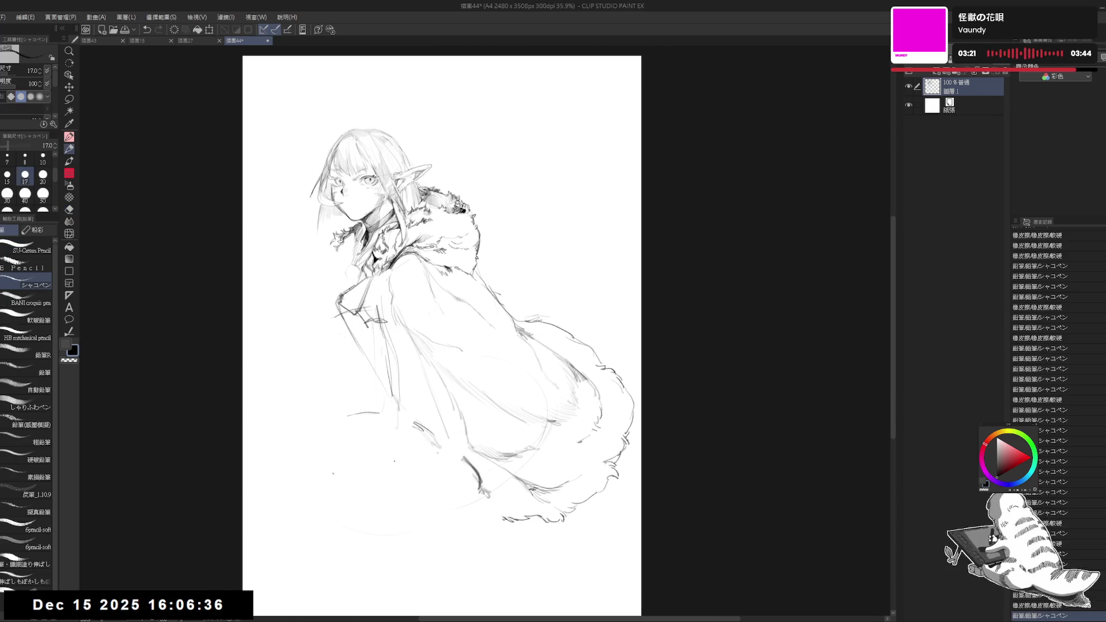
left_click_drag(461, 465, 425, 443)
mouse_move(421, 445)
left_mouse_down()
mouse_move(396, 429)
mouse_move(422, 424)
left_mouse_up()
left_click_drag(424, 424, 341, 481)
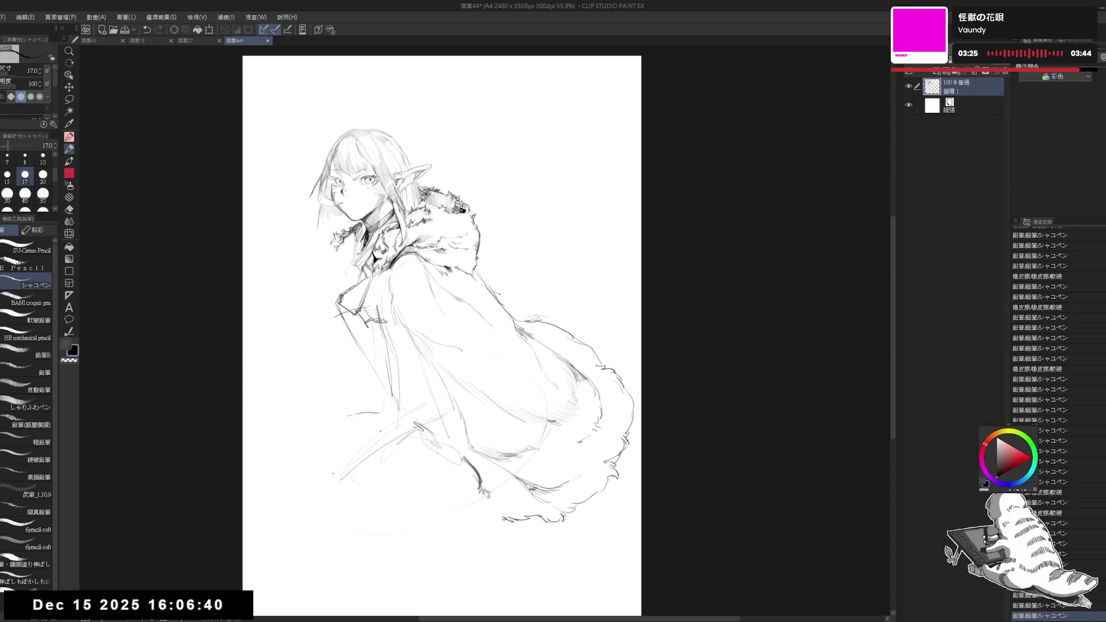
Erase the old lines around the feet at the lower left
key("e")
left_click_drag(354, 467, 401, 449)
key("p")
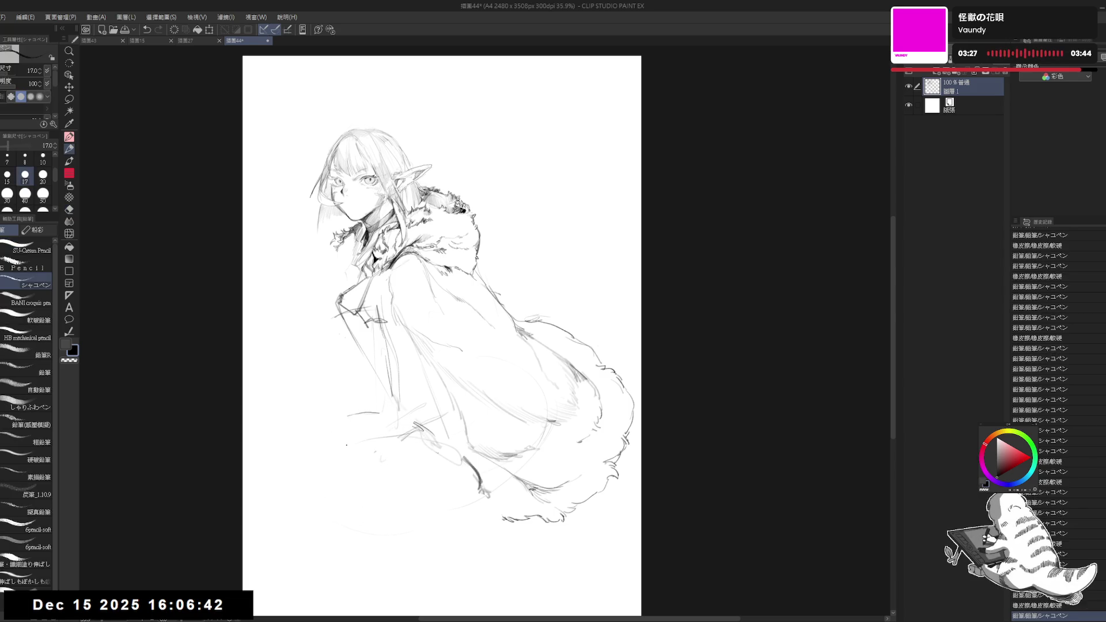
key("e")
left_click_drag(314, 444, 383, 455)
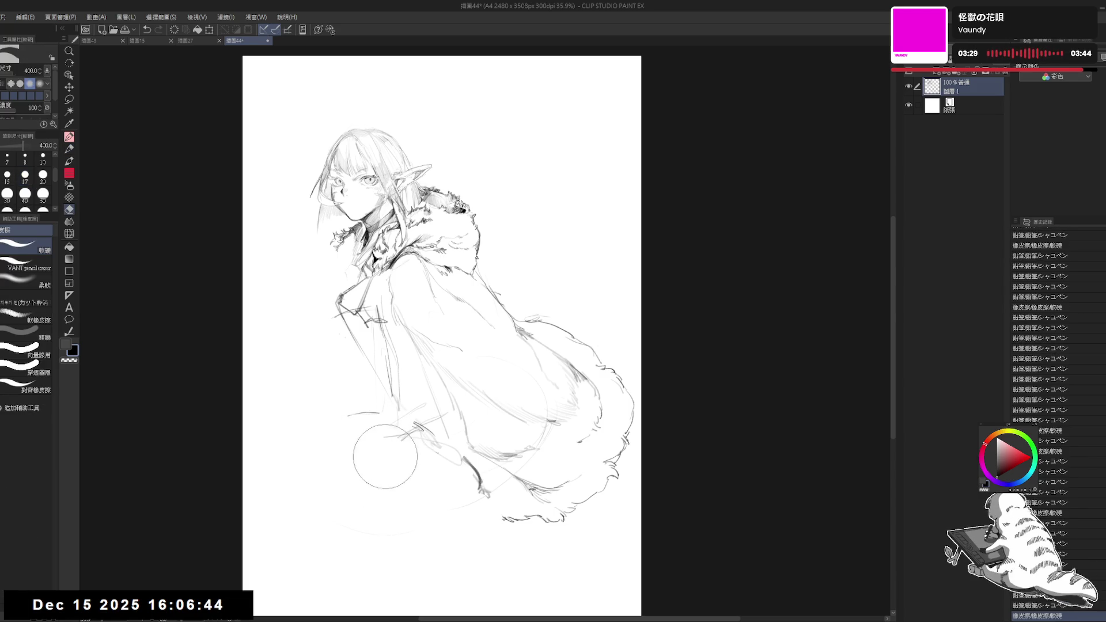
key("p")
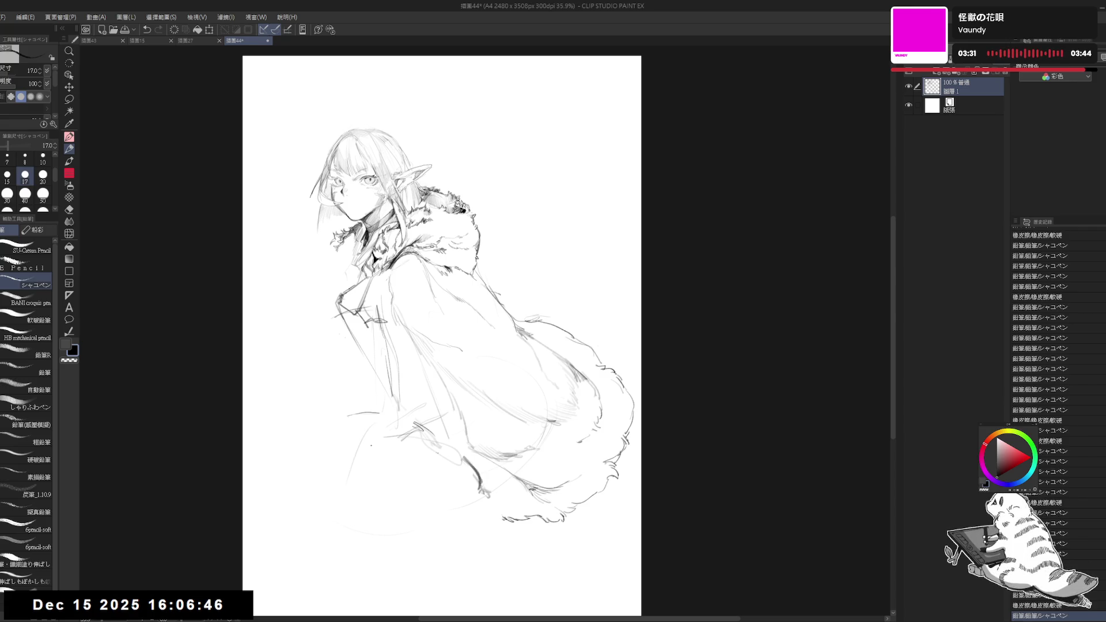
Redraw a diagonal leg line, cloak folds and faint foot strokes, cleaning up around the feet
left_click_drag(404, 431, 364, 455)
mouse_move(500, 402)
left_mouse_down()
mouse_move(526, 396)
mouse_move(539, 371)
mouse_move(543, 401)
left_mouse_up()
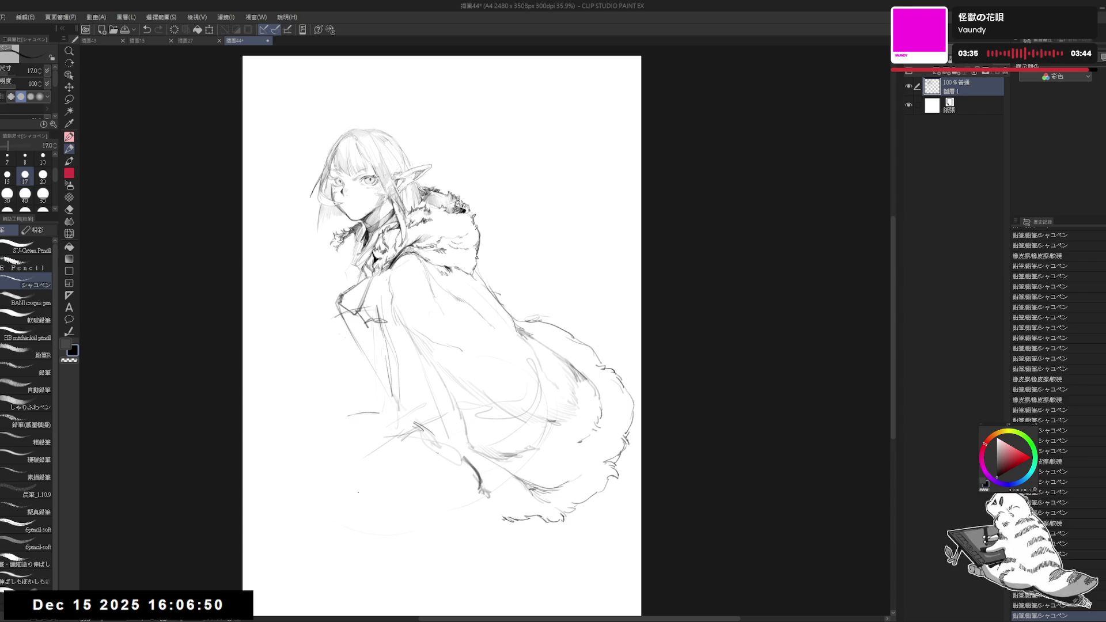
mouse_move(340, 478)
left_mouse_down()
mouse_move(403, 521)
mouse_move(414, 508)
mouse_move(470, 500)
left_mouse_up()
key("e")
left_click_drag(374, 461, 382, 469)
key("p")
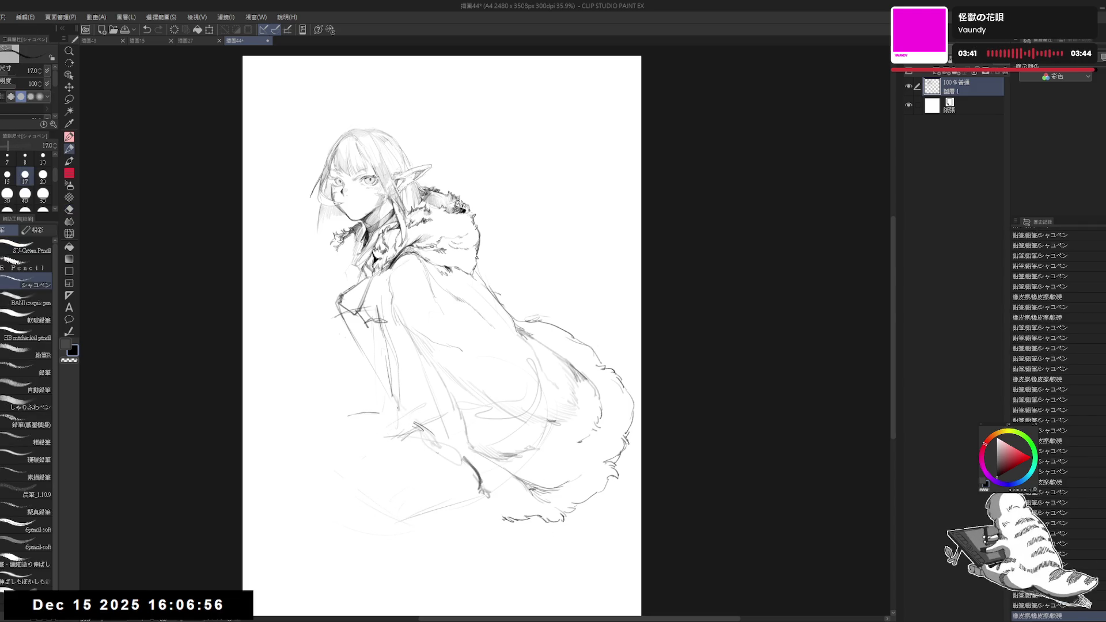
mouse_move(377, 420)
left_mouse_down()
mouse_move(354, 471)
mouse_move(401, 420)
mouse_move(348, 456)
mouse_move(375, 493)
left_mouse_up()
key("ctrl+z")
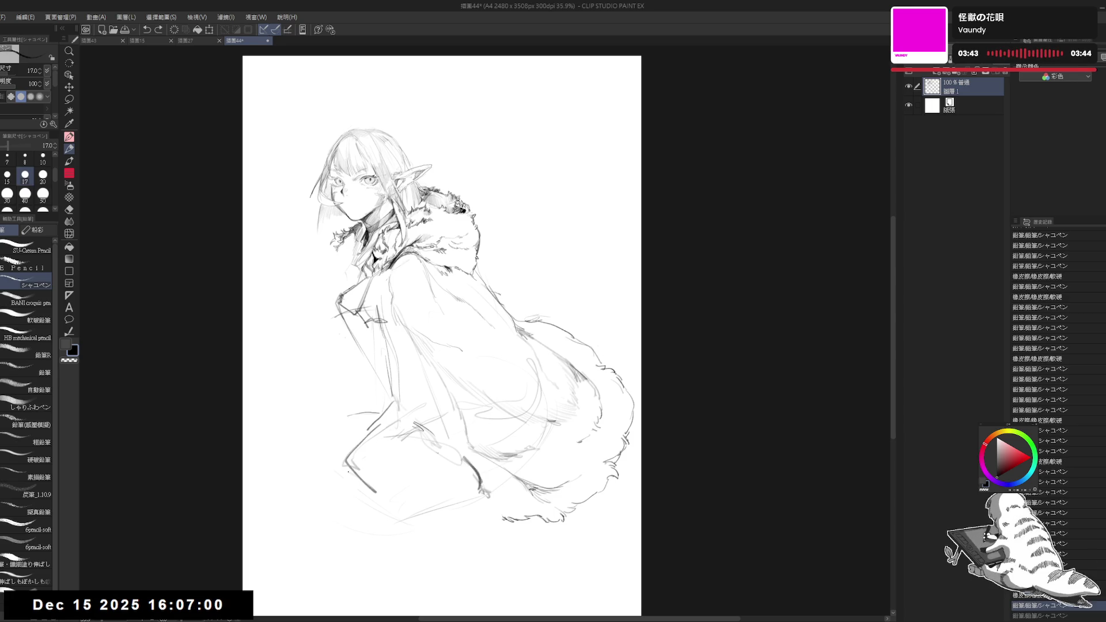
Erase leftover sketch lines around the lower legs, then freehand-select the arm area
key("e")
mouse_move(346, 451)
left_mouse_down()
mouse_move(396, 455)
mouse_move(403, 421)
left_mouse_up()
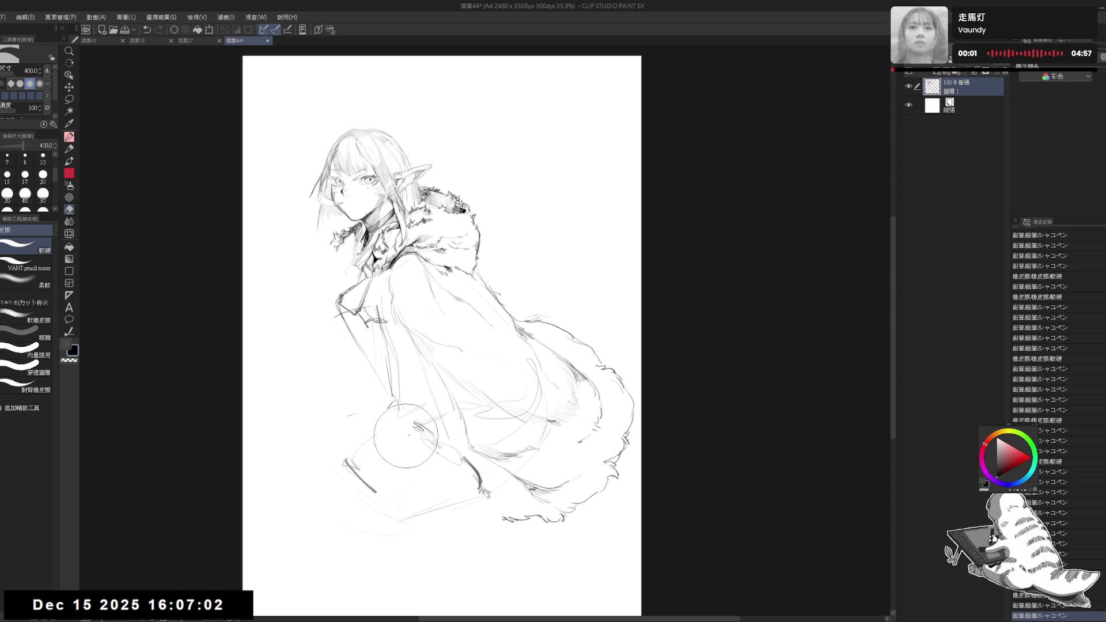
key("p")
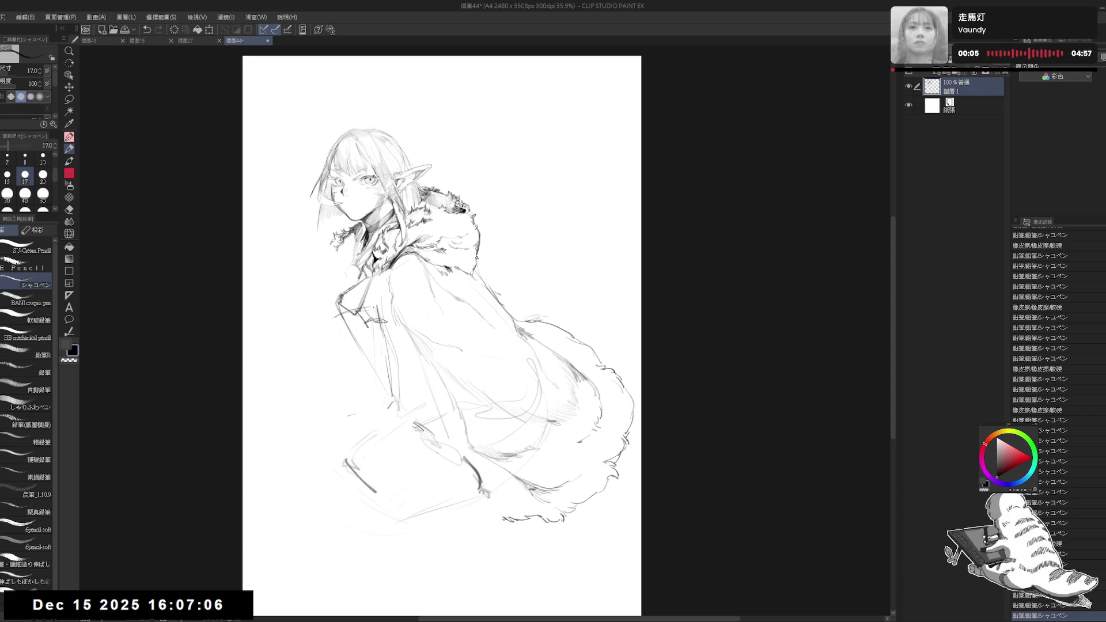
key("m")
mouse_move(358, 268)
left_mouse_down()
mouse_move(386, 397)
mouse_move(384, 278)
mouse_move(358, 270)
left_mouse_up()
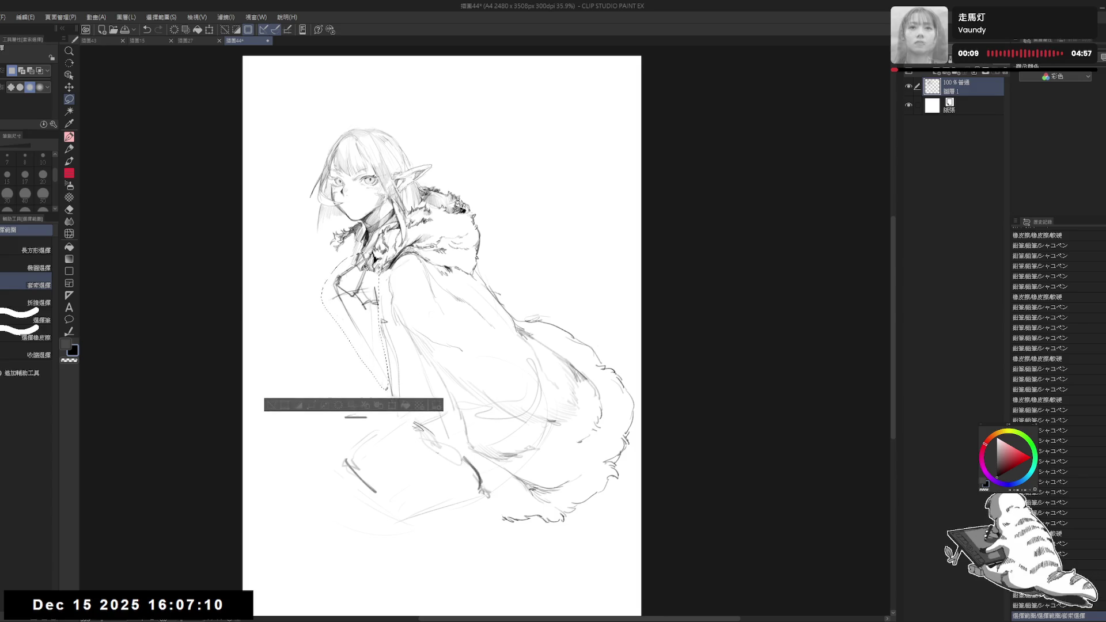
Clear the selection, flip the view to check, and add a short collar stroke
key("ctrl+d")
key("h")
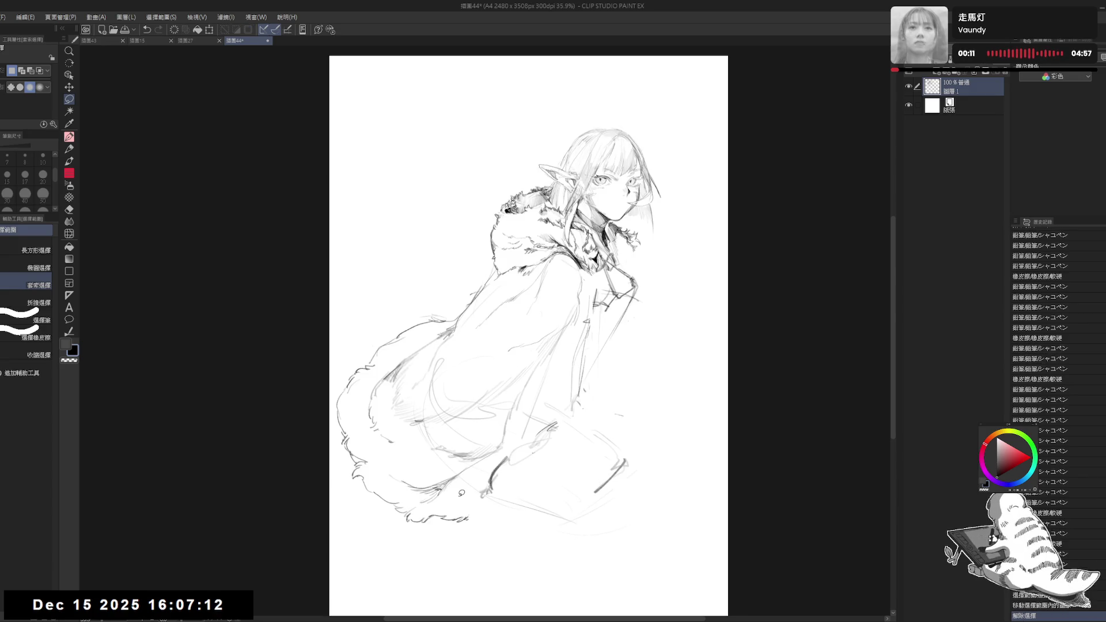
key("h")
key("p")
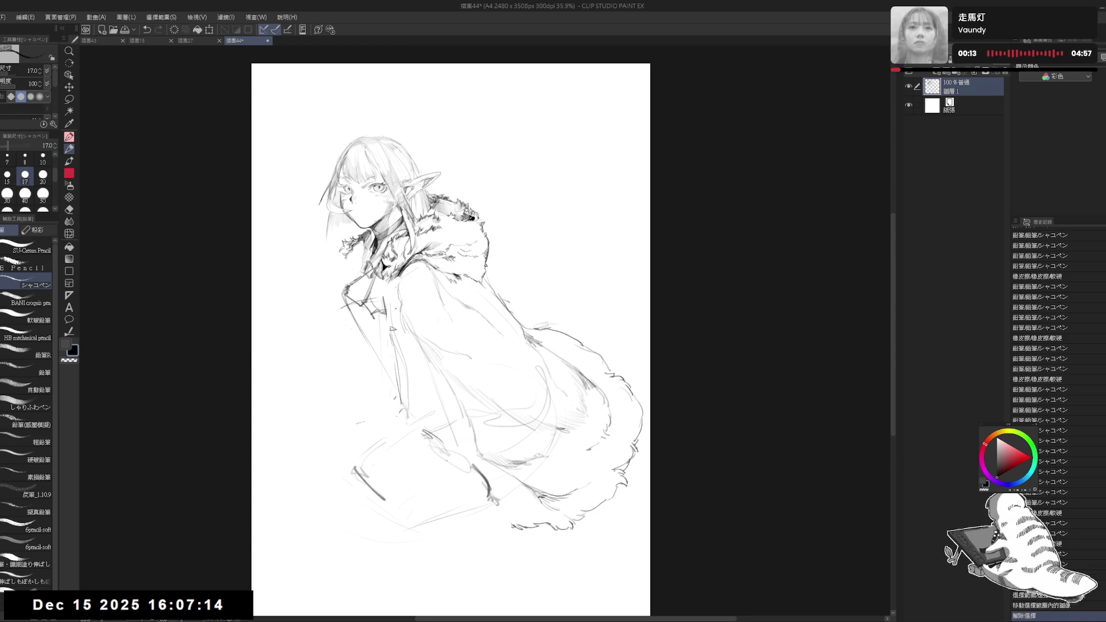
left_click_drag(370, 252, 364, 263)
key("ctrl+z")
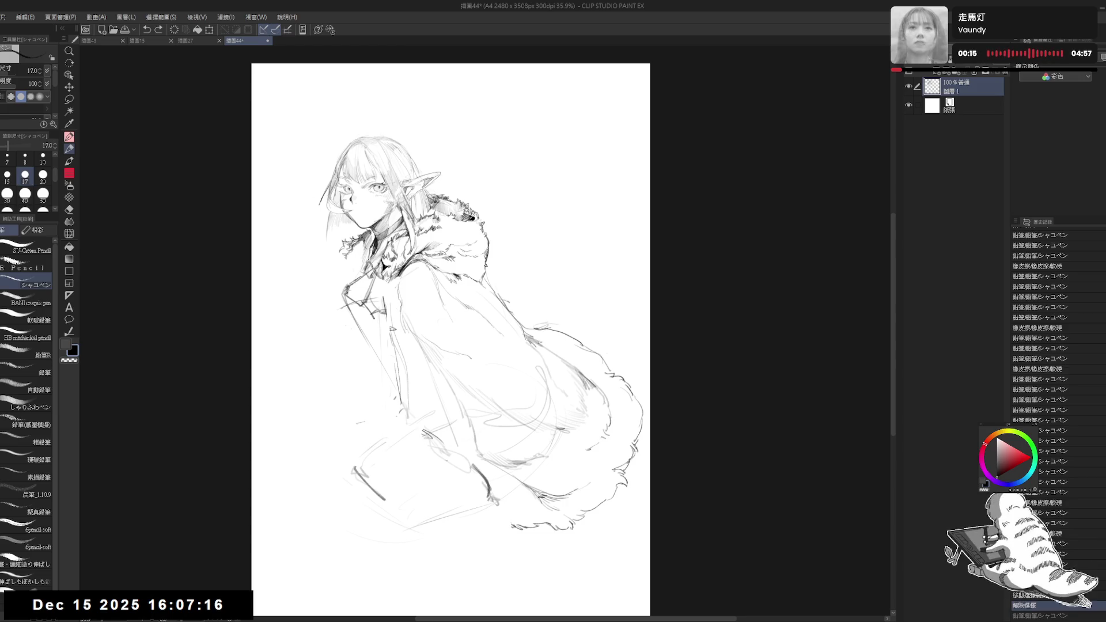
key("ctrl+y")
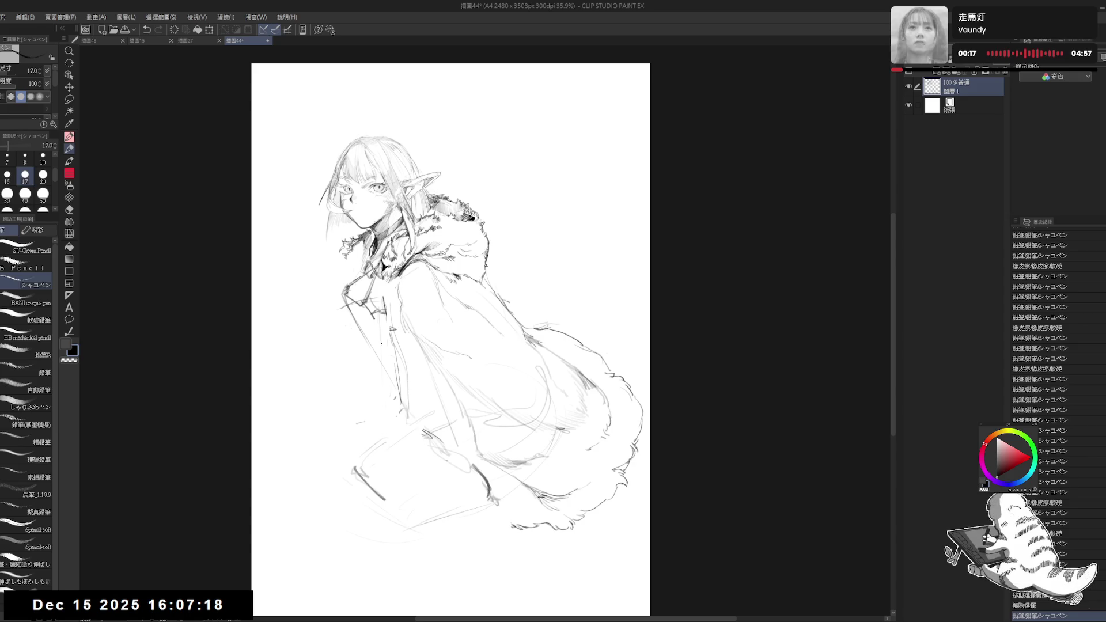
Erase stray marks near the collar and add a few pencil strokes on the cloak
key("e")
left_click_drag(375, 283, 377, 328)
key("p")
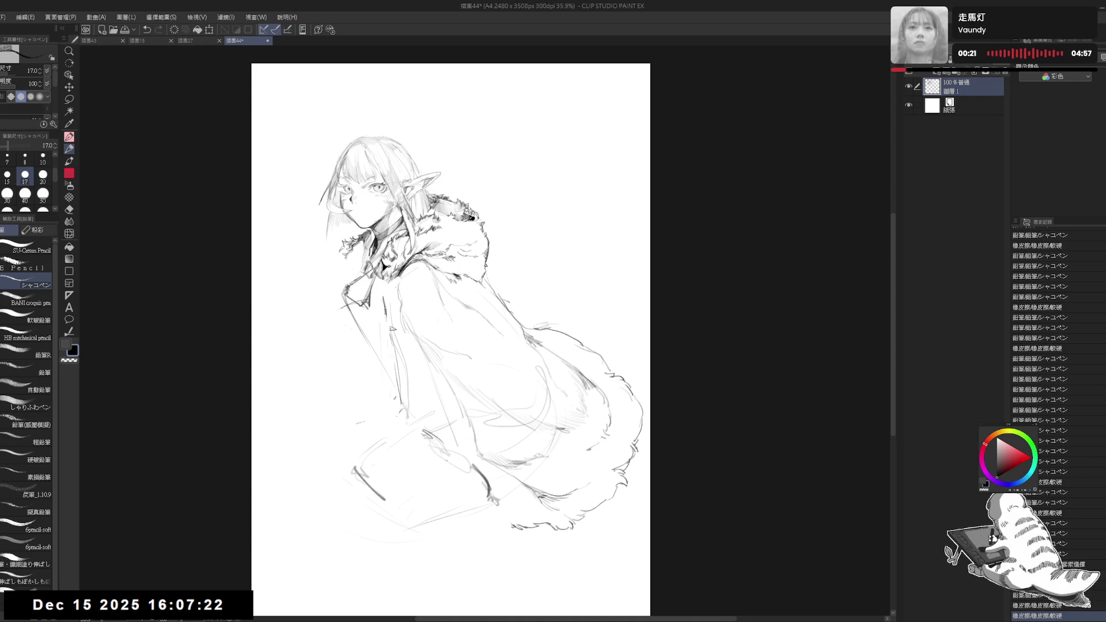
mouse_move(380, 289)
left_mouse_down()
mouse_move(382, 311)
mouse_move(372, 274)
mouse_move(346, 305)
left_mouse_up()
key("e")
key("p")
left_click(307, 341)
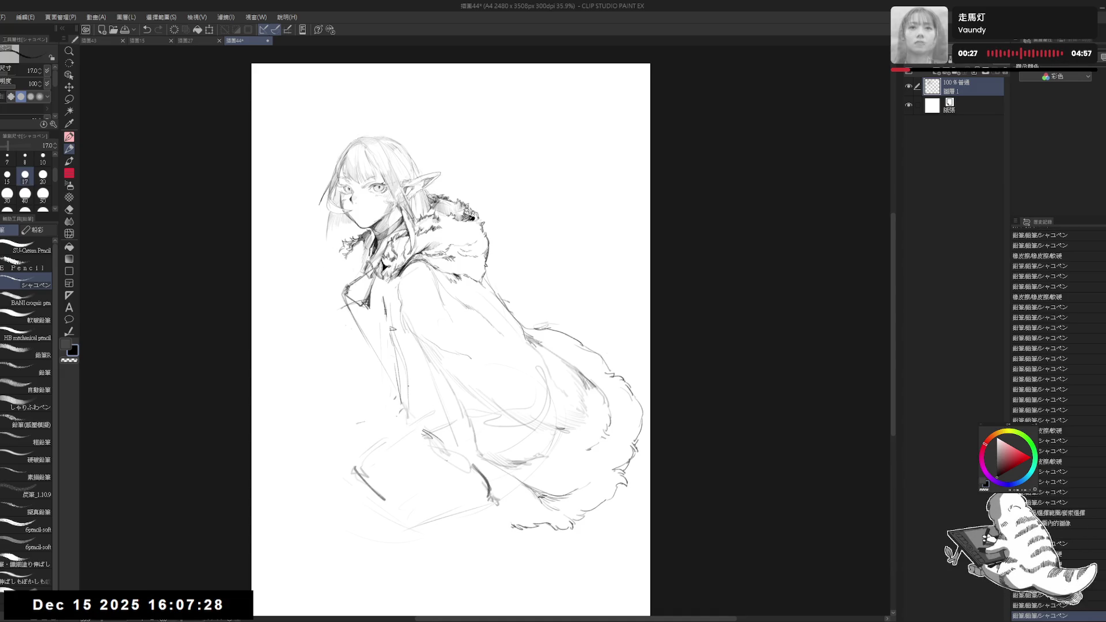
Add short pencil strokes near the collar
mouse_move(345, 320)
left_mouse_down()
mouse_move(336, 333)
mouse_move(335, 321)
mouse_move(357, 344)
mouse_move(346, 323)
mouse_move(361, 343)
left_mouse_up()
key("e")
key("p")
mouse_move(346, 314)
left_mouse_down()
mouse_move(336, 323)
mouse_move(375, 331)
mouse_move(377, 347)
left_mouse_up()
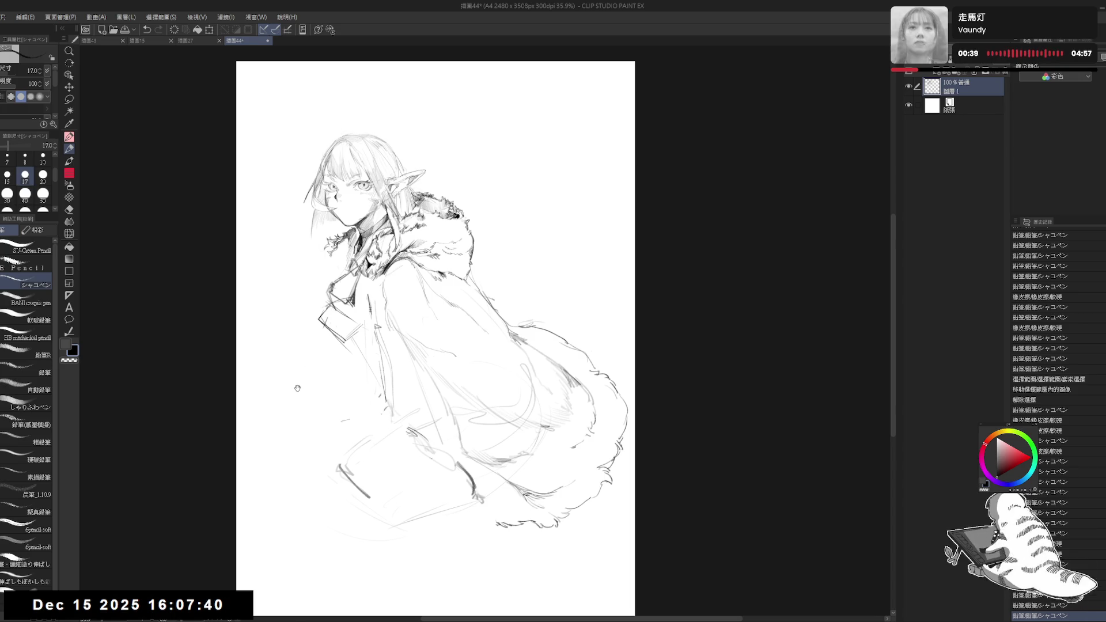
Erase stray lower-left lines and redraw lighter, fainter strokes along the coat front
key("e")
mouse_move(348, 424)
left_mouse_down()
mouse_move(371, 420)
mouse_move(394, 369)
left_mouse_up()
key("p")
key("e")
left_click_drag(385, 280, 363, 320)
key("p")
left_click_drag(370, 280, 364, 299)
Add small strokes on the coat and mirror the view to check the drawing
left_click_drag(398, 414, 411, 407)
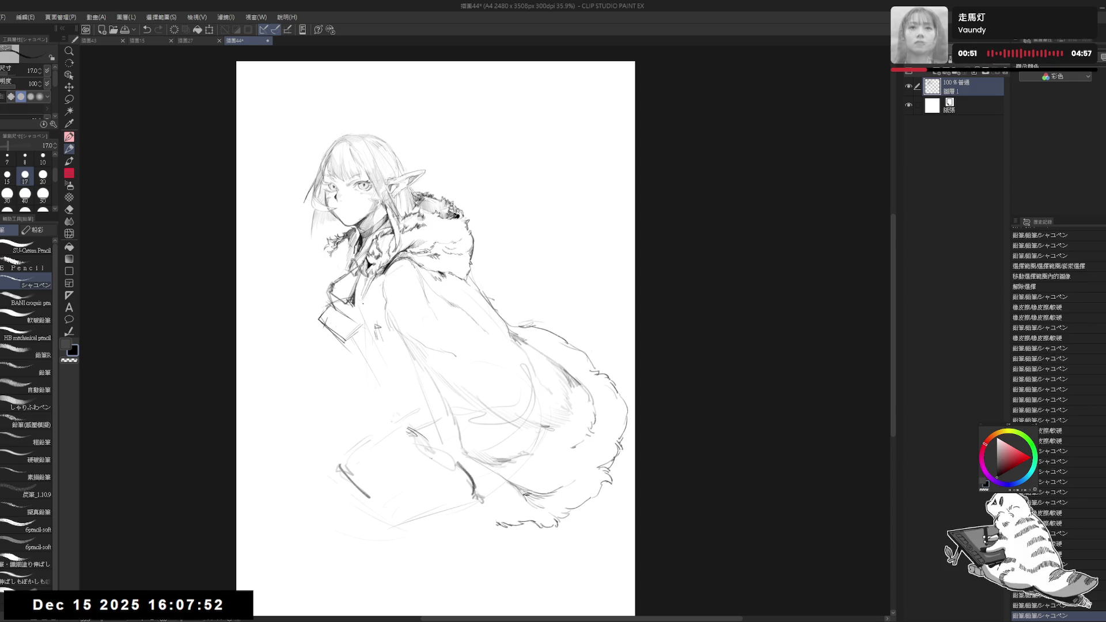
left_click_drag(376, 310, 378, 313)
key("h")
key("h")
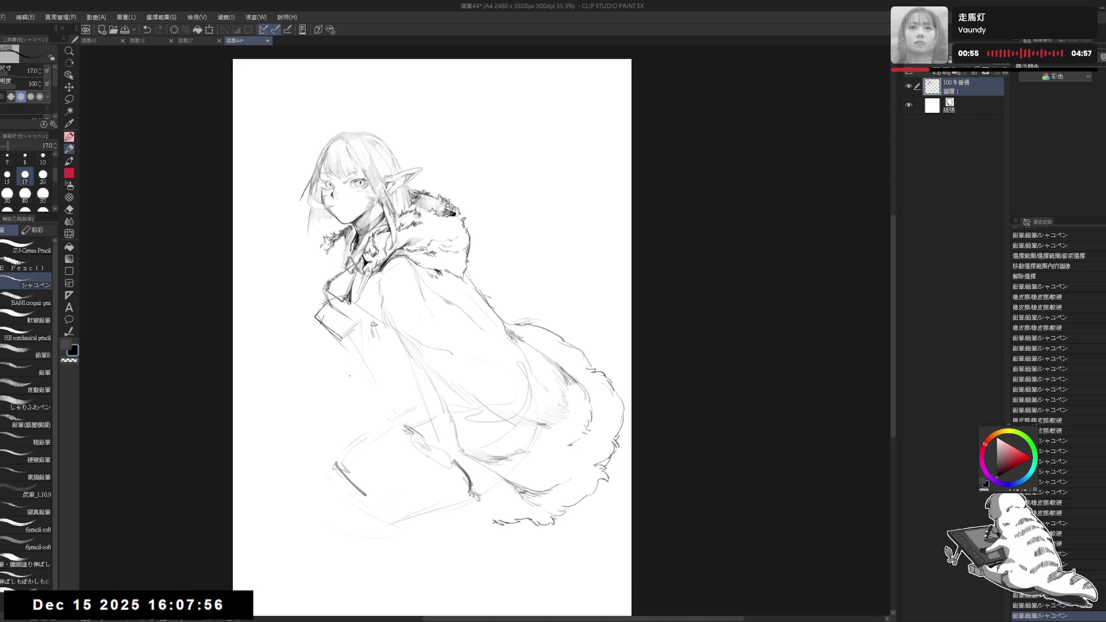
left_click_drag(479, 390, 495, 366)
left_click_drag(496, 363, 508, 348)
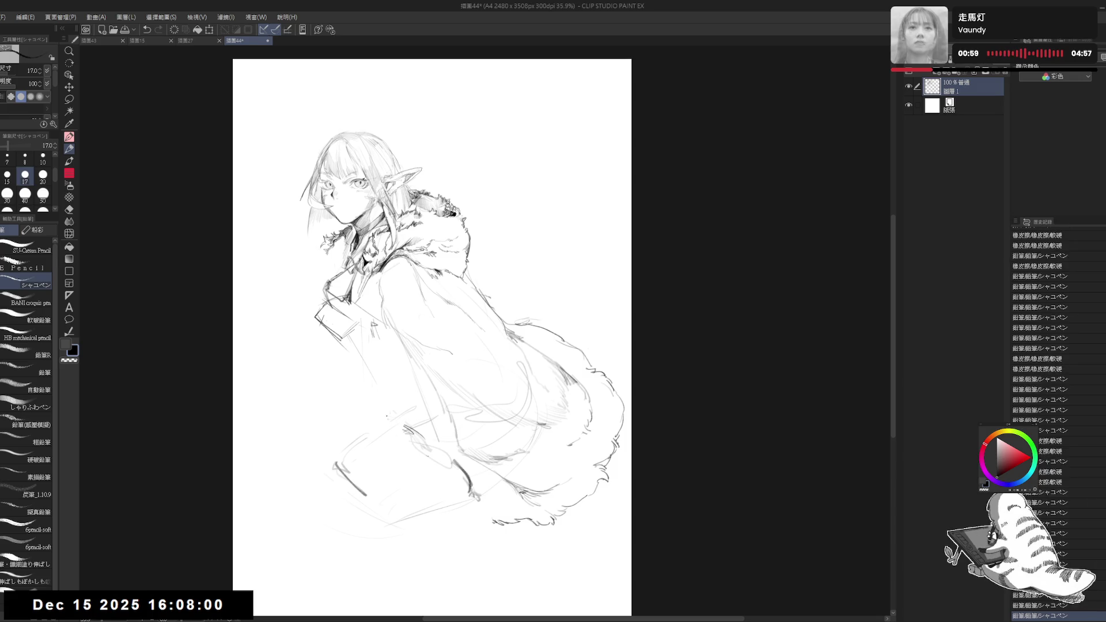
Erase the dark strokes at the lower left and below the coat
key("e")
mouse_move(363, 445)
left_mouse_down()
mouse_move(362, 509)
mouse_move(321, 486)
mouse_move(366, 465)
mouse_move(390, 399)
mouse_move(349, 432)
mouse_move(406, 410)
mouse_move(381, 415)
mouse_move(455, 461)
left_mouse_up()
key("p")
key("e")
left_click_drag(420, 427, 475, 501)
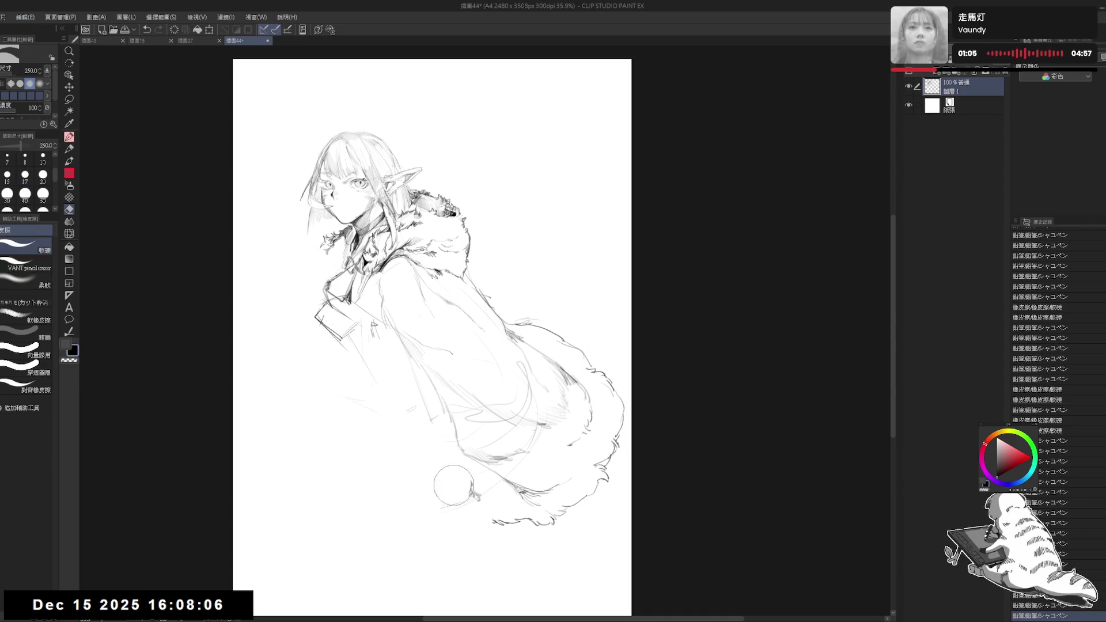
key("p")
Draw a vertical line down the coat front and short lines on its lower left
mouse_move(365, 322)
left_mouse_down()
mouse_move(362, 422)
mouse_move(346, 390)
mouse_move(374, 368)
left_mouse_up()
key("e")
key("p")
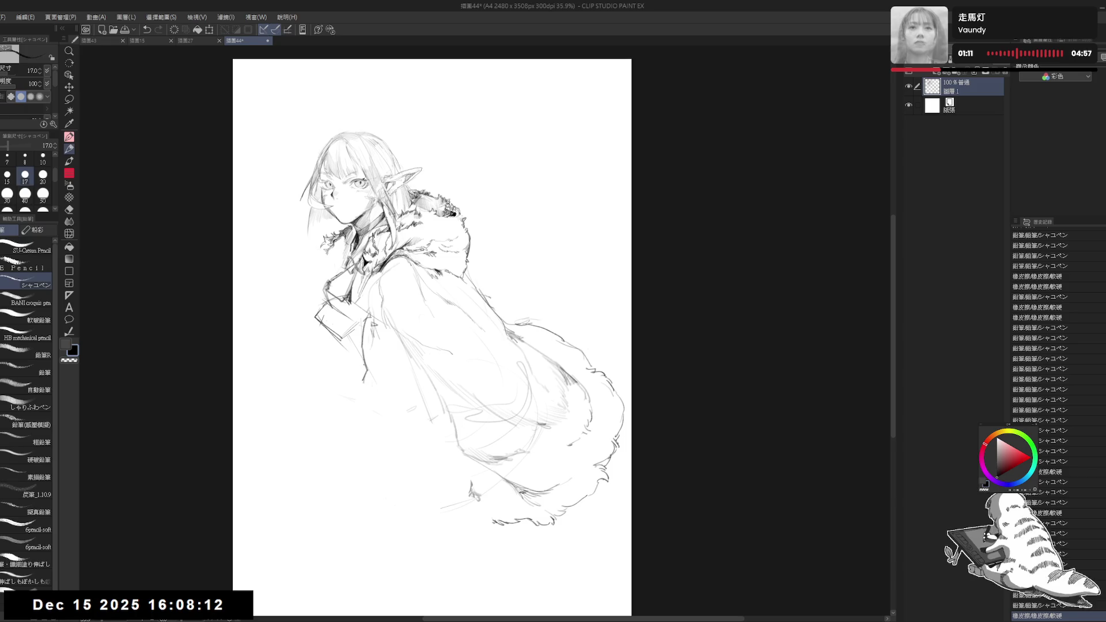
key("e")
left_click_drag(374, 397, 358, 355)
key("p")
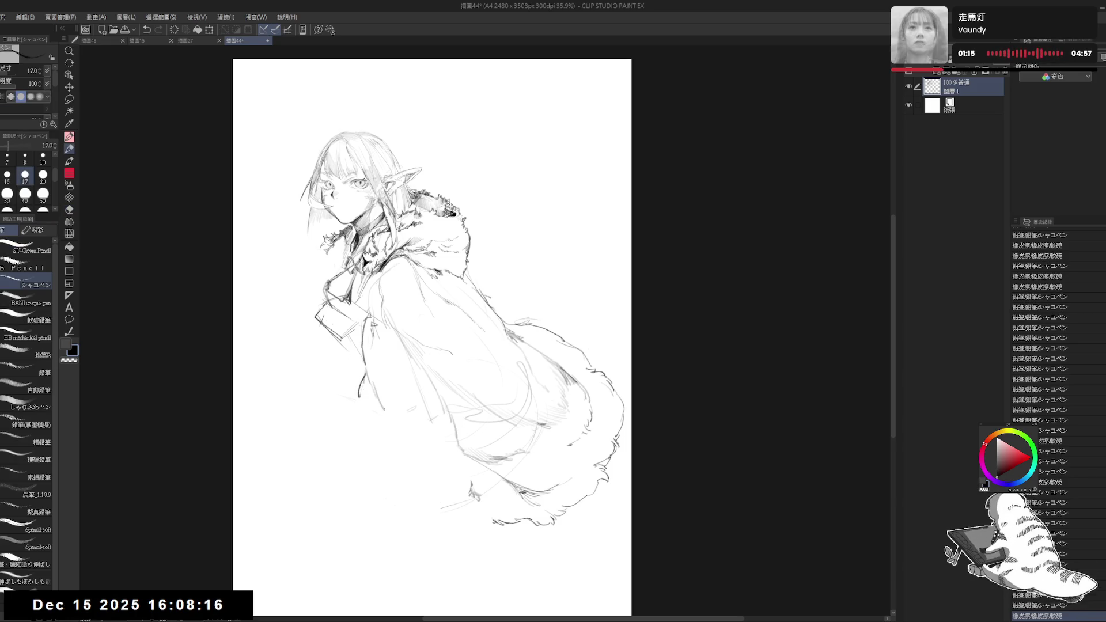
left_click_drag(380, 400, 387, 416)
left_click_drag(375, 360, 388, 414)
key("ctrl+z")
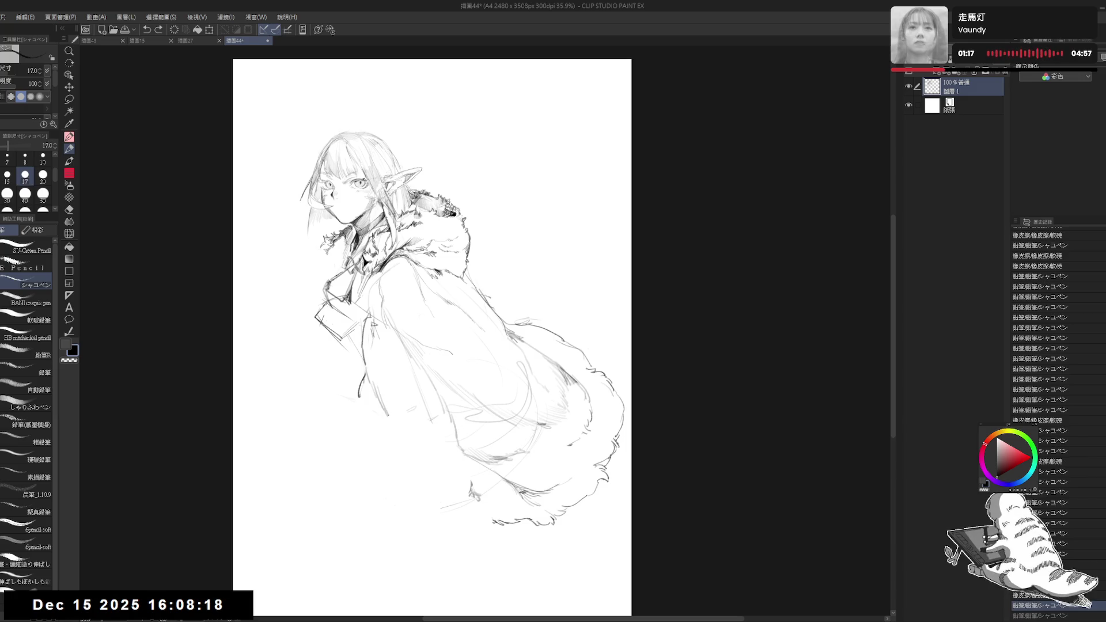
left_click_drag(378, 336, 380, 353)
Add a stroke on the lower coat and erase small marks there with a large eraser
left_click_drag(399, 418, 453, 459)
key("e")
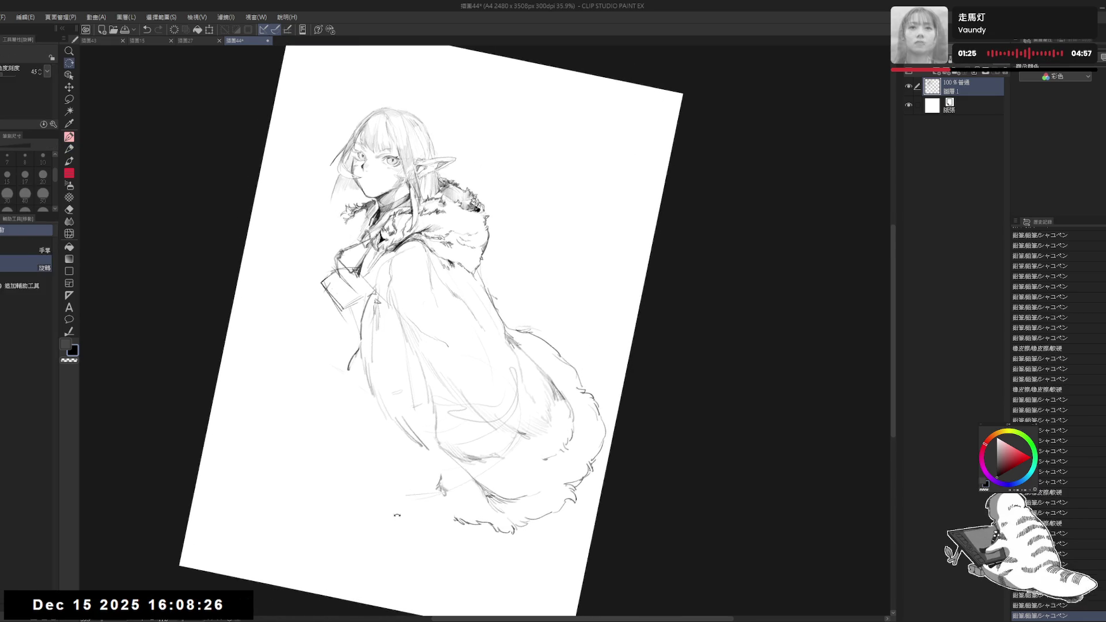
mouse_move(418, 449)
left_mouse_down()
mouse_move(441, 458)
mouse_move(386, 415)
left_mouse_up()
key("p")
key("e")
key("p")
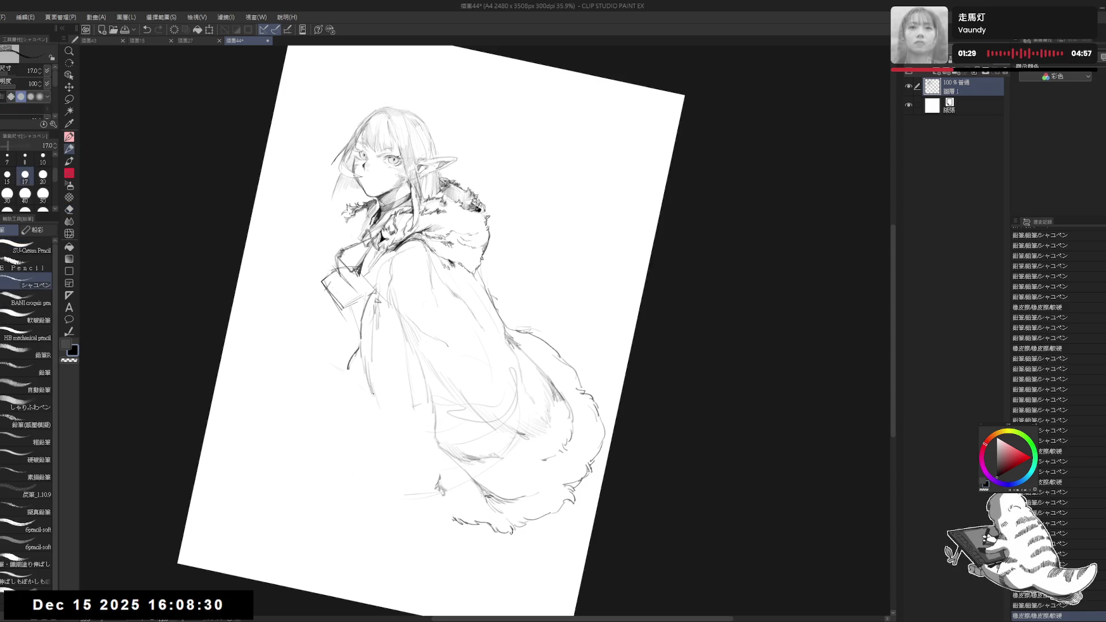
Rework small coat marks, reset the canvas rotation upright, and flip the view to check
left_click_drag(374, 349, 378, 351)
left_click_drag(408, 442, 455, 495)
key("at")
key("h")
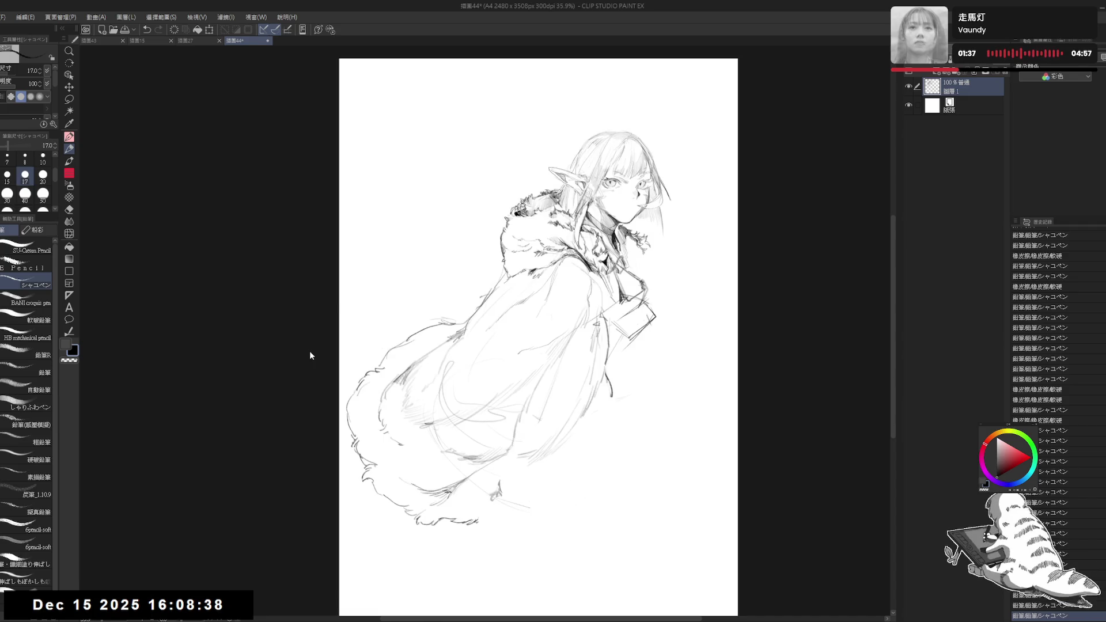
key("h")
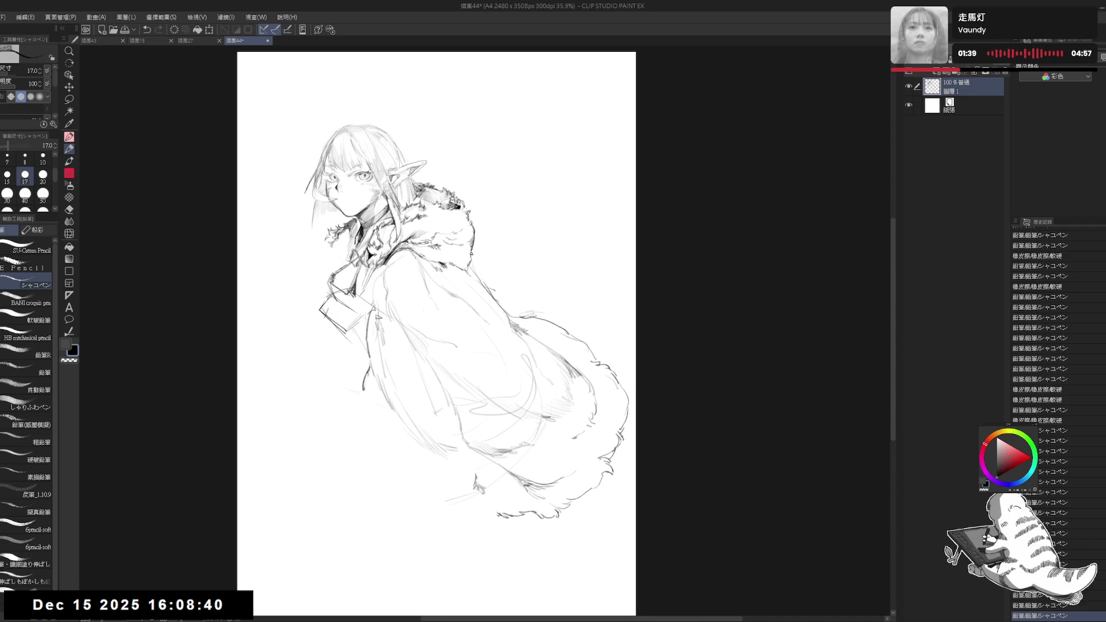
Draw lines along the coat's lower left and redraw the collar flap edges
key("e")
key("p")
left_click_drag(376, 421, 421, 446)
left_click_drag(373, 418, 435, 452)
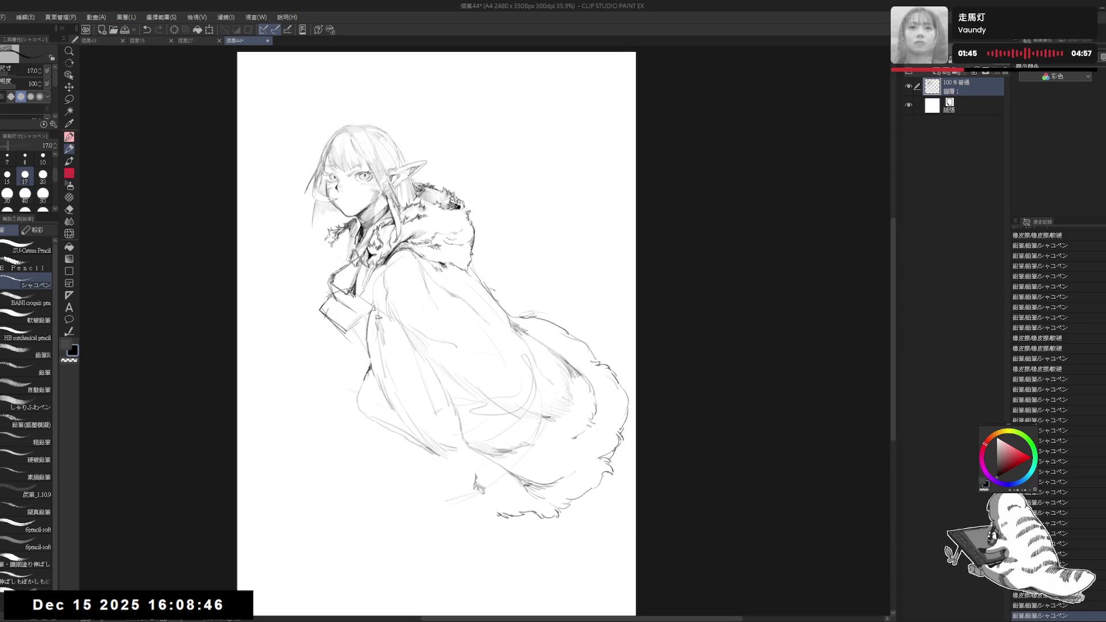
left_click_drag(349, 382, 350, 378)
mouse_move(346, 326)
left_mouse_down()
mouse_move(365, 308)
mouse_move(355, 317)
mouse_move(364, 292)
left_mouse_up()
Erase a faint line below the coat, then firm up the lower left and extend the bottom edge right
key("e")
key("p")
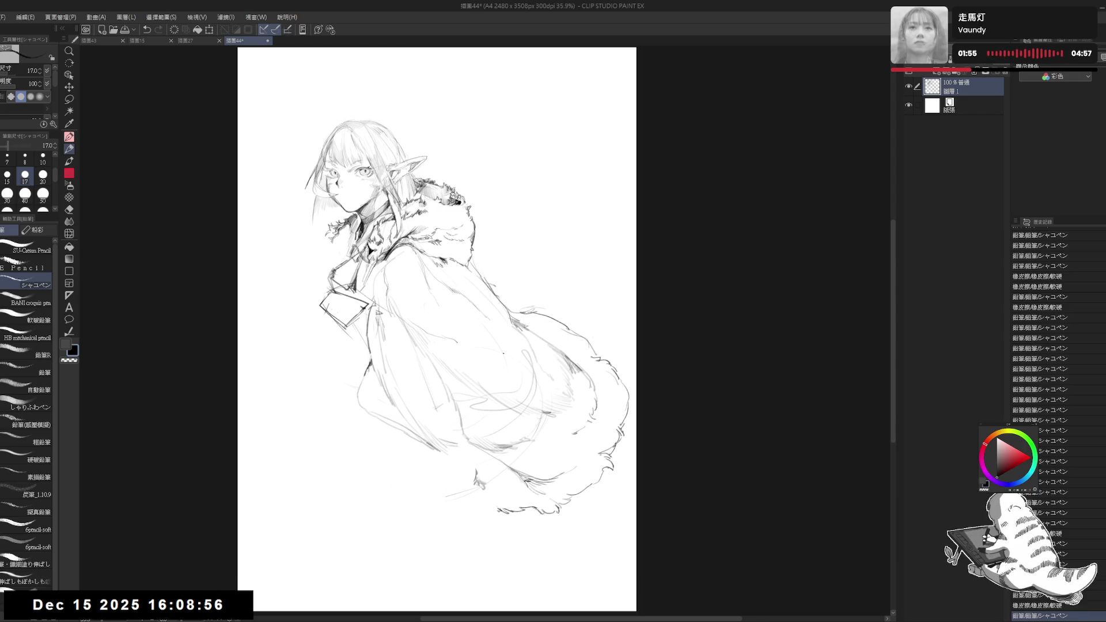
key("e")
left_click_drag(440, 493, 495, 490)
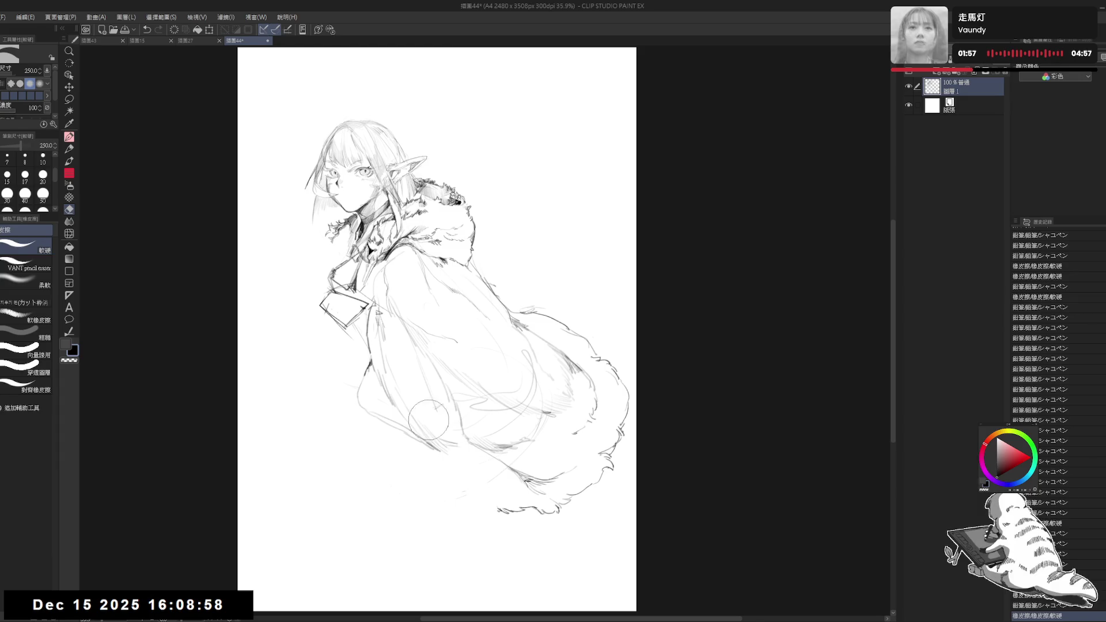
key("p")
left_click_drag(415, 441, 439, 475)
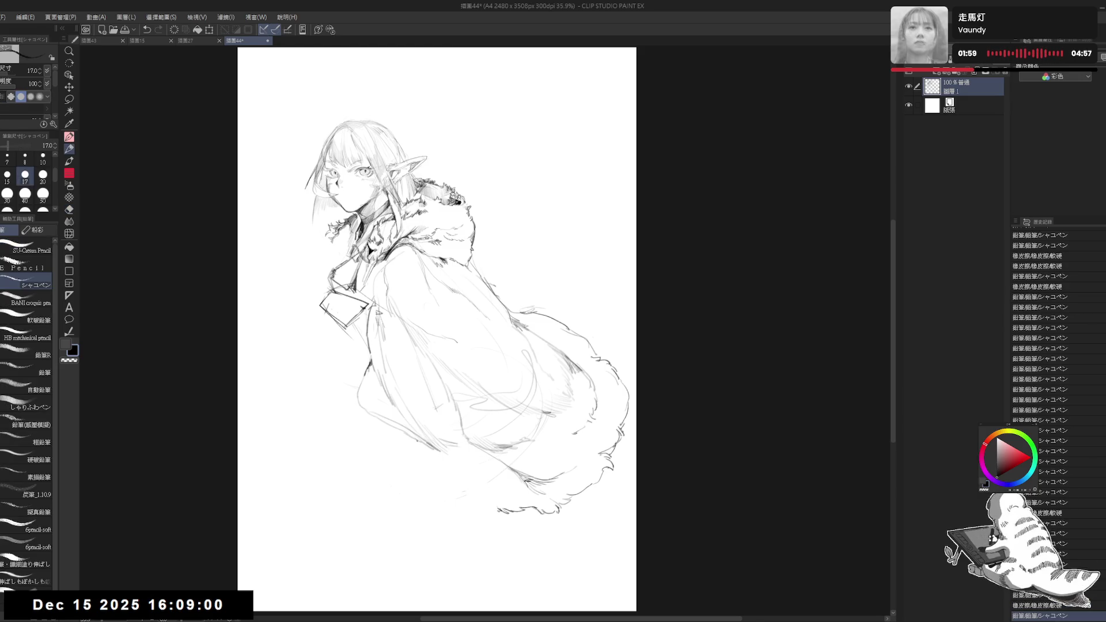
left_click_drag(417, 440, 441, 487)
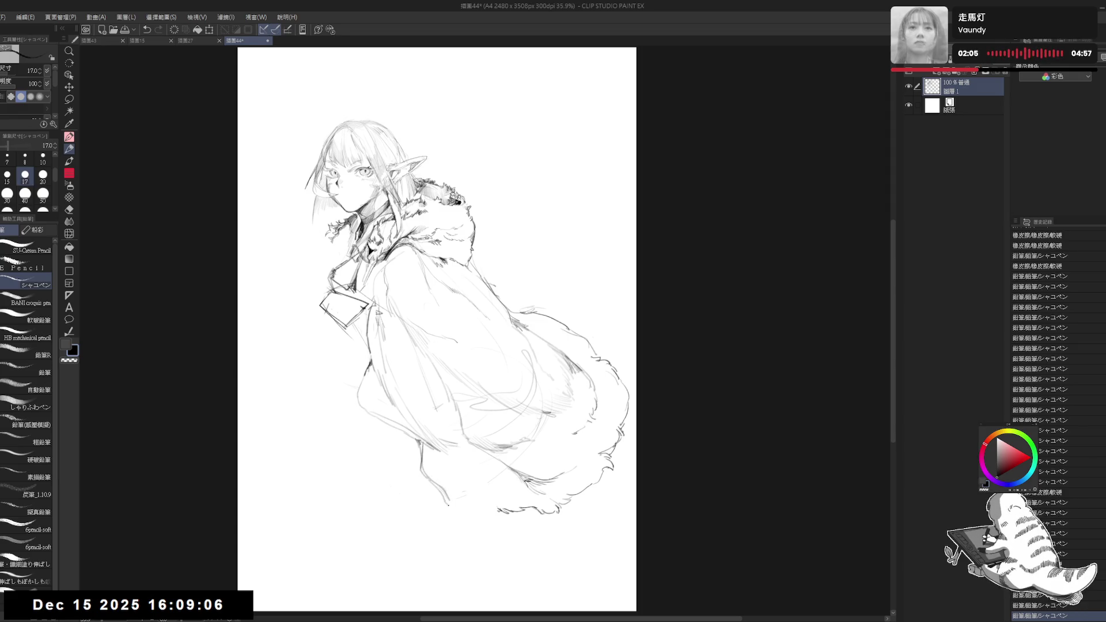
left_click_drag(449, 504, 487, 520)
Sketch a small curled foot shape beneath the coat's lower-left hem
key("e")
key("p")
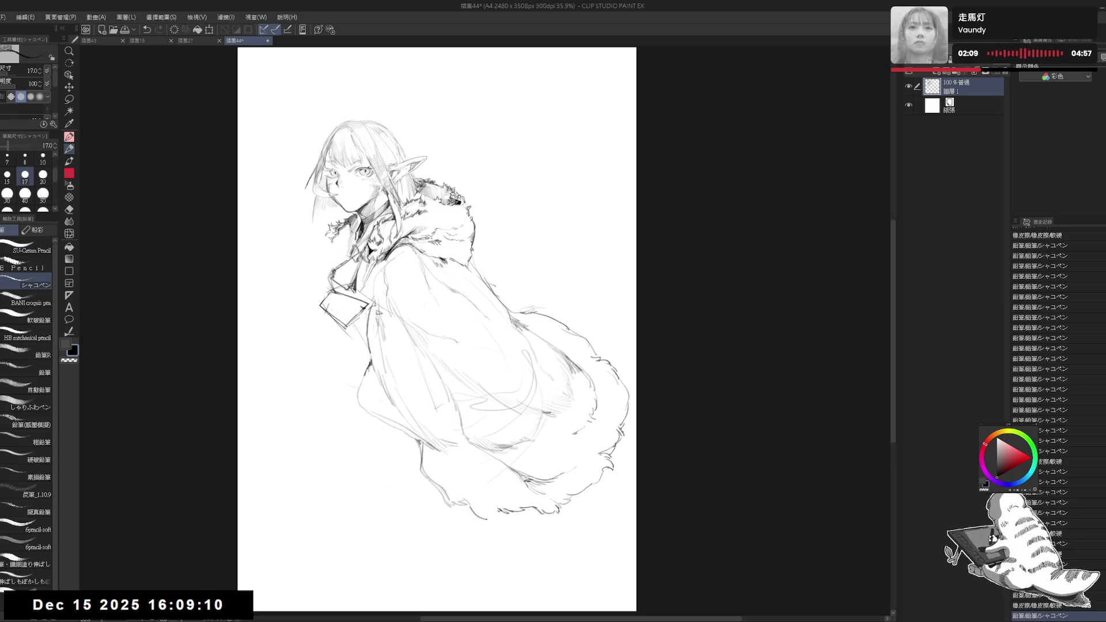
left_click(396, 476)
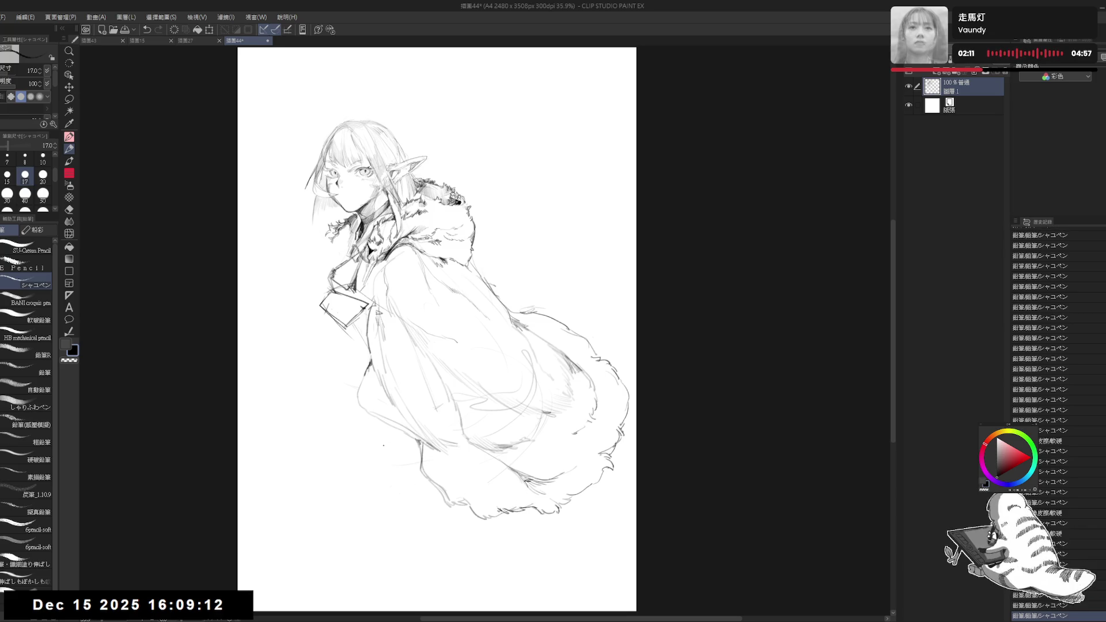
mouse_move(403, 459)
left_mouse_down()
mouse_move(383, 449)
mouse_move(370, 490)
mouse_move(407, 461)
left_mouse_up()
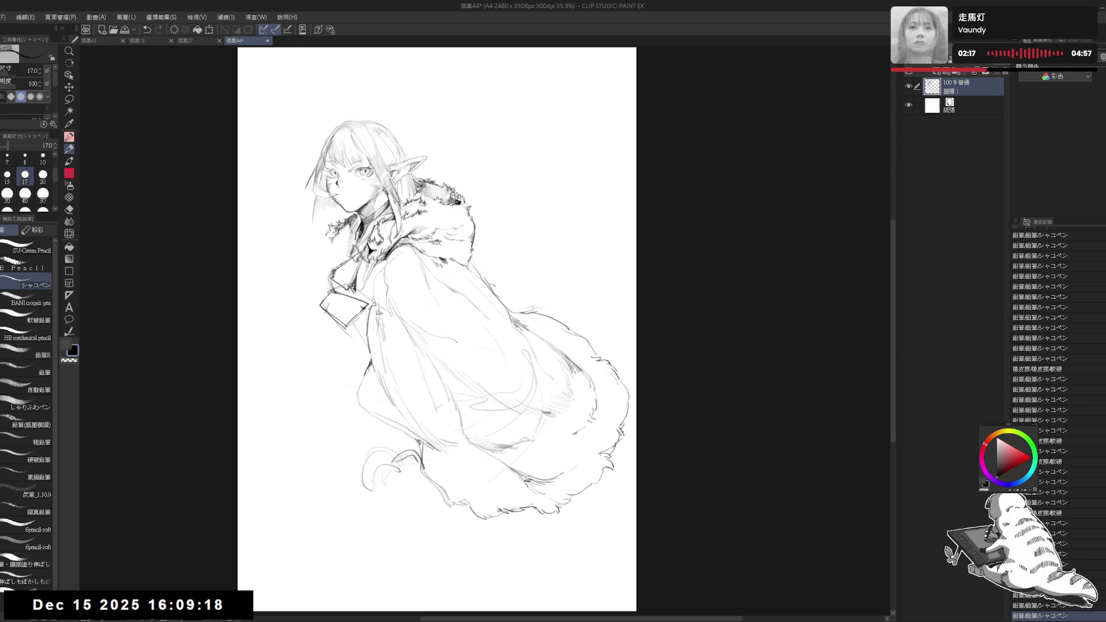
Erase stray lines around the feet, undoing one unwanted stroke
key("e")
mouse_move(398, 481)
left_mouse_down()
mouse_move(430, 490)
mouse_move(410, 462)
mouse_move(432, 484)
mouse_move(388, 462)
mouse_move(398, 473)
mouse_move(416, 456)
mouse_move(419, 464)
mouse_move(427, 444)
mouse_move(380, 461)
mouse_move(386, 474)
mouse_move(403, 461)
mouse_move(407, 496)
mouse_move(426, 510)
left_mouse_up()
key("p")
key("e")
key("p")
key("e")
key("p")
key("ctrl+z")
key("e")
key("p")
key("e")
key("p")
Sketch small marks and hatching near the feet and short strokes beside the boot
left_click(403, 510)
left_click_drag(399, 460, 409, 477)
mouse_move(406, 467)
left_mouse_down()
mouse_move(419, 478)
mouse_move(411, 474)
left_mouse_up()
left_click_drag(406, 456, 409, 476)
key("e")
key("p")
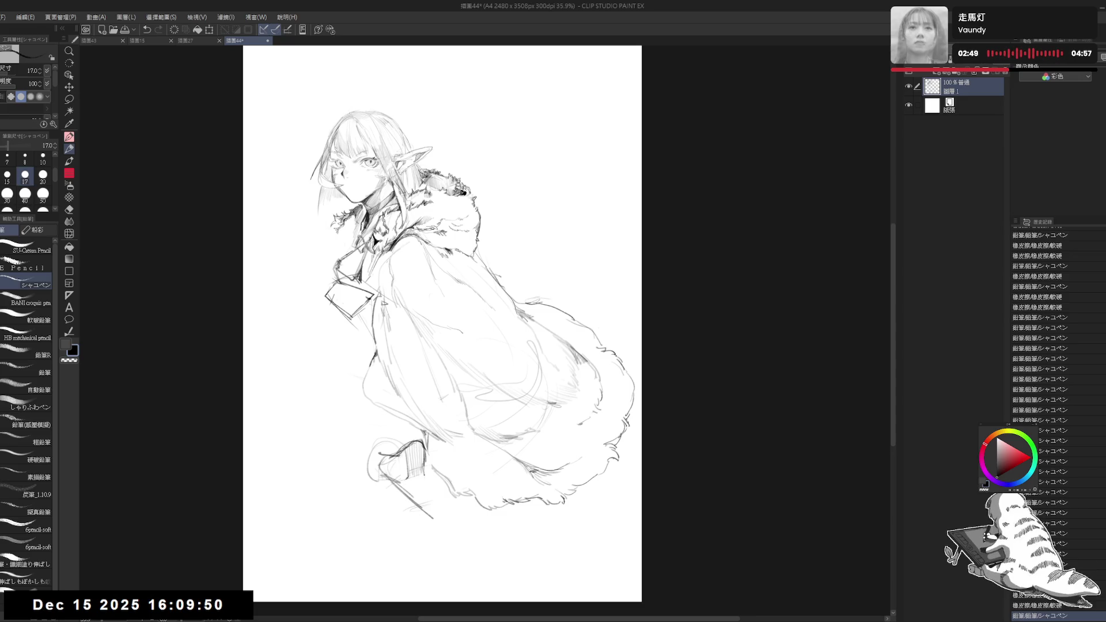
left_click_drag(426, 478, 435, 489)
left_click(438, 513)
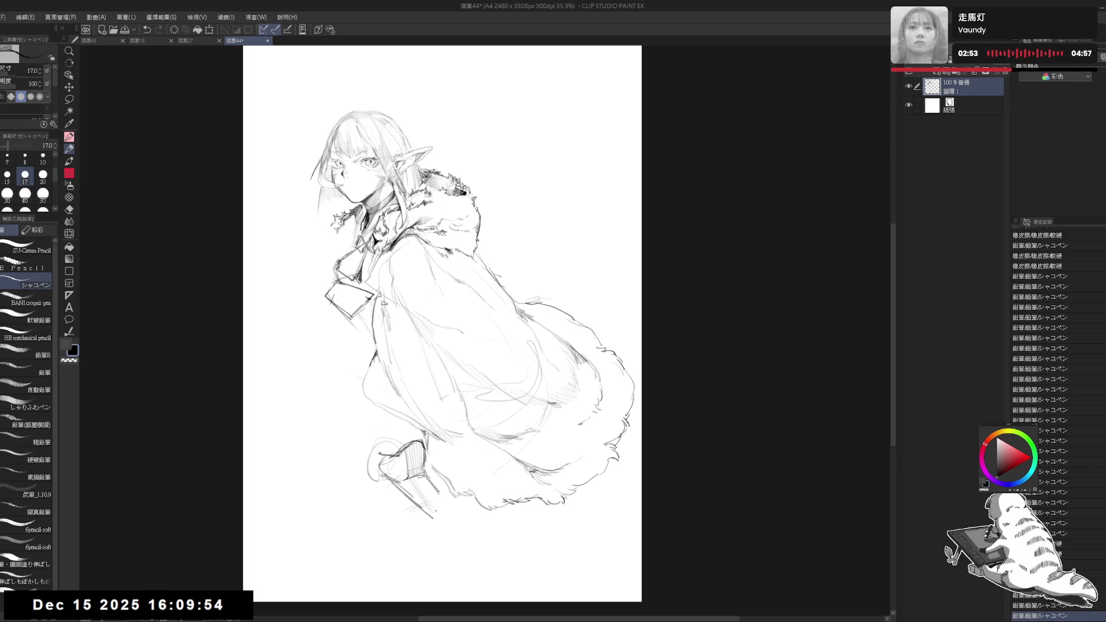
Erase extra boot lines and the strays underneath, darkening one stroke on the boot
key("e")
mouse_move(397, 458)
left_mouse_down()
mouse_move(432, 519)
mouse_move(412, 493)
left_mouse_up()
key("p")
key("e")
left_click_drag(435, 513, 439, 523)
key("p")
left_click_drag(427, 479, 443, 490)
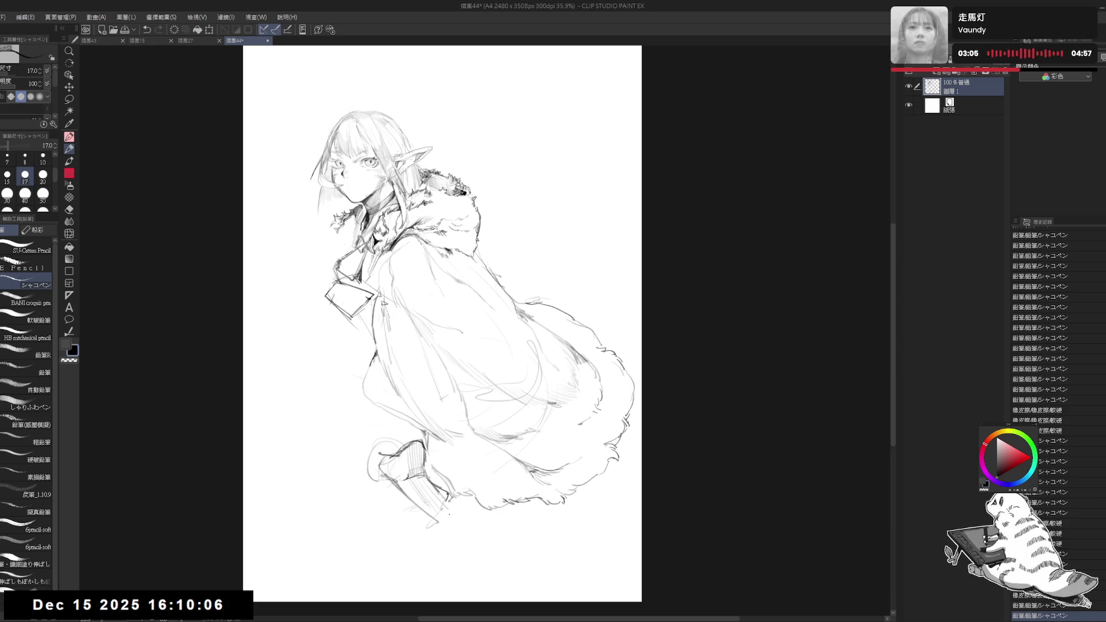
key("e")
mouse_move(429, 527)
left_mouse_down()
mouse_move(420, 518)
mouse_move(433, 510)
left_mouse_up()
key("p")
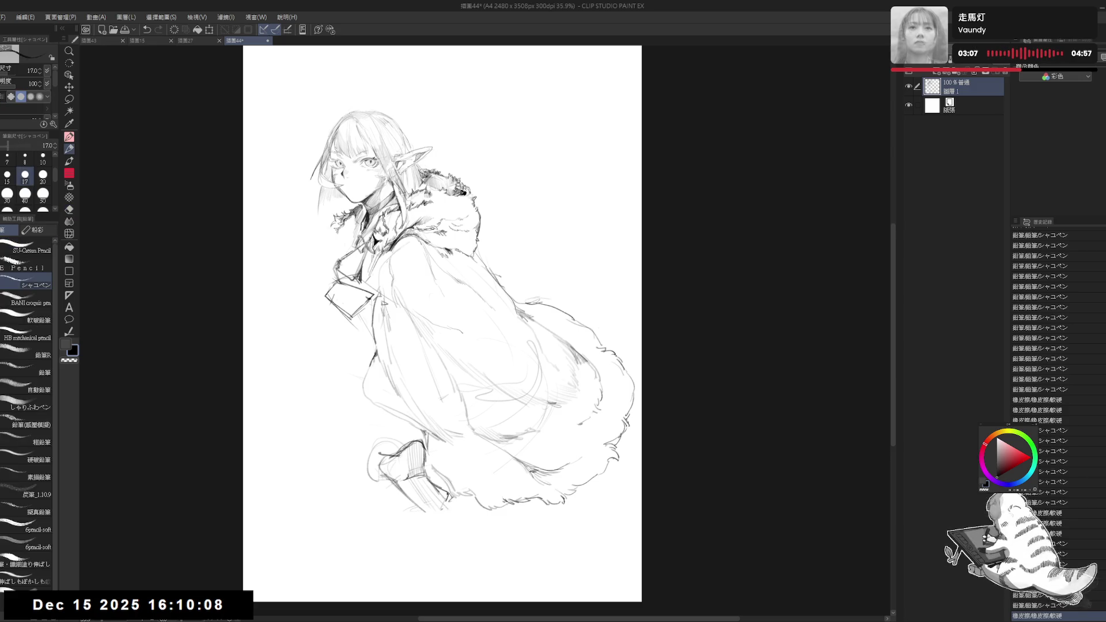
key("e")
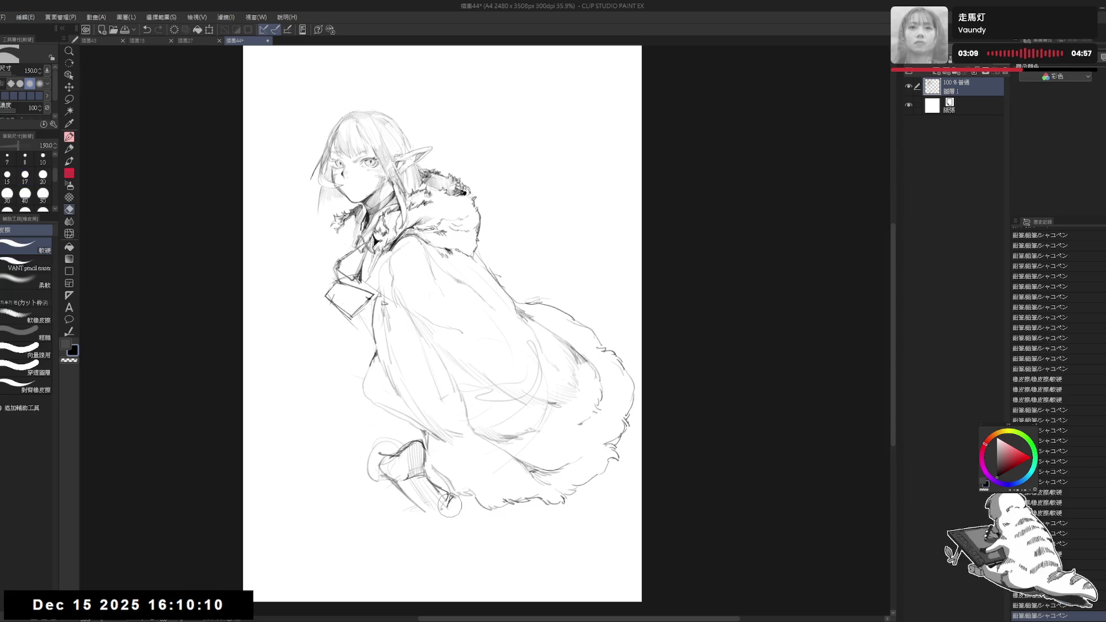
key("p")
Rework the boot lines, add a small dot near the foot, and mirror the canvas to check
mouse_move(432, 490)
left_mouse_down()
mouse_move(452, 507)
mouse_move(445, 500)
mouse_move(435, 513)
left_mouse_up()
key("e")
key("p")
key("e")
key("p")
key("e")
key("p")
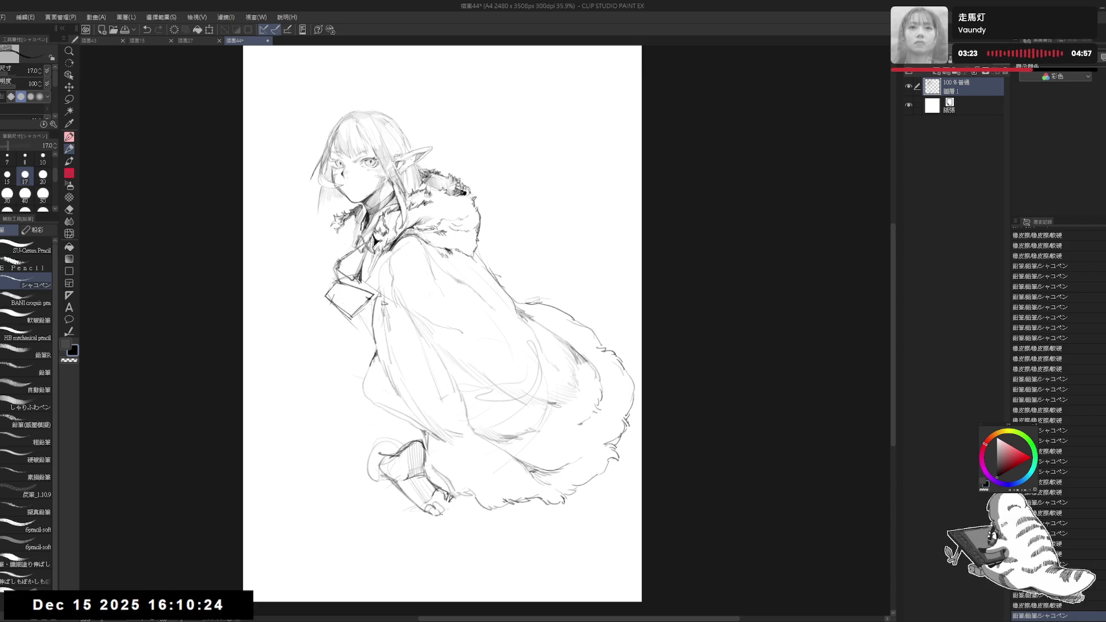
left_click(356, 474)
key("h")
key("h")
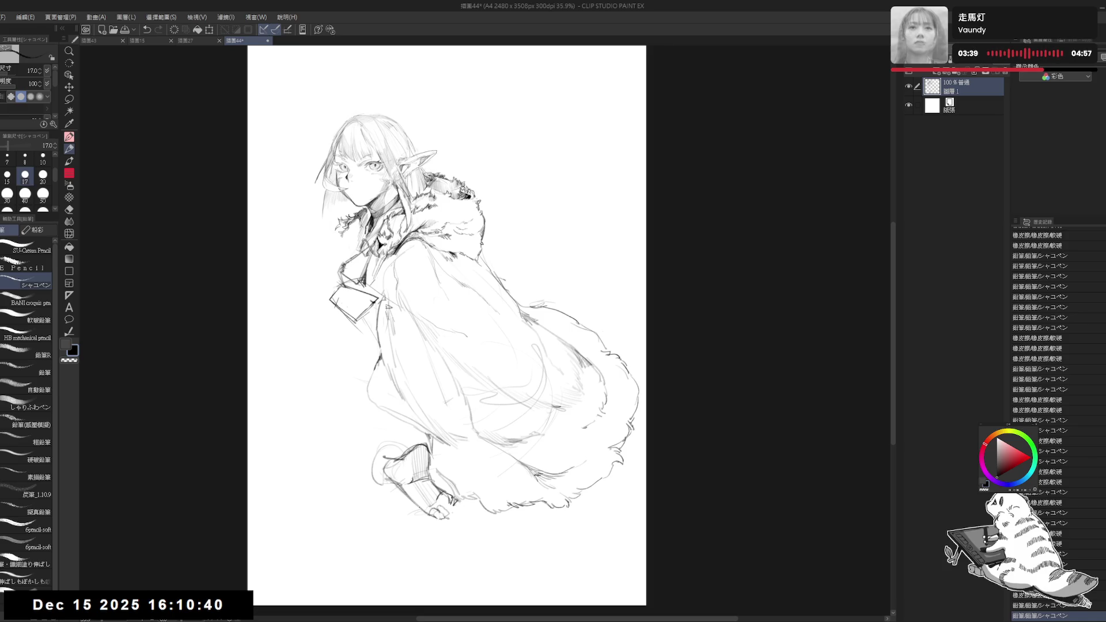
Touch up the foot area, alternating eraser and pencil, and add a small pencil mark
key("e")
mouse_move(438, 495)
left_mouse_down()
mouse_move(455, 519)
mouse_move(447, 509)
left_mouse_up()
key("p")
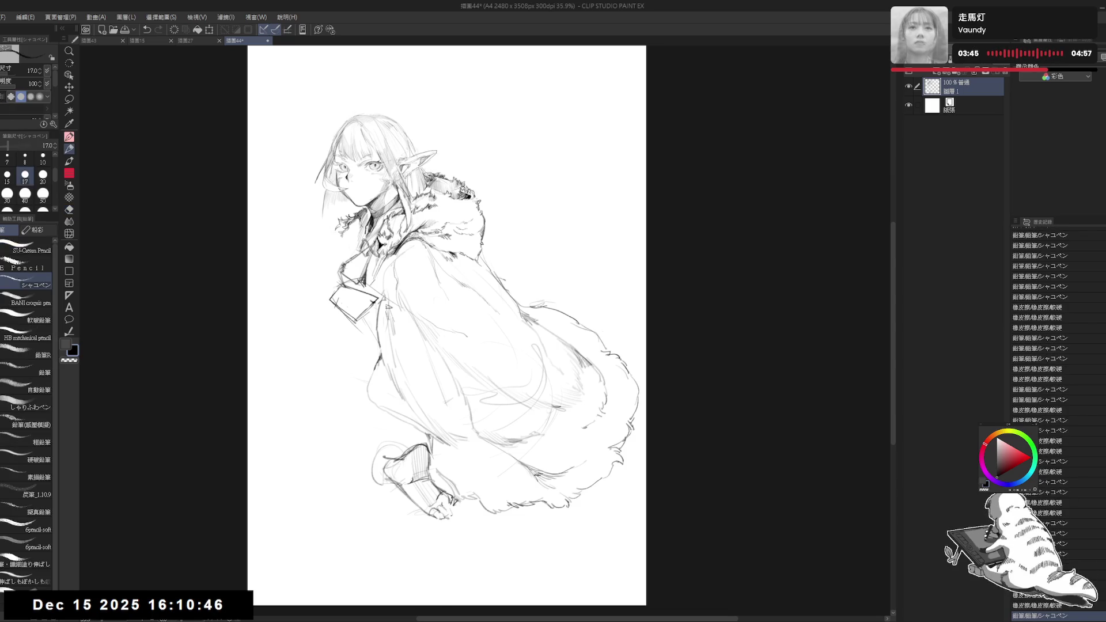
mouse_move(439, 508)
left_mouse_down()
mouse_move(459, 529)
mouse_move(460, 514)
left_mouse_up()
key("e")
key("p")
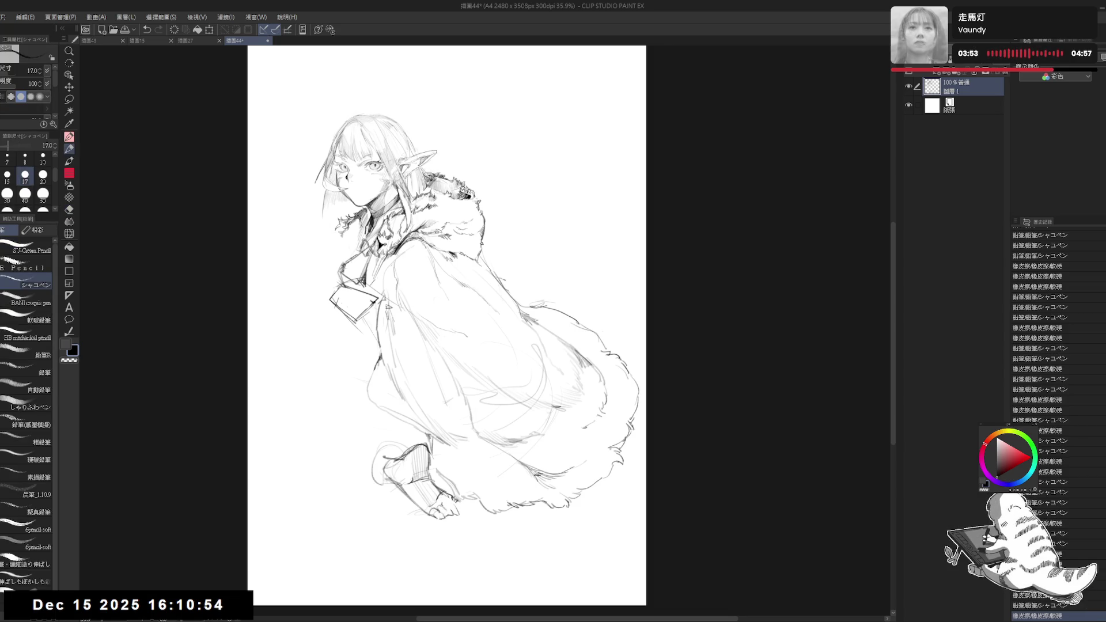
key("e")
left_click_drag(441, 493, 466, 517)
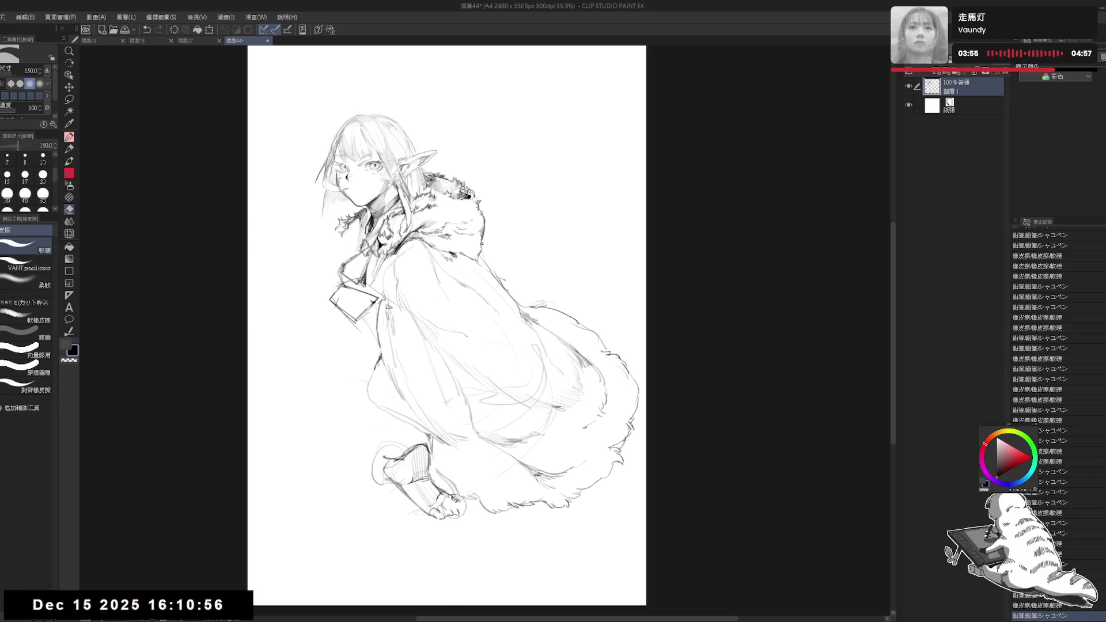
key("p")
left_click(501, 580)
Mirror and rotate the view, erase the small circle near the foot, and add a stroke
key("h")
key("h")
key("asciicircum")
key("e")
left_click_drag(394, 476, 406, 487)
key("p")
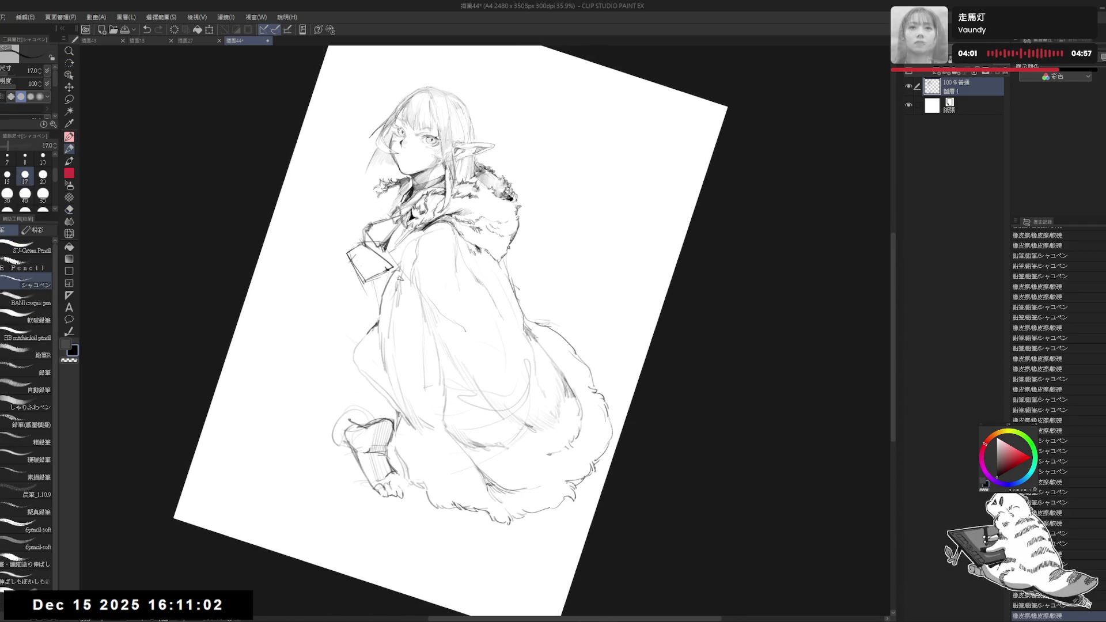
left_click_drag(345, 336, 353, 338)
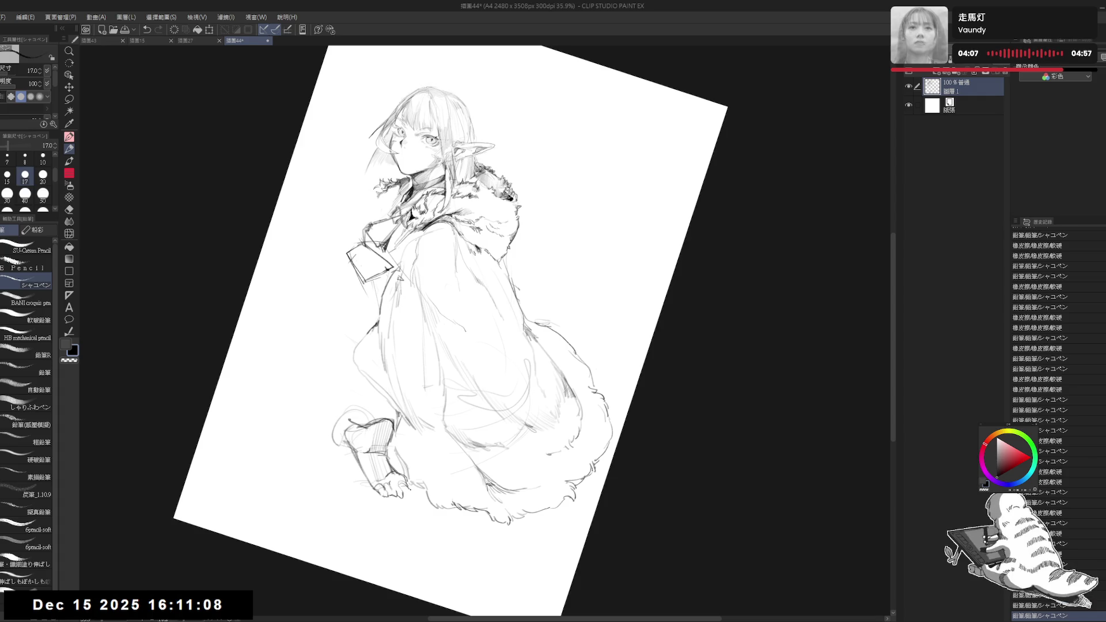
Reset rotation, mirror the canvas, and try strokes left of the figure until a leg contour holds
key("ctrl+at")
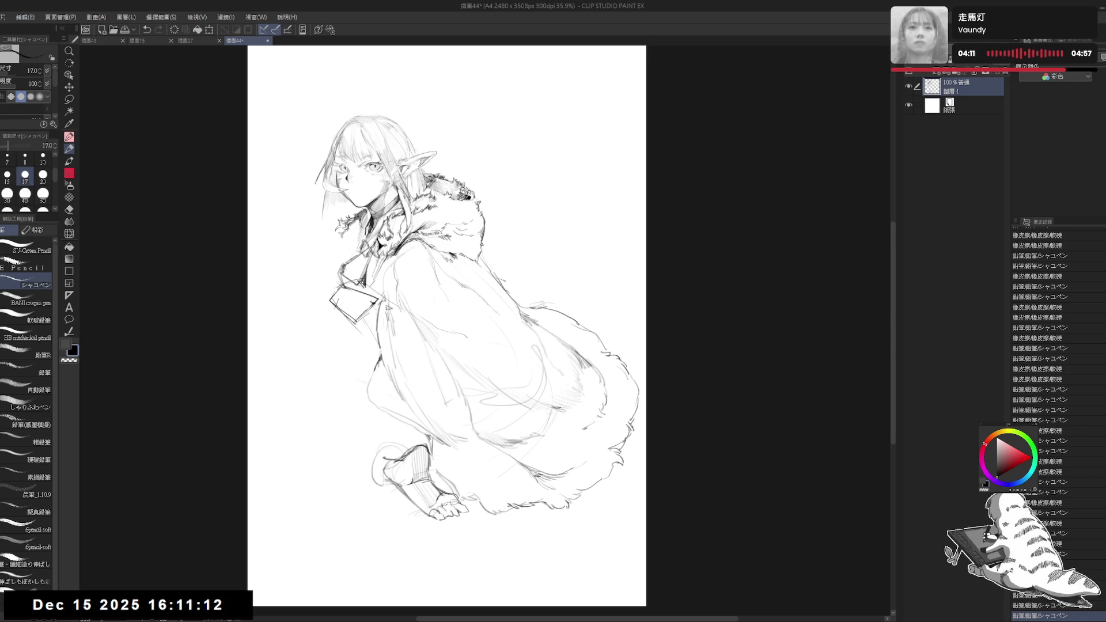
key("h")
key("h")
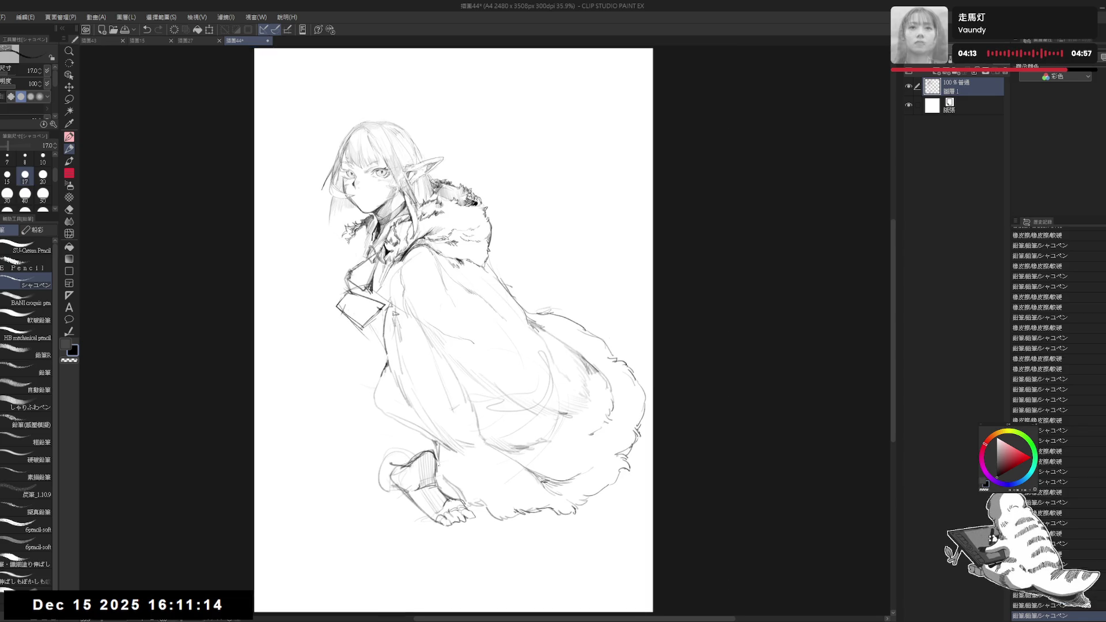
left_click(358, 413)
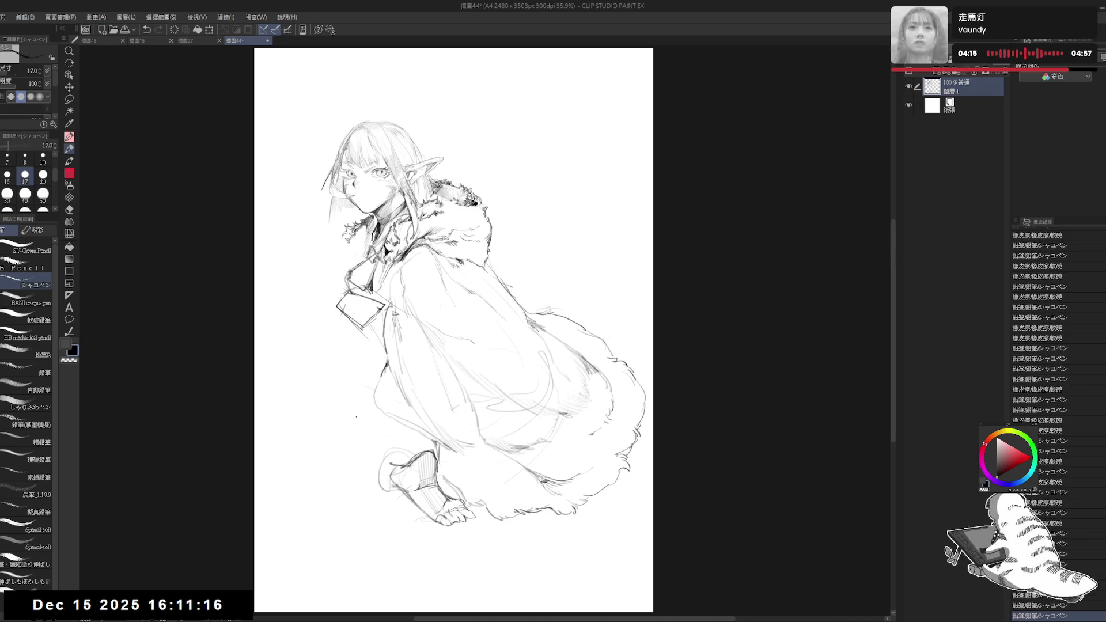
key("ctrl+z")
left_click_drag(329, 417, 326, 443)
key("ctrl+z")
left_click_drag(351, 399, 331, 423)
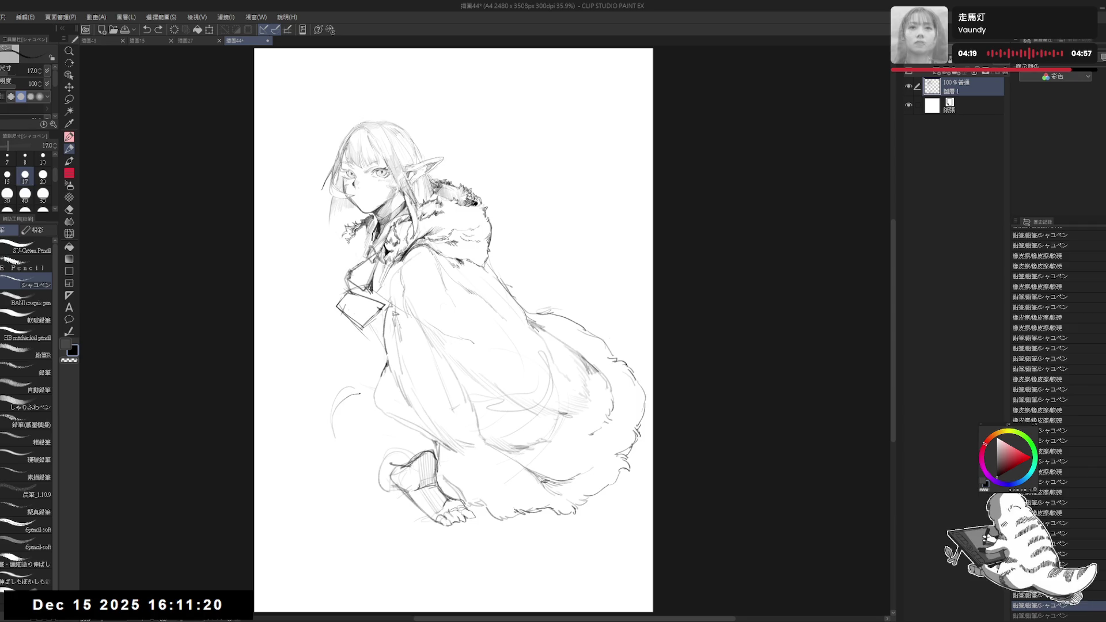
key("ctrl+z")
key("ctrl+z")
mouse_move(356, 382)
left_mouse_down()
mouse_move(333, 414)
mouse_move(338, 404)
mouse_move(340, 430)
left_mouse_up()
Erase stray marks beside the figure and add a short stroke along the leg
key("e")
left_click_drag(403, 345, 414, 355)
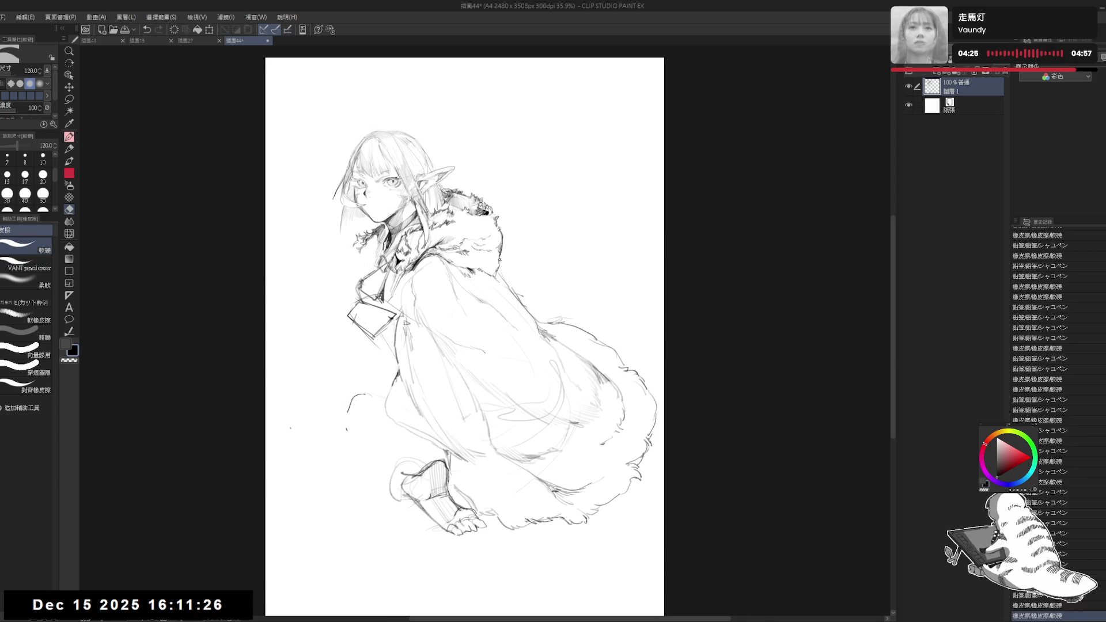
key("bracketleft")
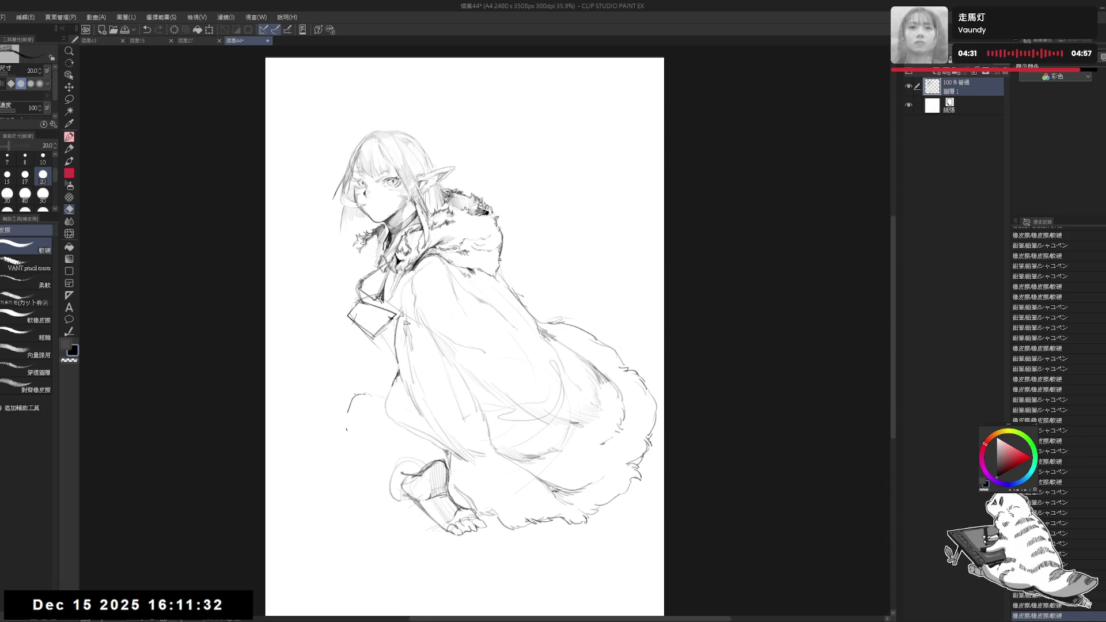
mouse_move(344, 399)
left_mouse_down()
mouse_move(340, 413)
mouse_move(361, 392)
left_mouse_up()
key("p")
key("e")
key("p")
key("e")
left_click(347, 430)
key("p")
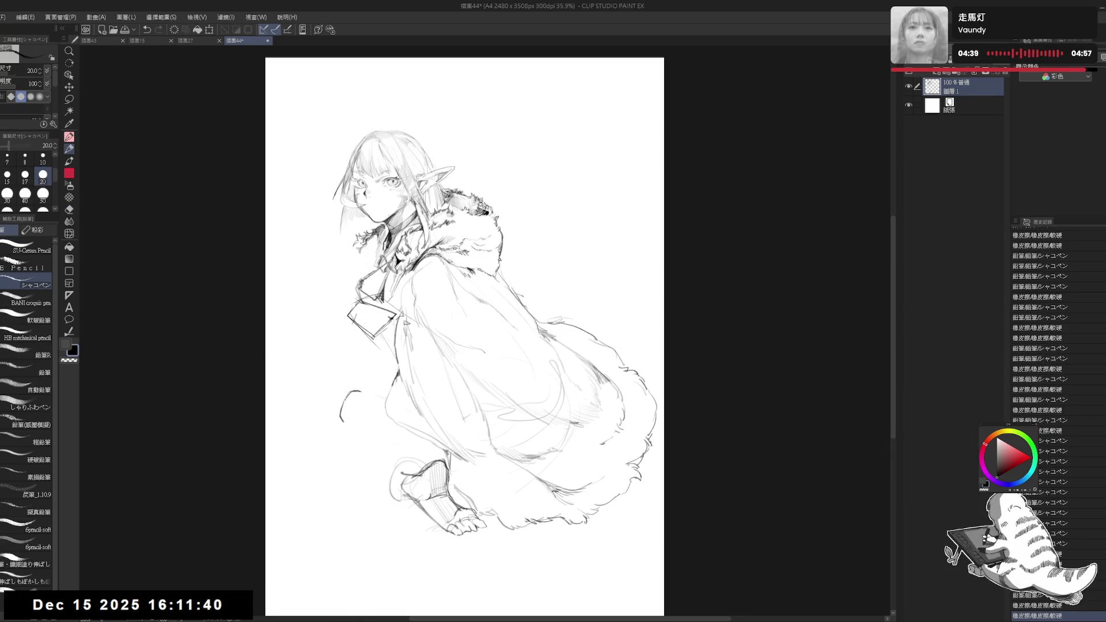
Extend the left leg outline down toward the boot and mark the knee curve
left_click_drag(547, 495, 565, 494)
left_click_drag(344, 418, 346, 433)
left_click_drag(342, 416, 375, 468)
mouse_move(354, 445)
left_mouse_down()
mouse_move(392, 484)
mouse_move(387, 498)
mouse_move(397, 480)
left_mouse_up()
key("e")
key("p")
left_click_drag(345, 398, 362, 395)
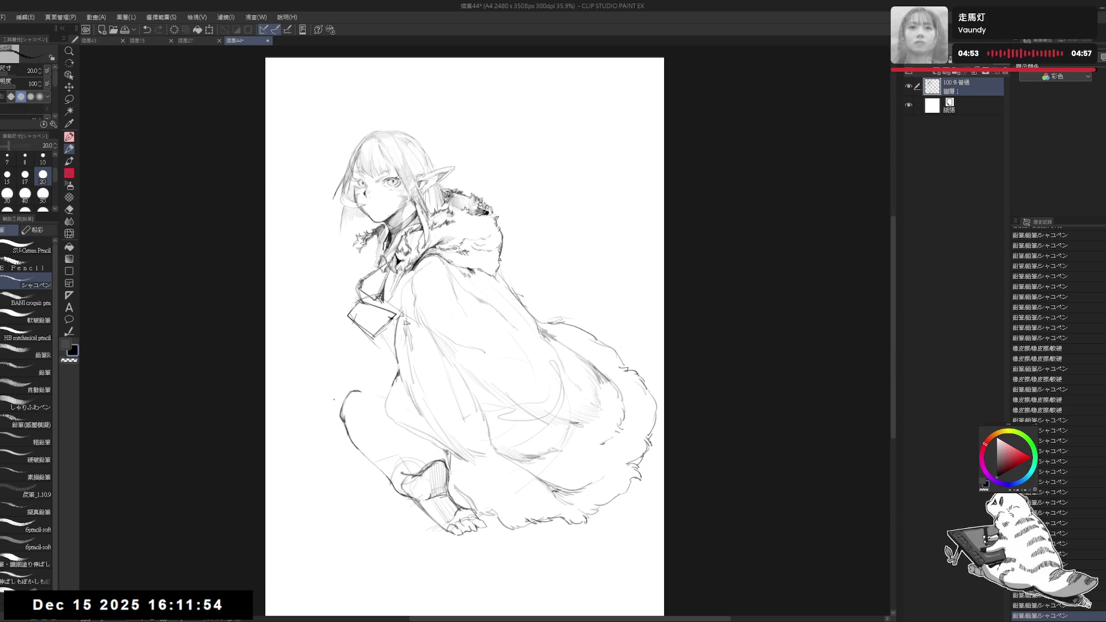
mouse_move(348, 393)
left_mouse_down()
mouse_move(360, 390)
mouse_move(344, 407)
mouse_move(374, 448)
left_mouse_up()
With the canvas mirrored, draw a short stroke along the knee, then flip back
key("h")
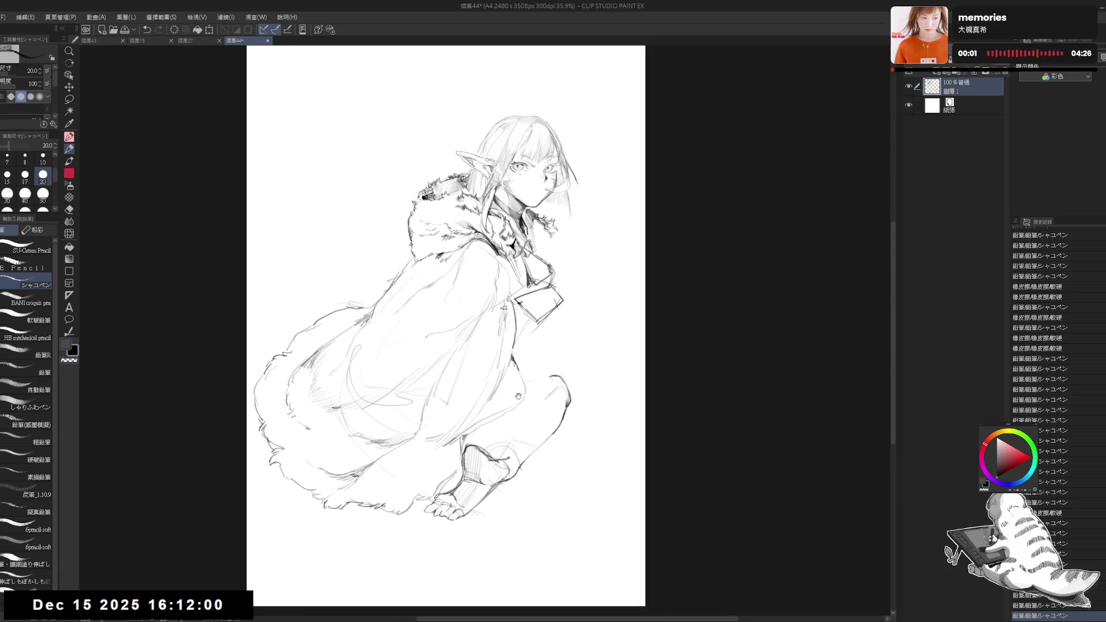
left_click(538, 392)
key("ctrl+z")
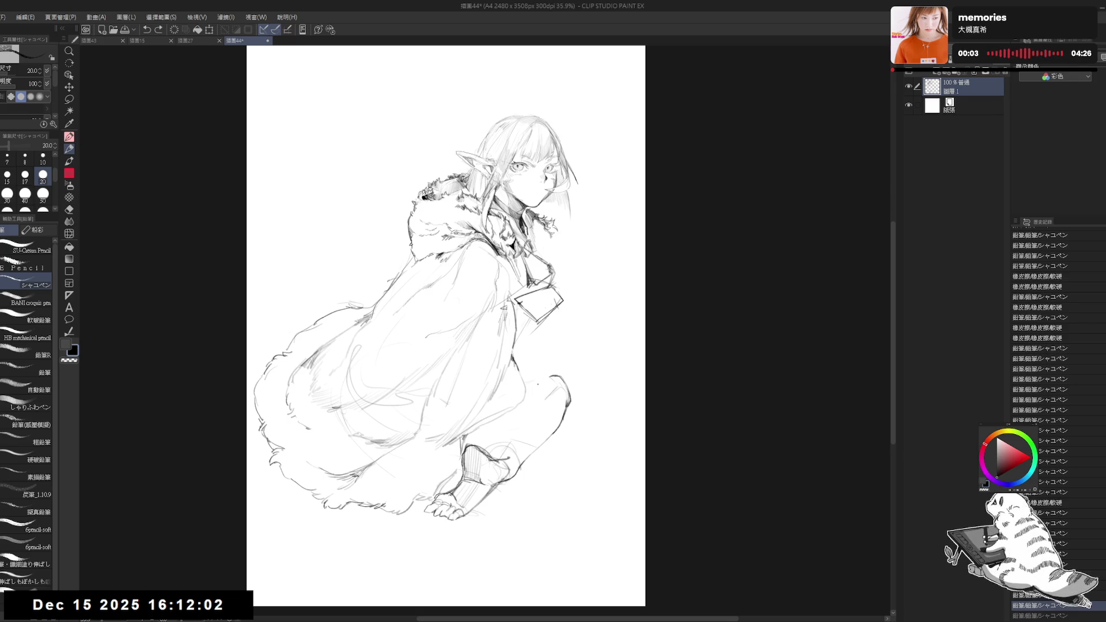
left_click_drag(504, 415, 506, 449)
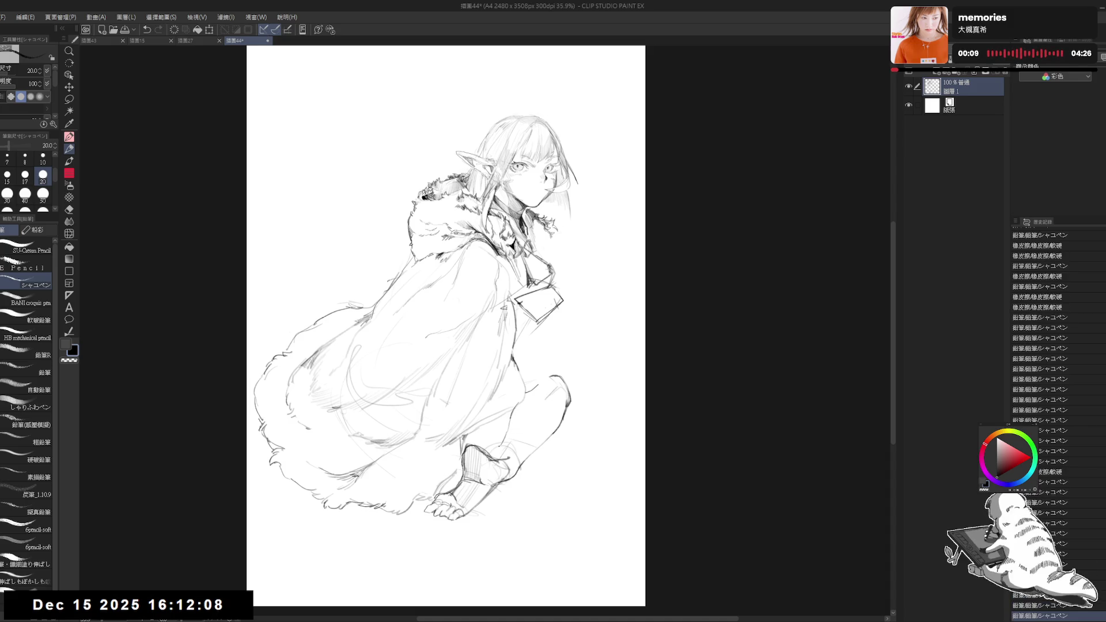
key("h")
Tilt the canvas about 20 degrees and erase stray marks around the knee
key("r")
mouse_move(380, 357)
left_mouse_down()
mouse_move(419, 414)
mouse_move(430, 456)
left_mouse_up()
key("p")
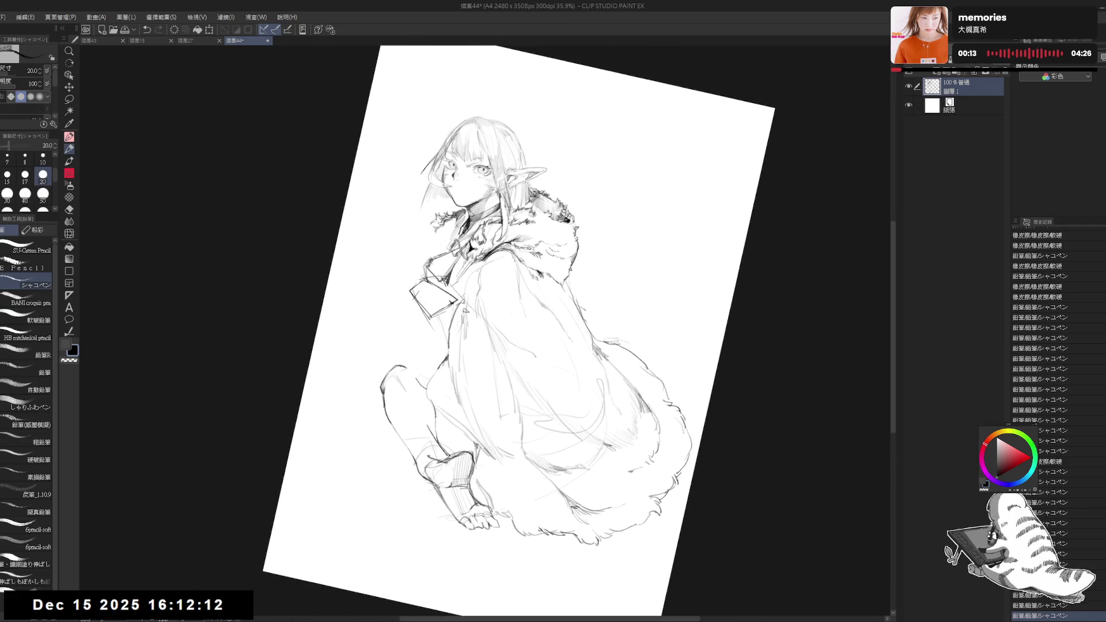
key("e")
mouse_move(415, 385)
left_mouse_down()
mouse_move(430, 387)
mouse_move(407, 368)
left_mouse_up()
key("p")
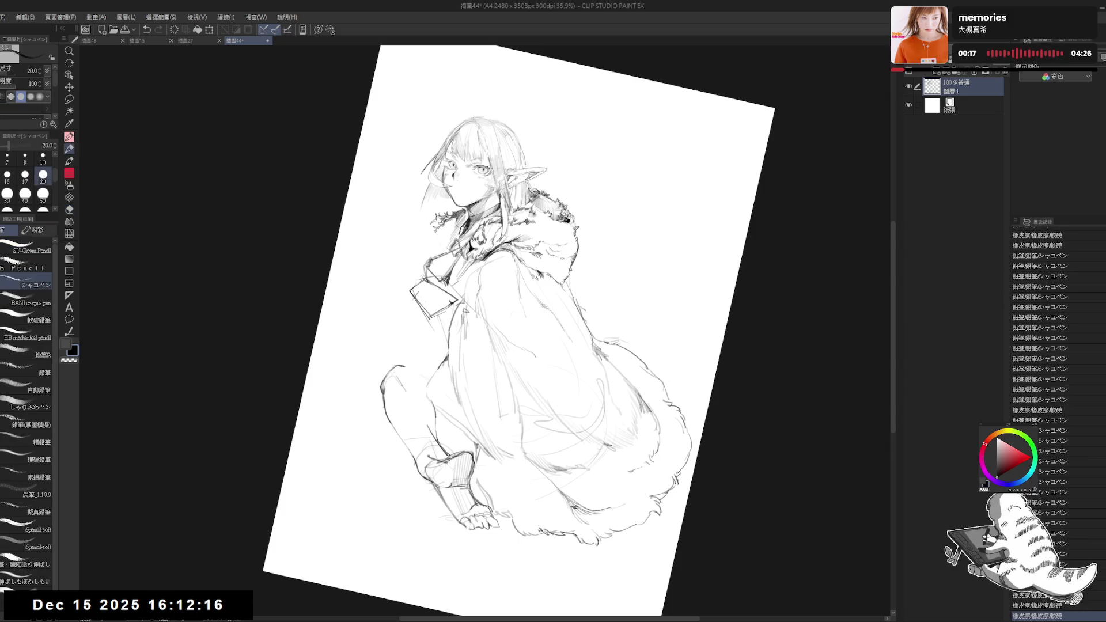
key("e")
mouse_move(430, 432)
left_mouse_down()
mouse_move(443, 441)
mouse_move(429, 410)
mouse_move(445, 449)
left_mouse_up()
key("p")
Redraw the knee outline, trim part of the stroke, and reset the canvas rotation upright
mouse_move(402, 367)
left_mouse_down()
mouse_move(436, 376)
mouse_move(412, 374)
left_mouse_up()
left_click(418, 393)
key("e")
key("p")
mouse_move(412, 414)
left_mouse_down()
mouse_move(423, 429)
mouse_move(393, 415)
left_mouse_up()
key("ctrl+at")
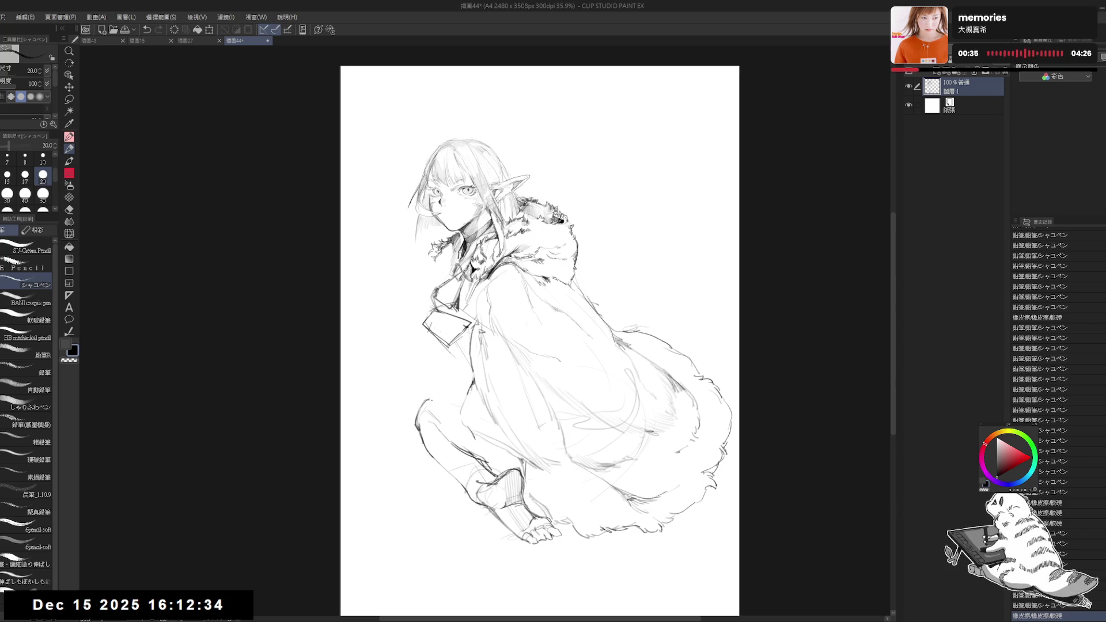
left_click_drag(422, 403, 439, 396)
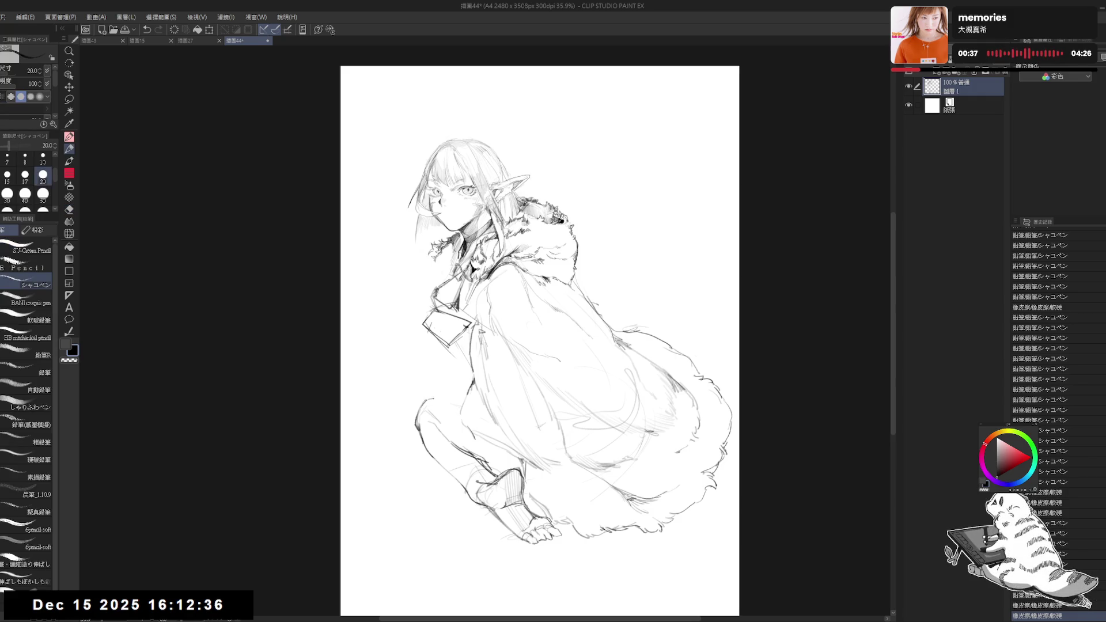
Erase part of the cloak's right fur outline and sketch a short replacement fur stroke
left_click_drag(472, 230, 484, 236)
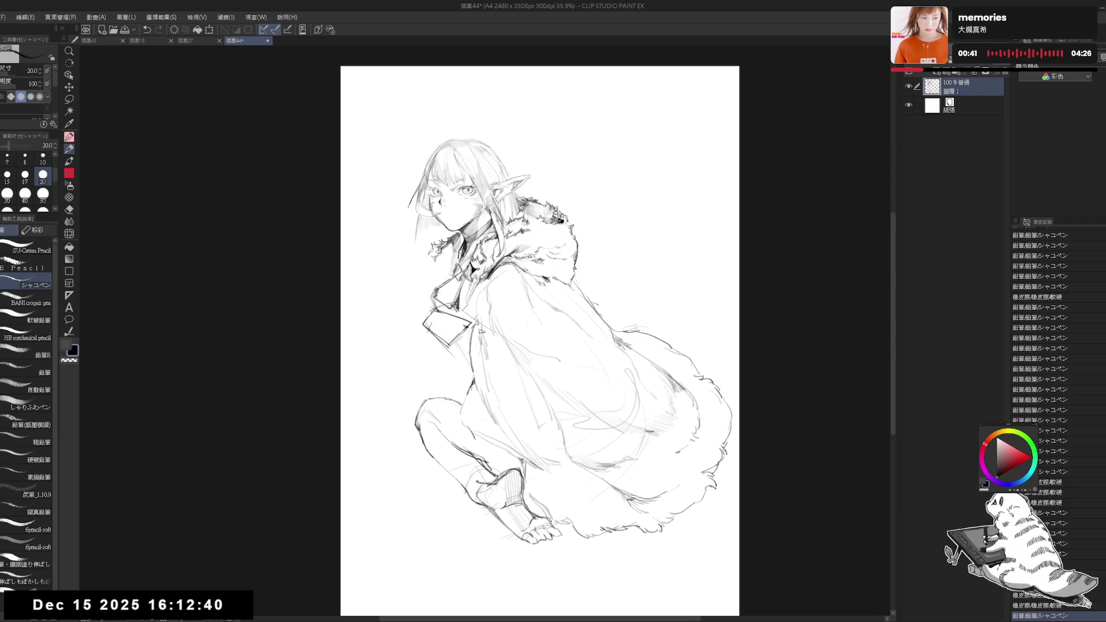
key("h")
key("h")
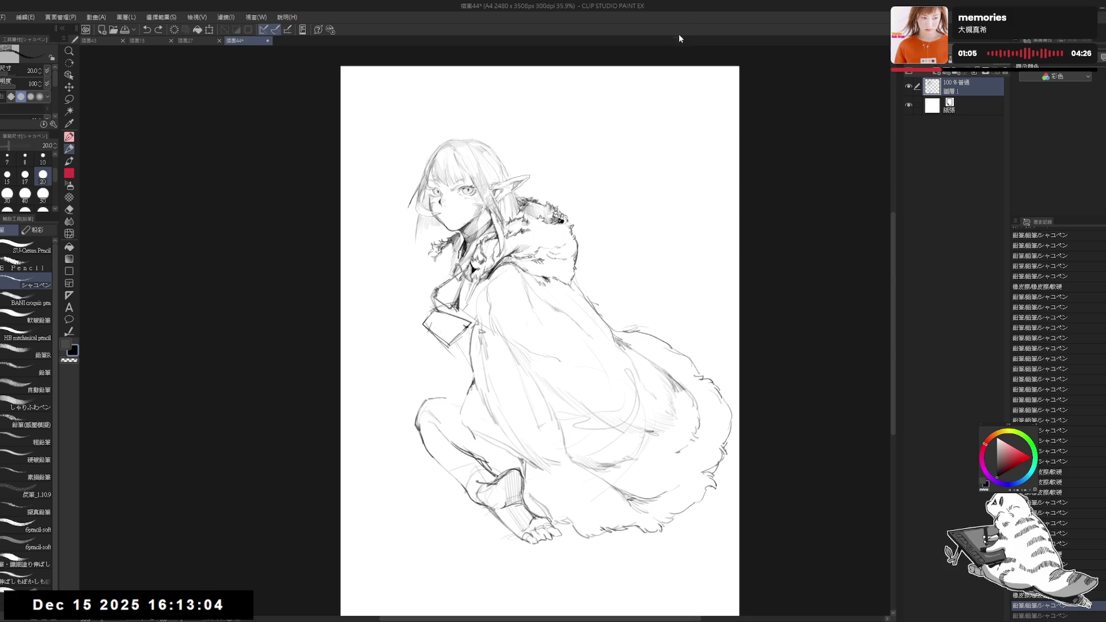
key("e")
left_click_drag(657, 342, 718, 398)
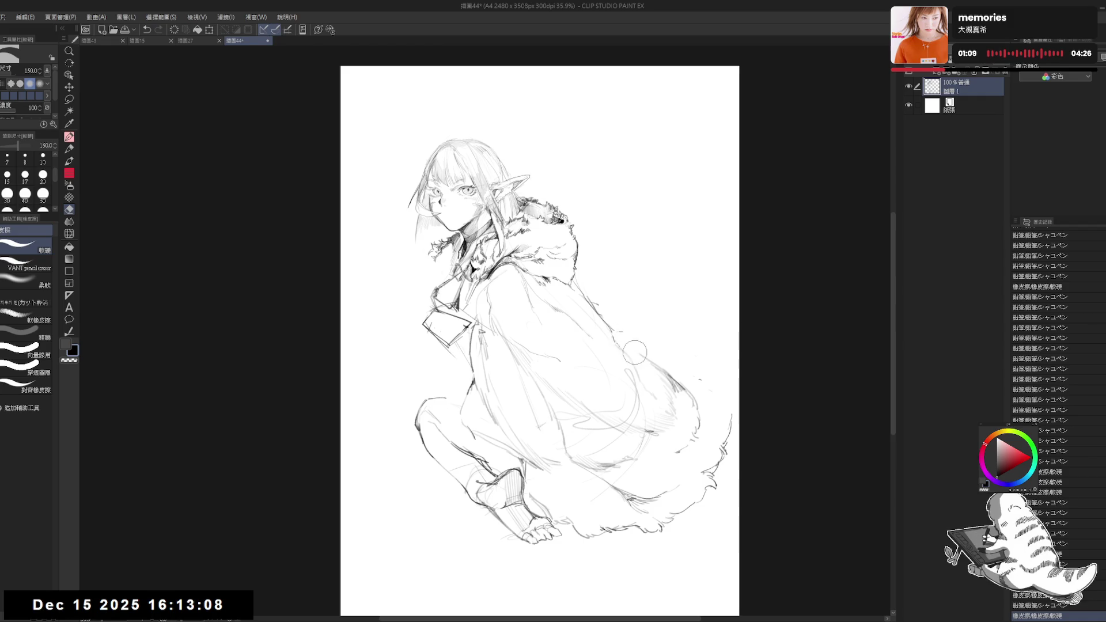
key("p")
mouse_move(635, 352)
left_mouse_down()
mouse_move(613, 333)
mouse_move(638, 352)
left_mouse_up()
Touch up the knee area with small pencil dots and eraser strokes
left_click(458, 390)
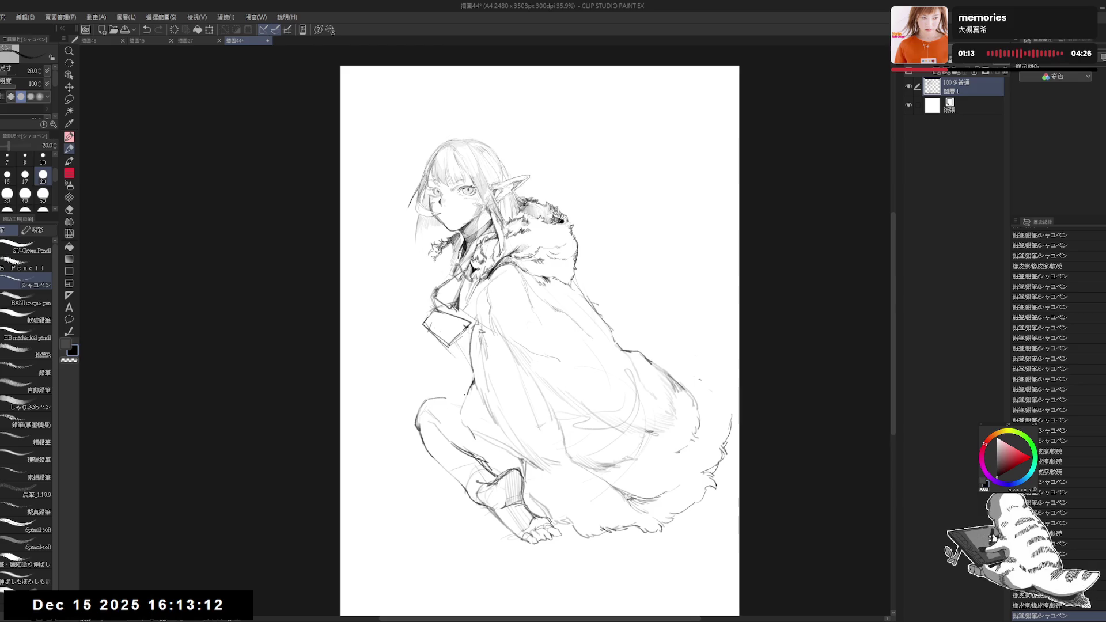
key("e")
mouse_move(458, 390)
left_mouse_down()
mouse_move(424, 407)
mouse_move(429, 418)
mouse_move(421, 412)
left_mouse_up()
key("e")
key("p")
key("e")
key("p")
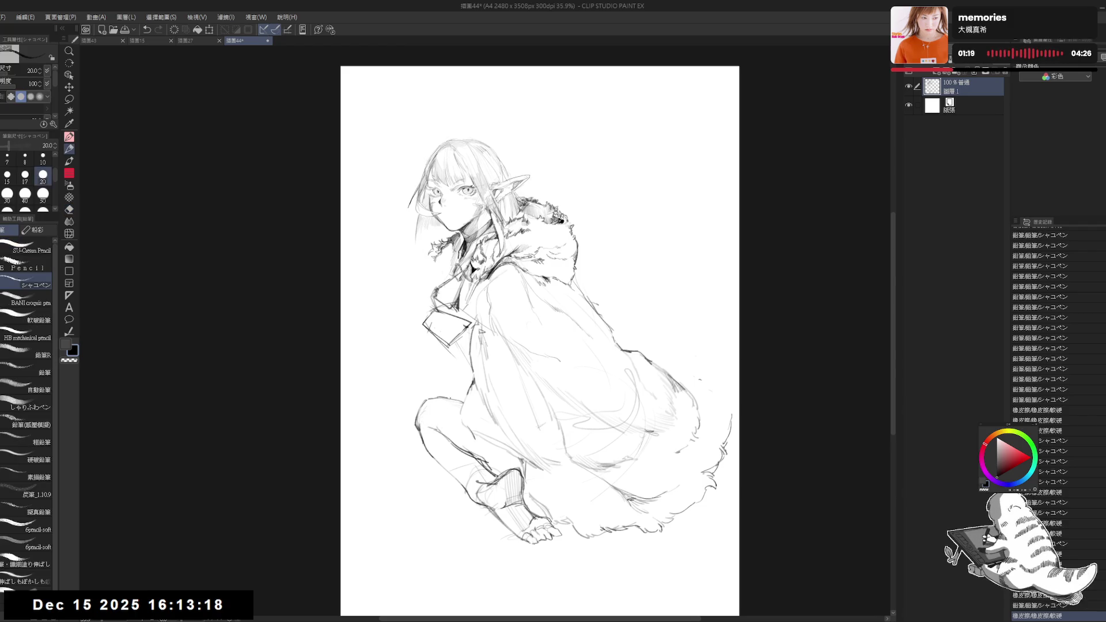
left_click(464, 372)
Check the drawing mirrored, then redraw the leg line running down from the knee
key("h")
key("h")
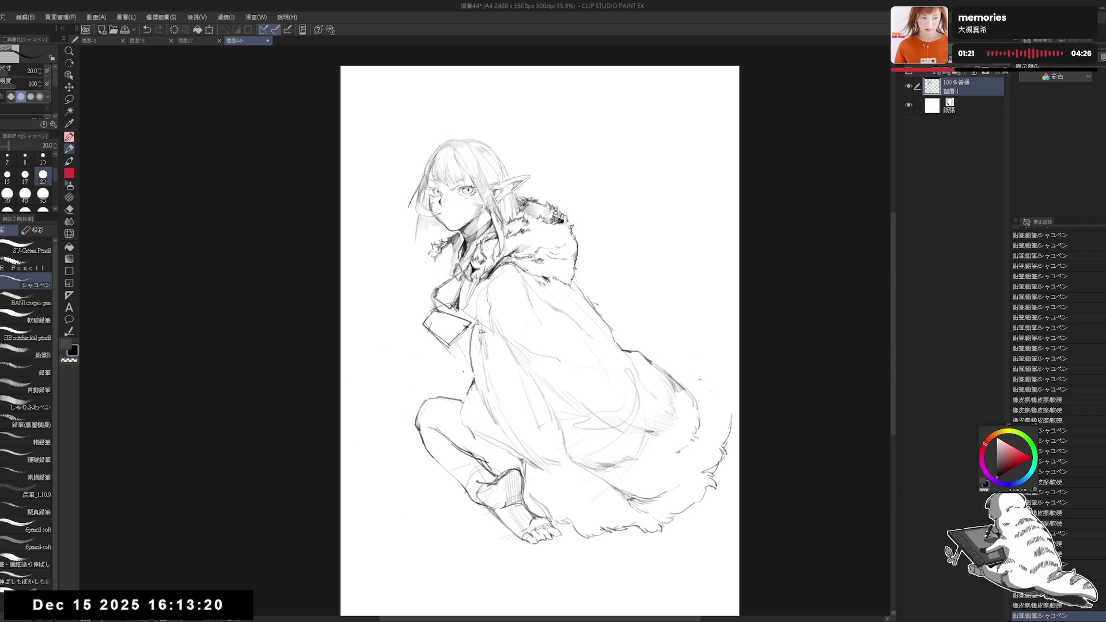
left_click_drag(541, 339, 545, 333)
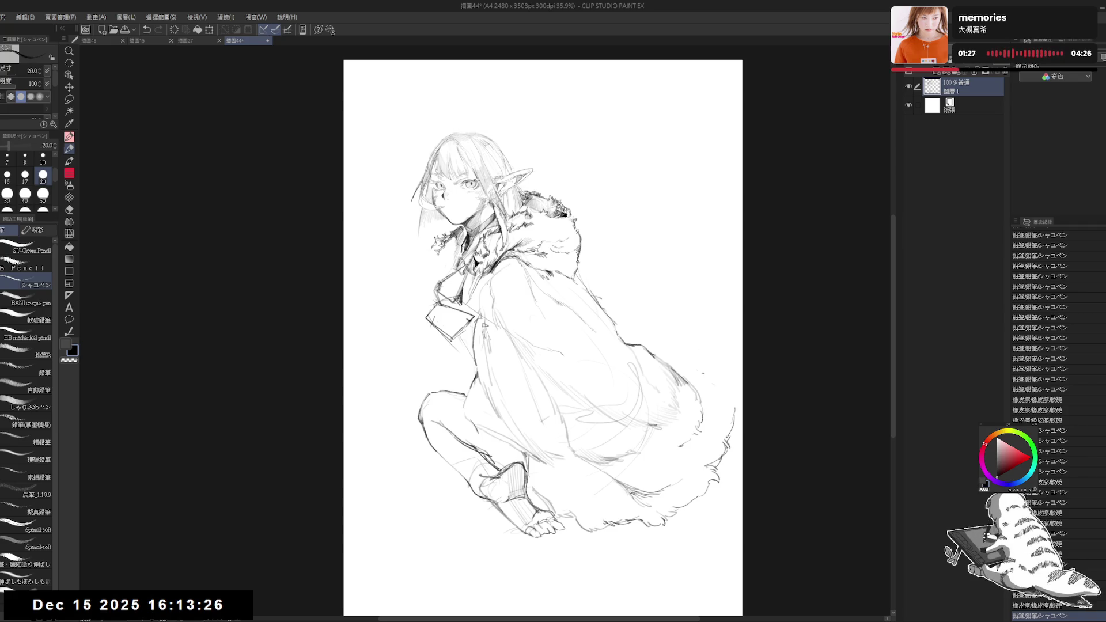
key("e")
left_click_drag(487, 410, 500, 419)
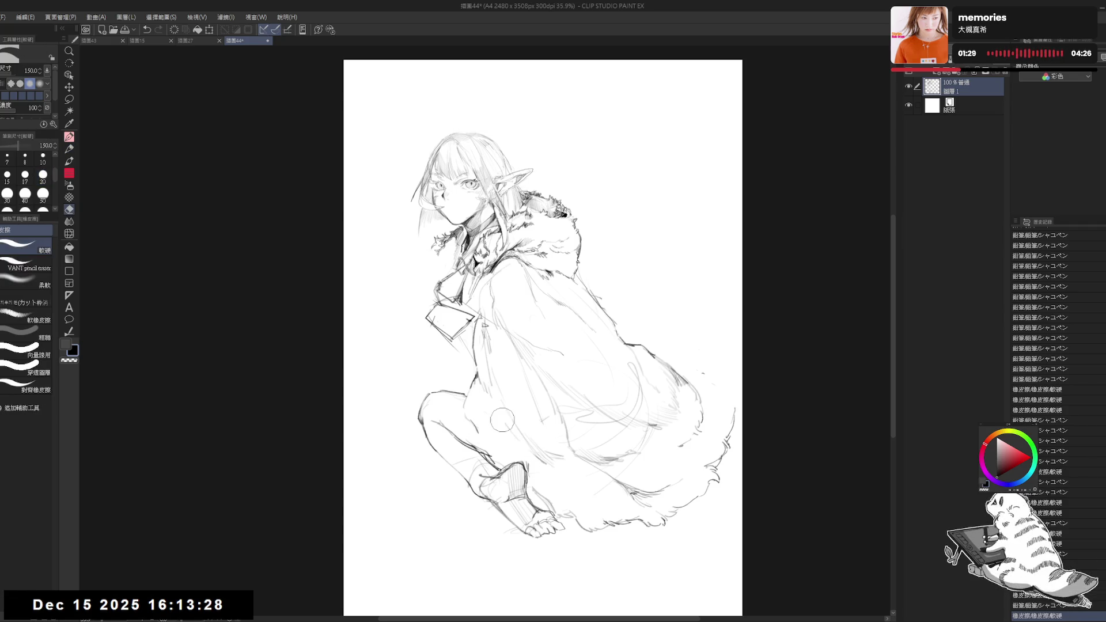
key("p")
mouse_move(472, 361)
left_mouse_down()
mouse_move(461, 396)
mouse_move(504, 471)
left_mouse_up()
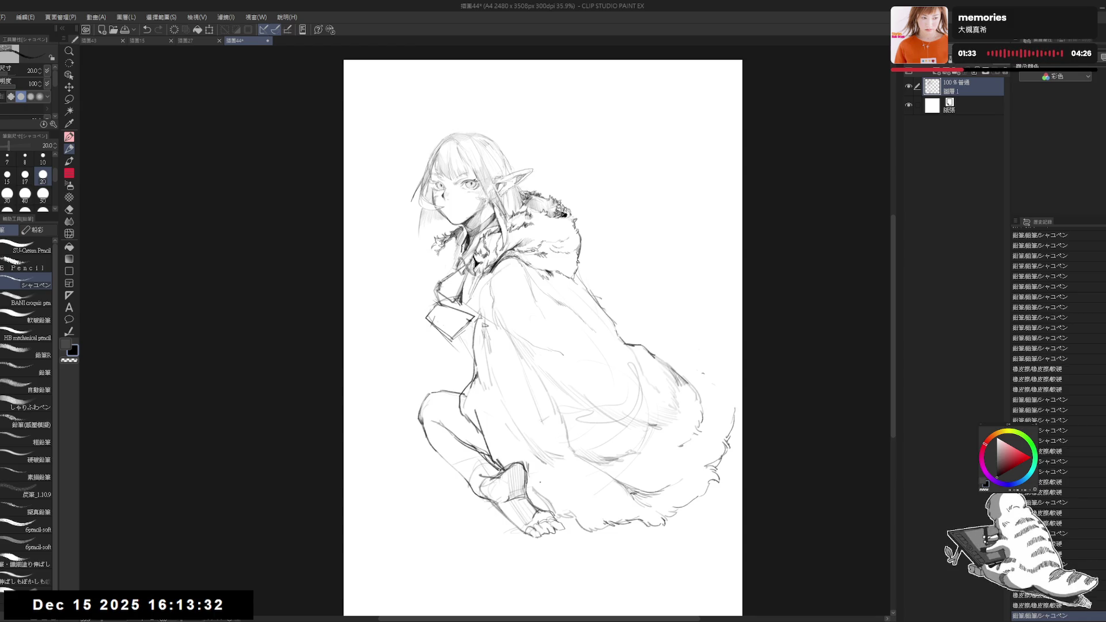
Erase the old fur strokes on the cloak's back and redraw its back edge
key("e")
left_click_drag(634, 335, 700, 380)
key("p")
left_click_drag(615, 333, 708, 389)
mouse_move(452, 371)
left_mouse_down()
mouse_move(471, 393)
mouse_move(462, 391)
left_mouse_up()
key("ctrl+z")
key("h")
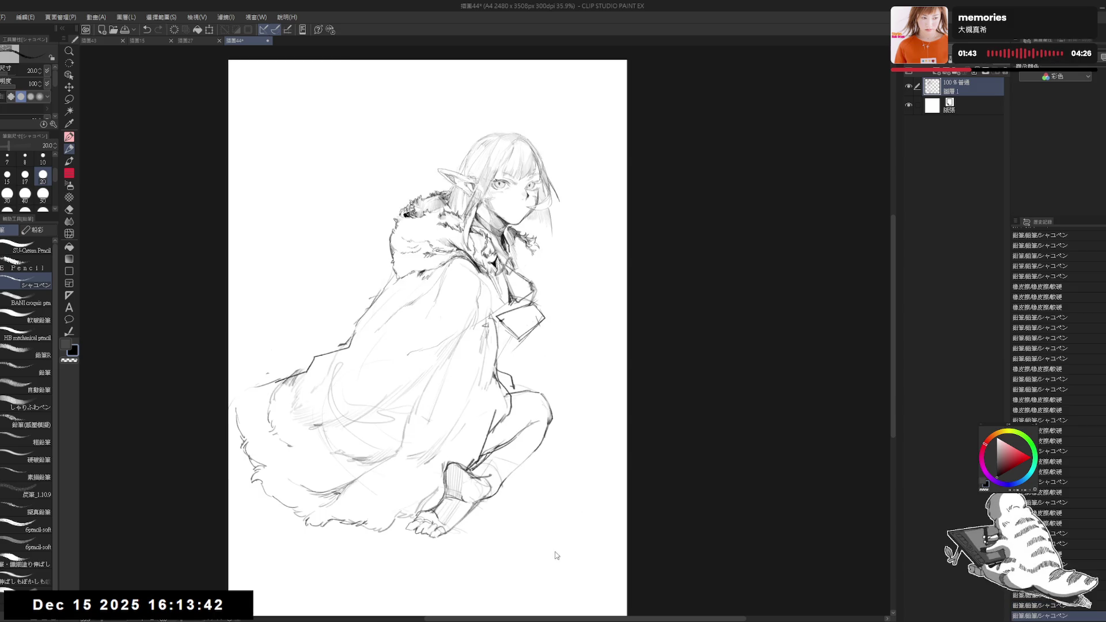
key("h")
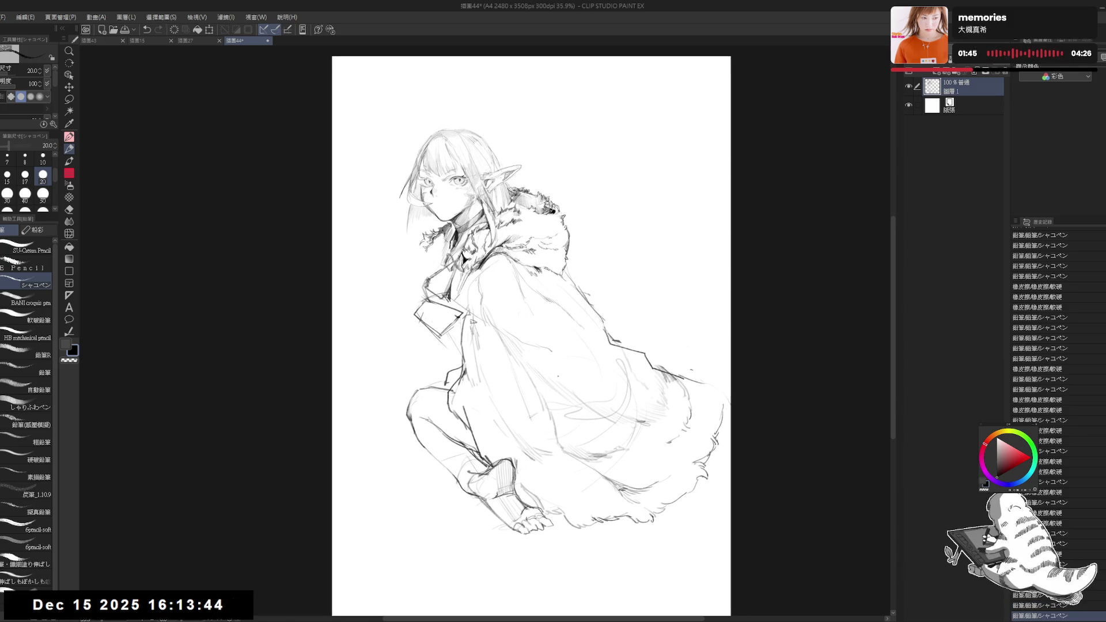
Lasso-select the legs and feet, nudge them into place, and clean up near the foot
key("m")
mouse_move(454, 353)
left_mouse_down()
mouse_move(464, 509)
mouse_move(564, 511)
mouse_move(497, 425)
mouse_move(479, 350)
left_mouse_up()
key("ctrl+d")
key("e")
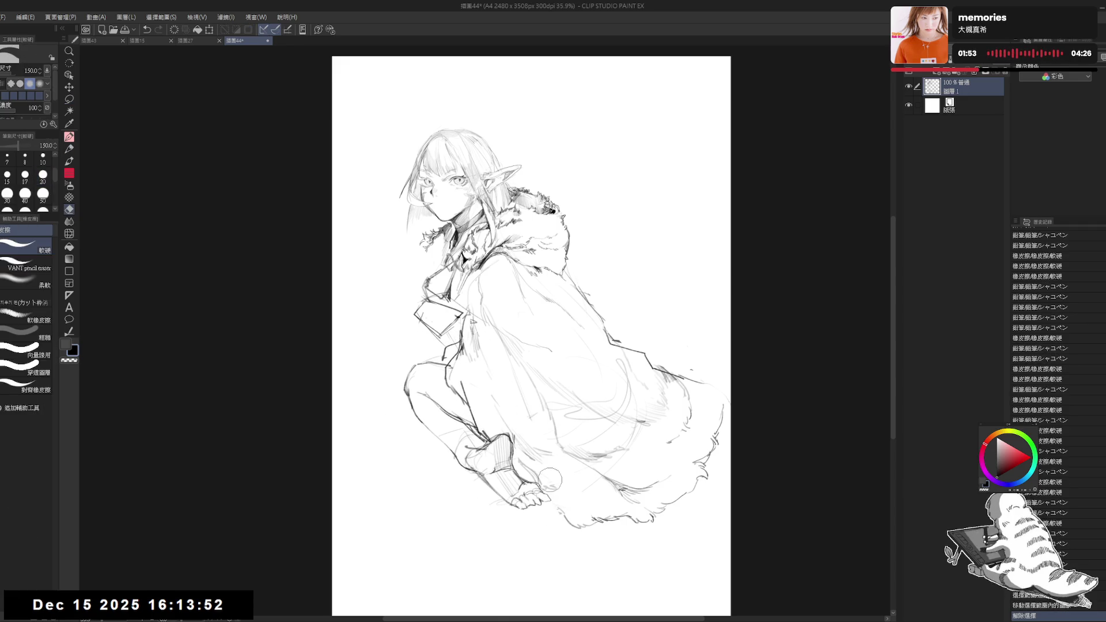
mouse_move(554, 507)
left_mouse_down()
mouse_move(555, 522)
mouse_move(545, 520)
left_mouse_up()
key("p")
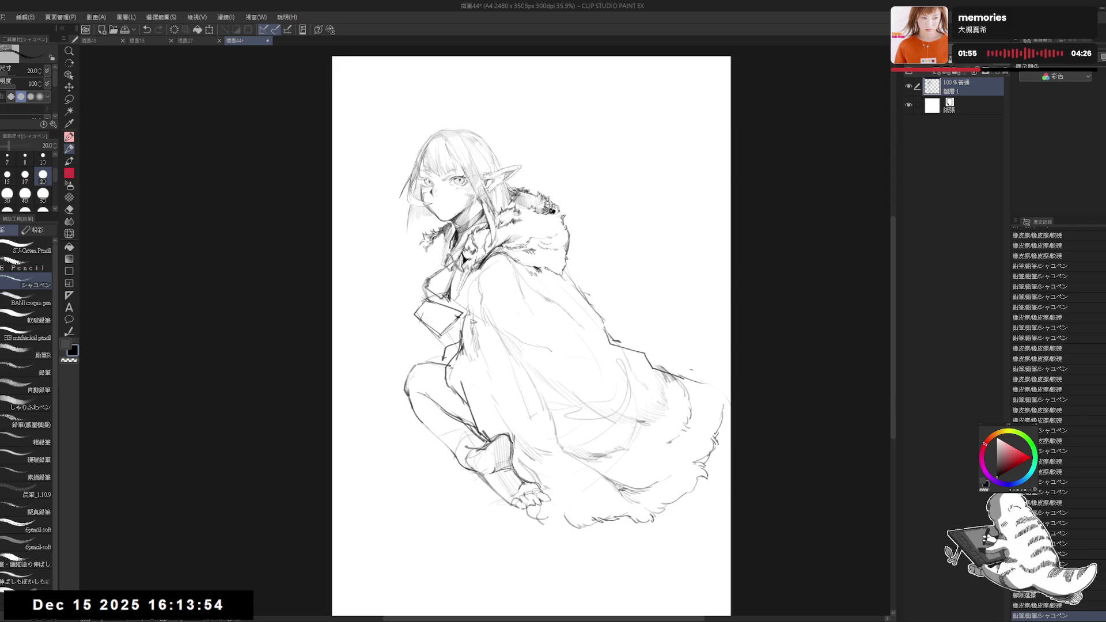
Erase faint lines and rework the cloak's right edge
key("e")
mouse_move(691, 381)
left_mouse_down()
mouse_move(651, 349)
mouse_move(701, 379)
left_mouse_up()
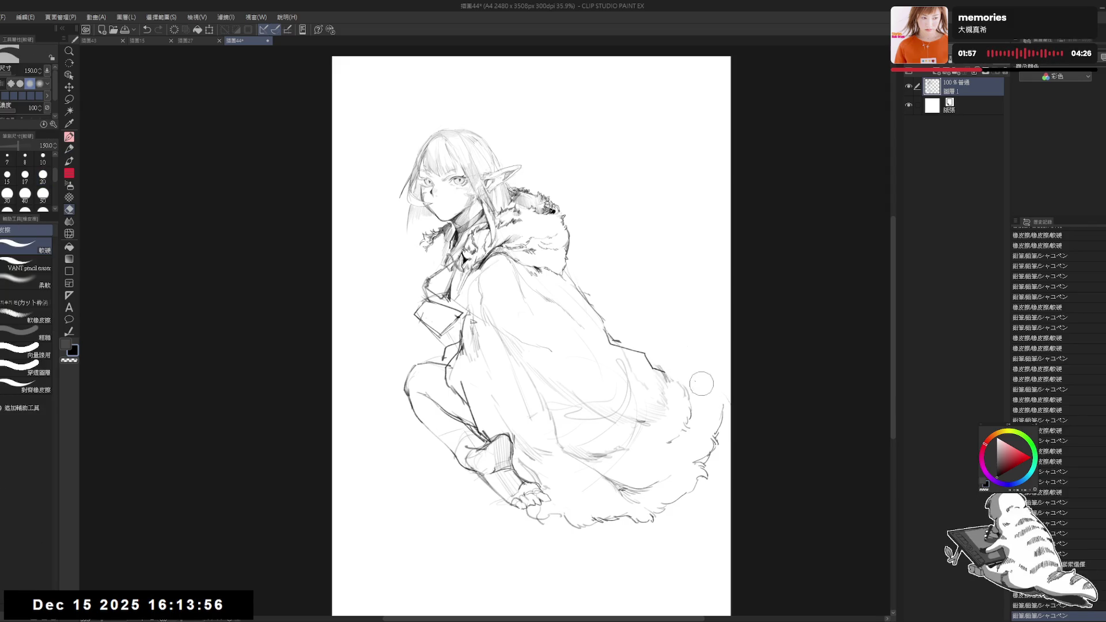
key("p")
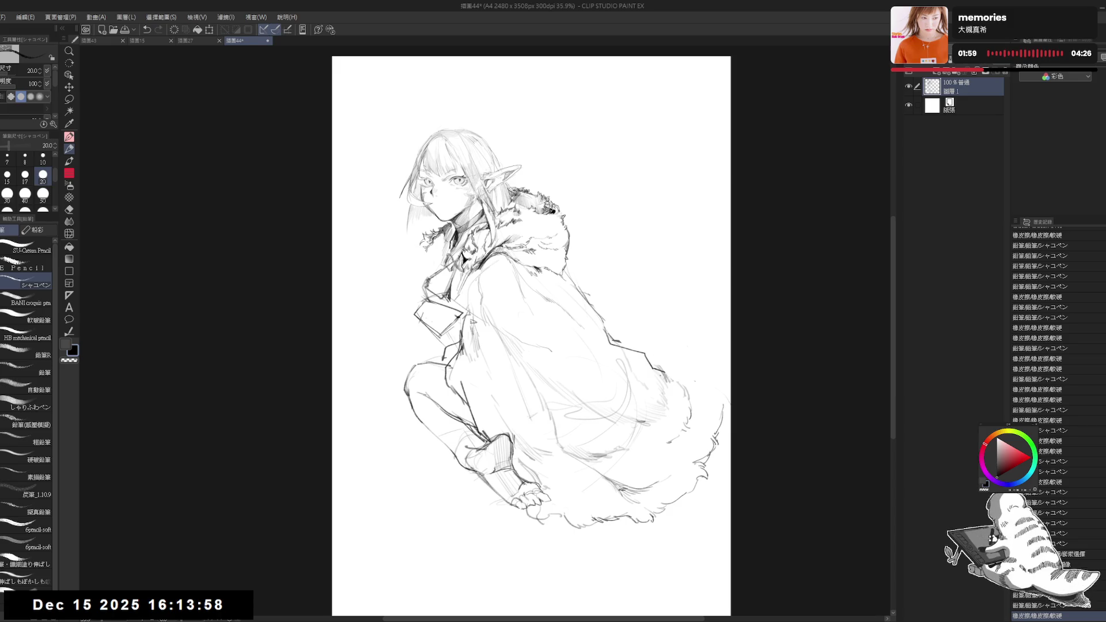
key("e")
mouse_move(679, 358)
left_mouse_down()
mouse_move(657, 385)
mouse_move(672, 369)
mouse_move(667, 387)
mouse_move(692, 410)
mouse_move(700, 397)
mouse_move(688, 381)
mouse_move(697, 410)
mouse_move(714, 403)
mouse_move(729, 419)
left_mouse_up()
key("p")
key("e")
key("p")
Add a small pencil mark on the cloak
key("e")
scroll(574, 386, "up", 3)
key("p")
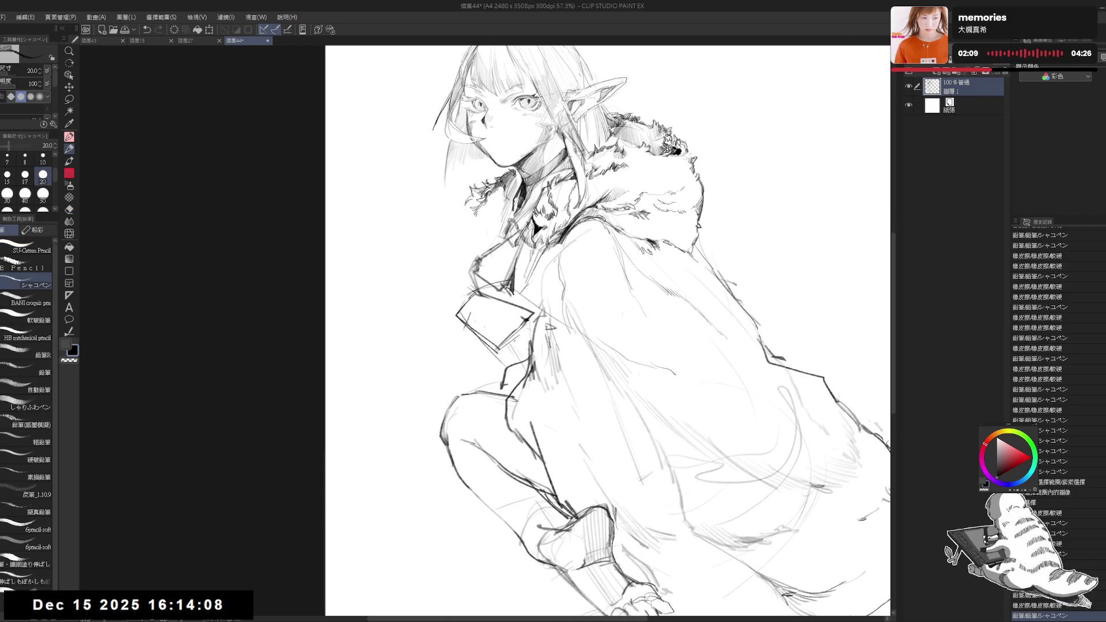
left_click(581, 271)
scroll(581, 271, "down", 1)
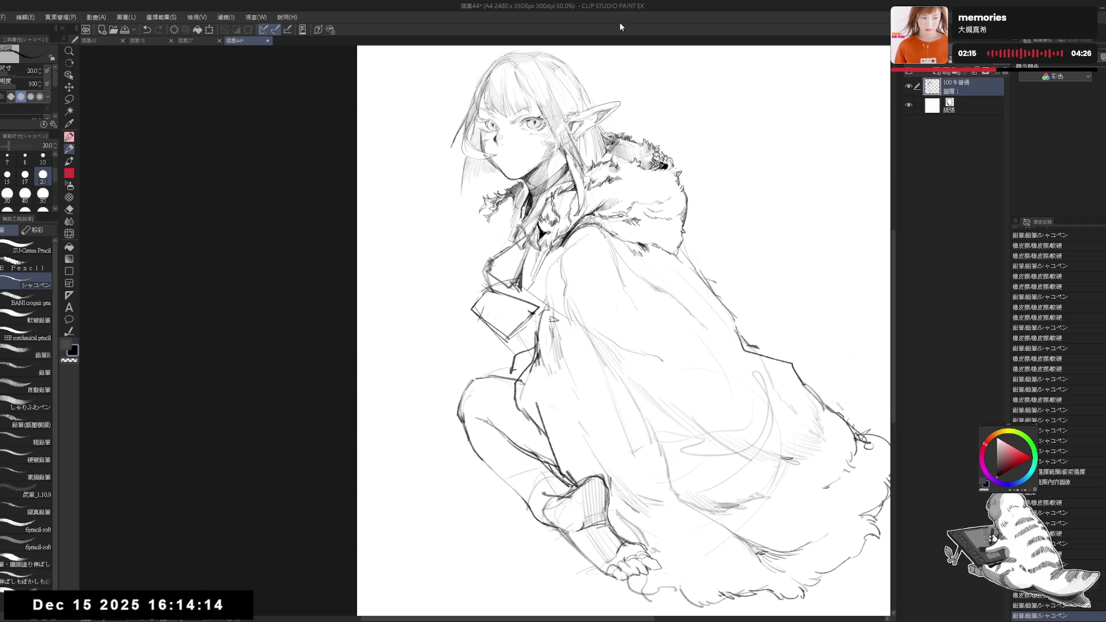
Shift the whole sketch slightly left and down on the page and recenter it
left_click_drag(627, 254, 553, 225)
scroll(553, 225, "down", 2)
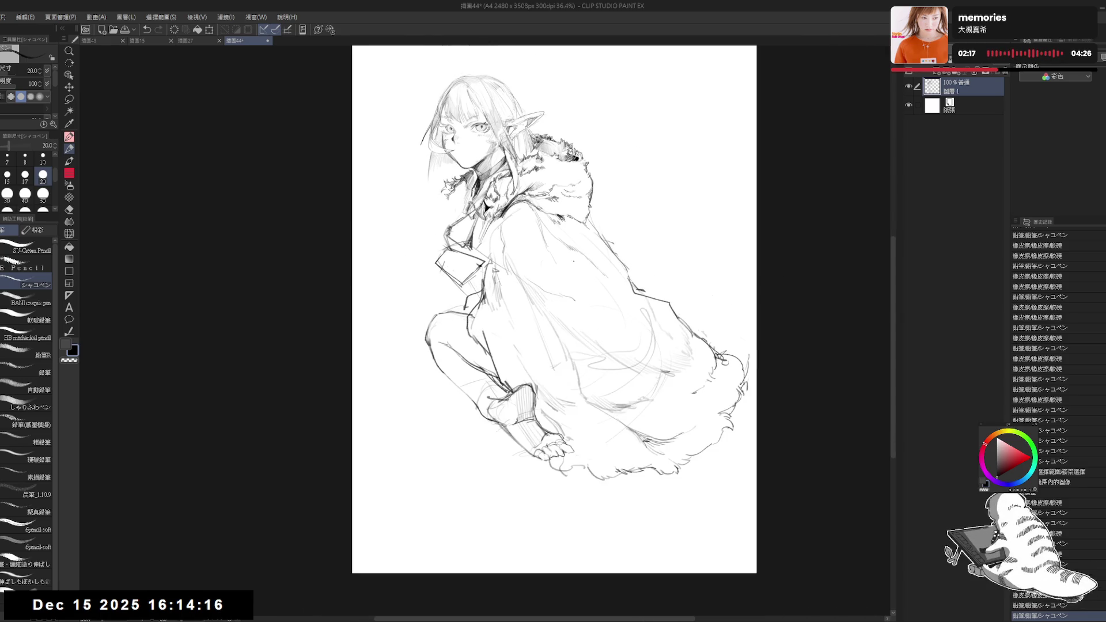
left_click_drag(586, 226, 566, 235)
left_click_drag(495, 220, 495, 230)
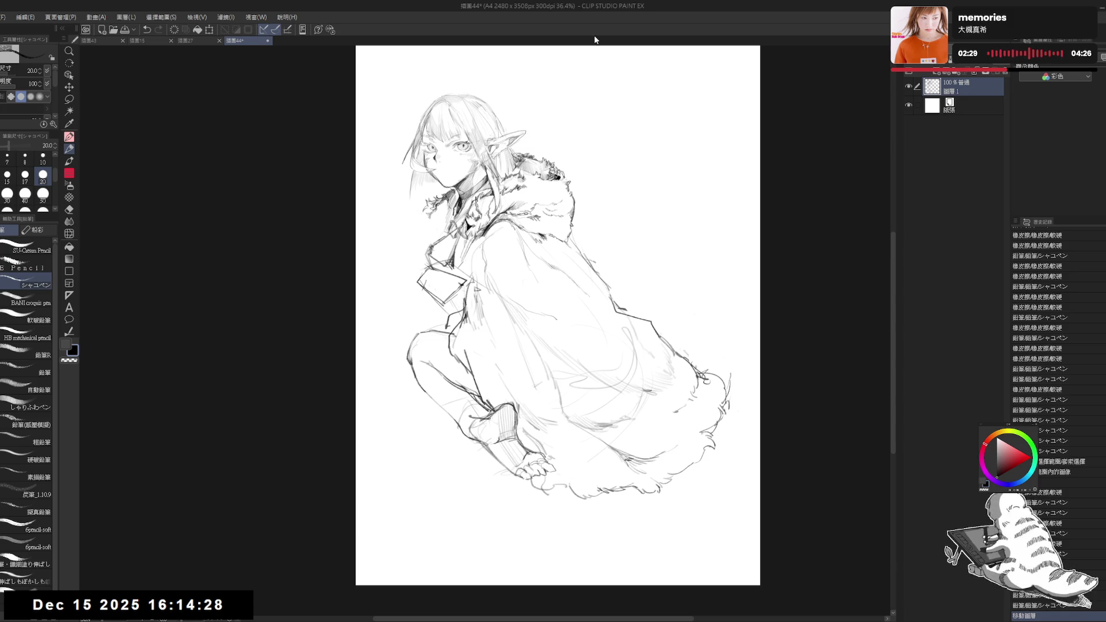
left_click_drag(530, 177, 538, 183)
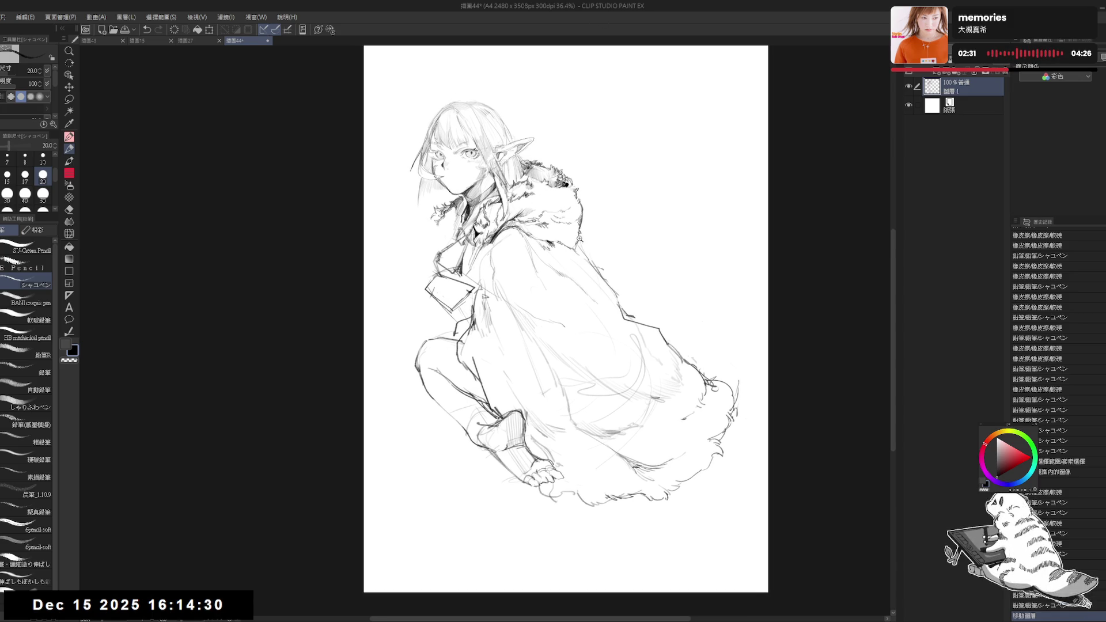
scroll(580, 240, "up", 1)
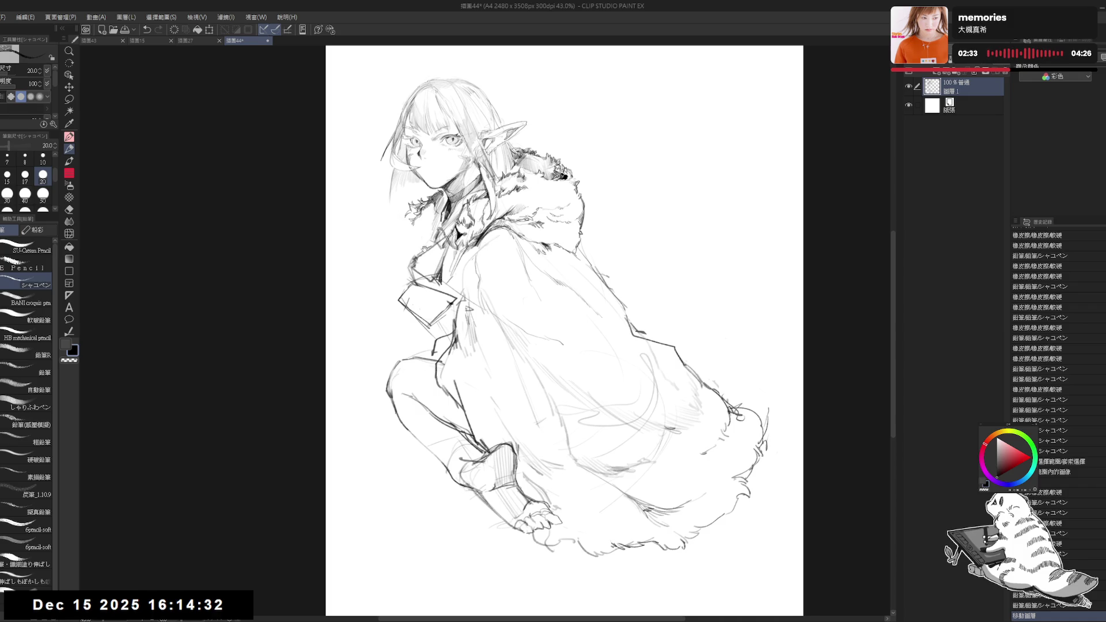
left_click_drag(422, 246, 428, 256)
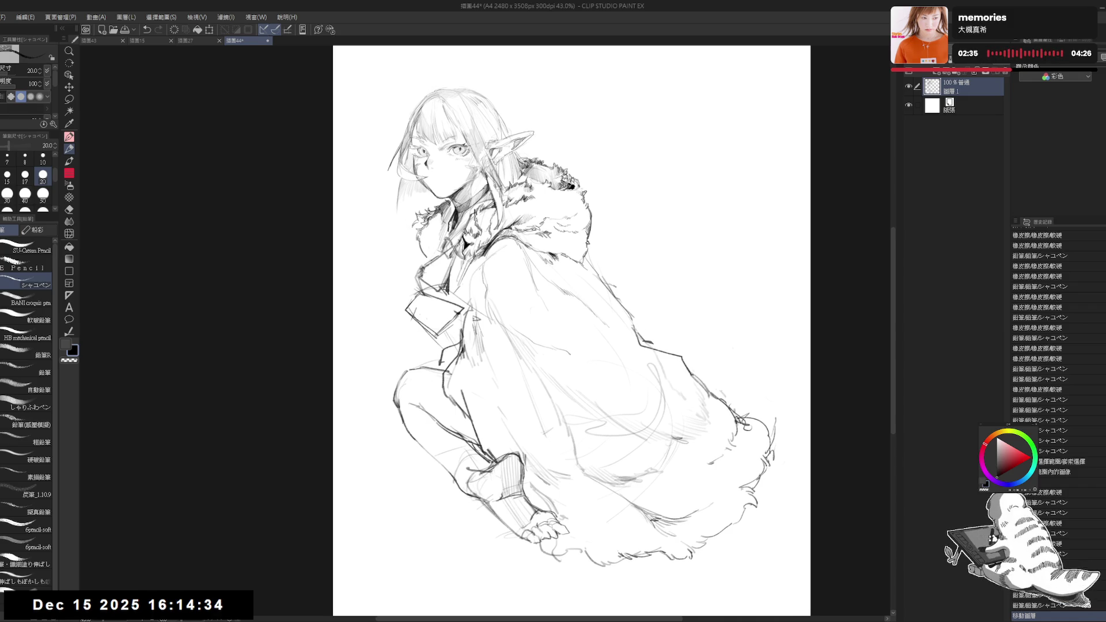
Add a fur stroke along the cloak hem, undoing a couple of test strokes
left_click_drag(576, 288, 582, 294)
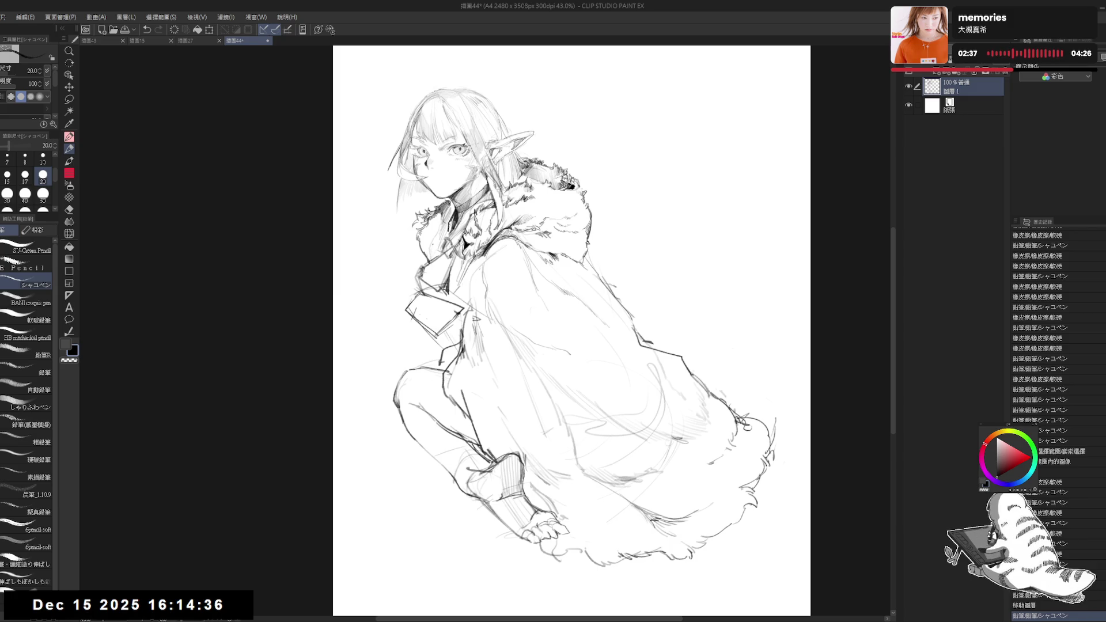
left_click_drag(419, 269, 438, 257)
key("h")
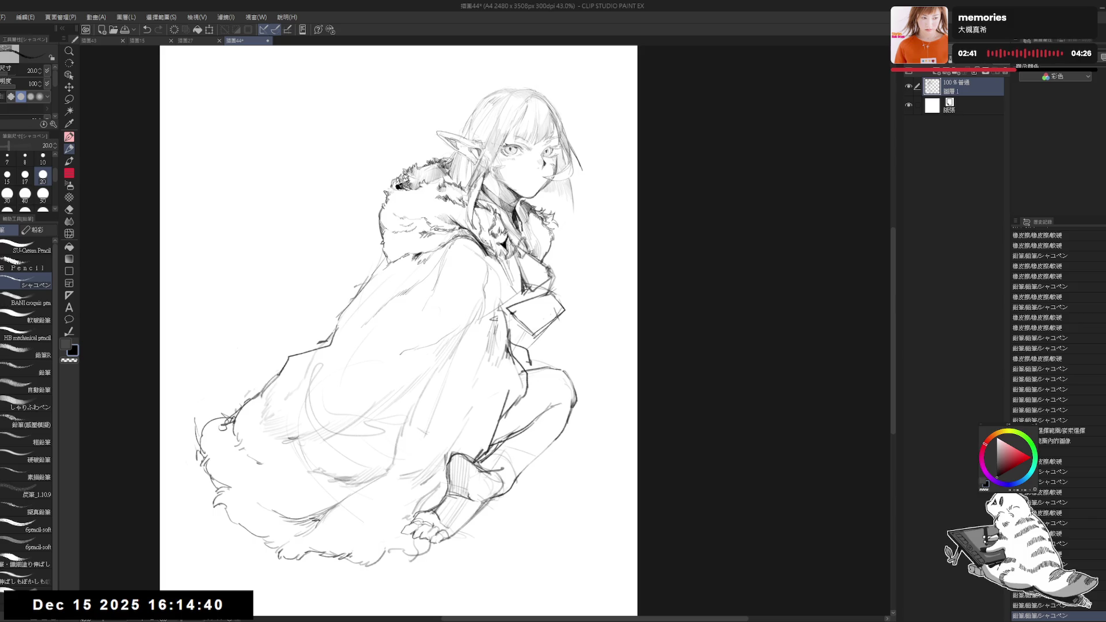
key("h")
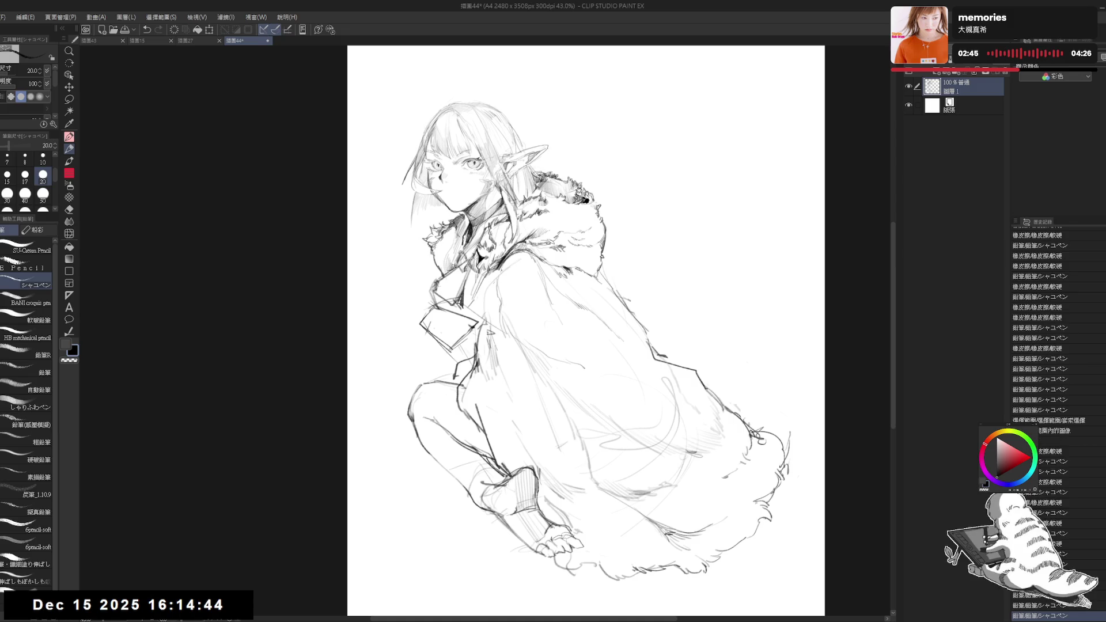
left_click_drag(671, 316, 640, 310)
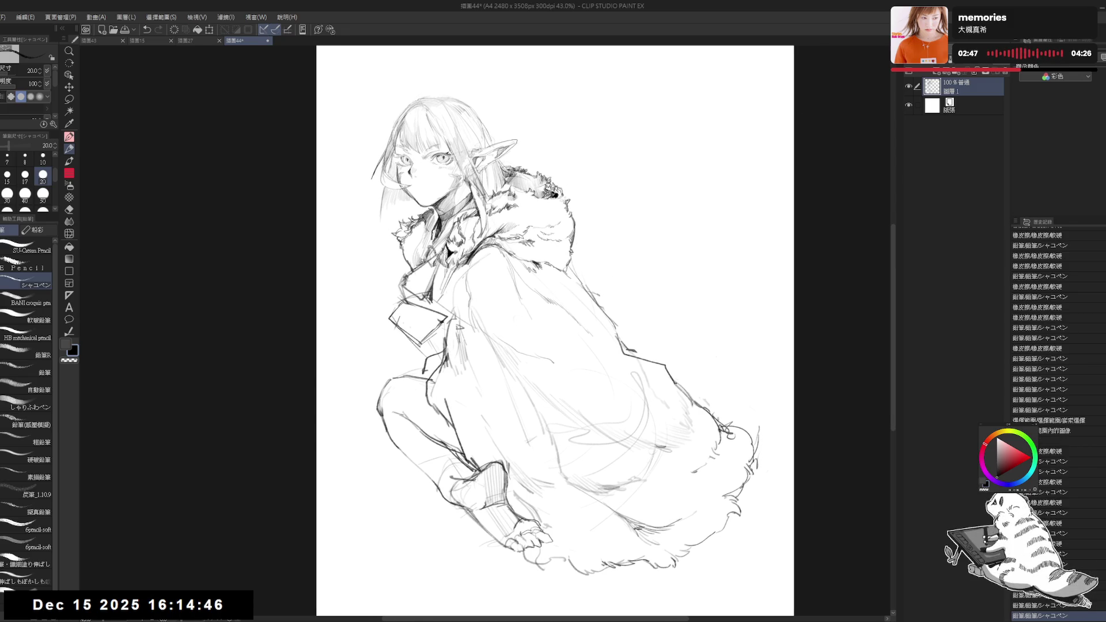
left_click(545, 278)
left_click_drag(525, 276, 570, 260)
key("ctrl+z")
left_click_drag(501, 297, 556, 249)
key("ctrl+z")
mouse_move(512, 278)
left_mouse_down()
mouse_move(568, 256)
mouse_move(580, 280)
left_mouse_up()
mouse_move(553, 328)
left_mouse_down()
mouse_move(492, 288)
mouse_move(521, 295)
left_mouse_up()
Thin out the fur strokes at the lower-right hem and redraw small fur strokes there
key("e")
mouse_move(571, 501)
left_mouse_down()
mouse_move(623, 495)
mouse_move(650, 464)
mouse_move(662, 481)
mouse_move(648, 444)
mouse_move(646, 456)
left_mouse_up()
key("alt")
left_click_drag(598, 505, 608, 521)
key("p")
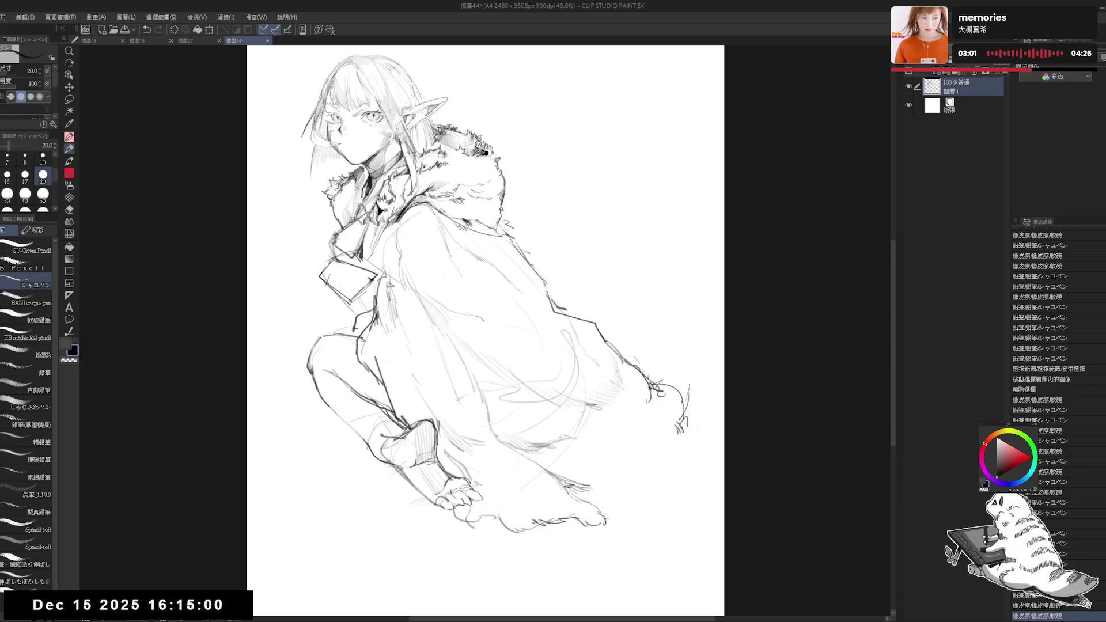
left_click_drag(593, 495, 602, 522)
key("e")
key("p")
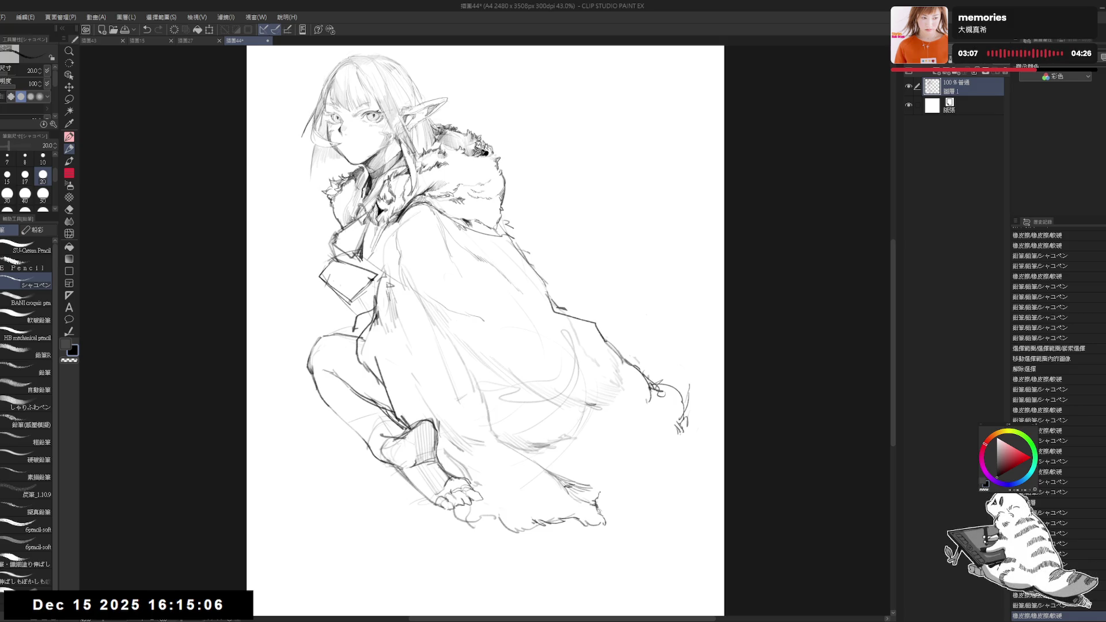
left_click_drag(597, 485, 602, 496)
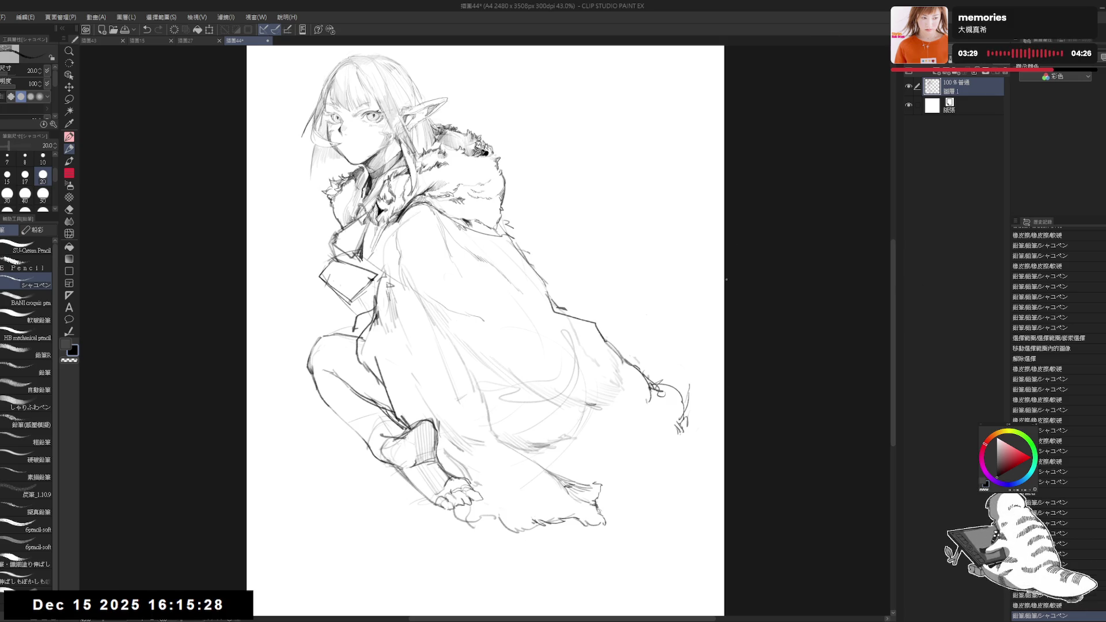
Draw a new pencil stroke along the cloak's collar
scroll(694, 276, "down", 2)
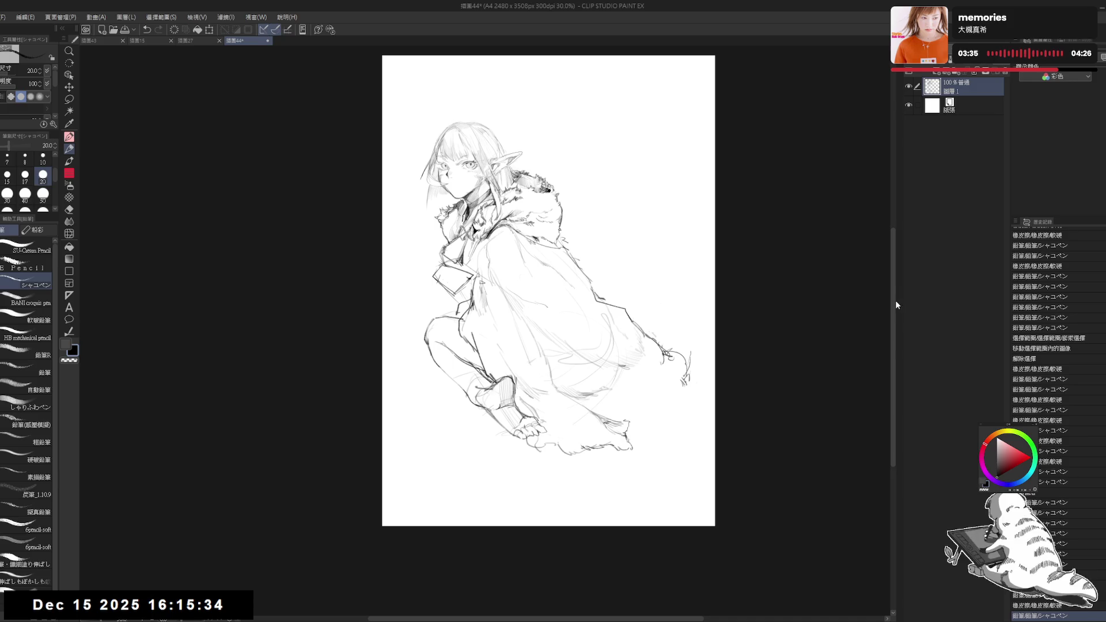
scroll(894, 293, "up", 3)
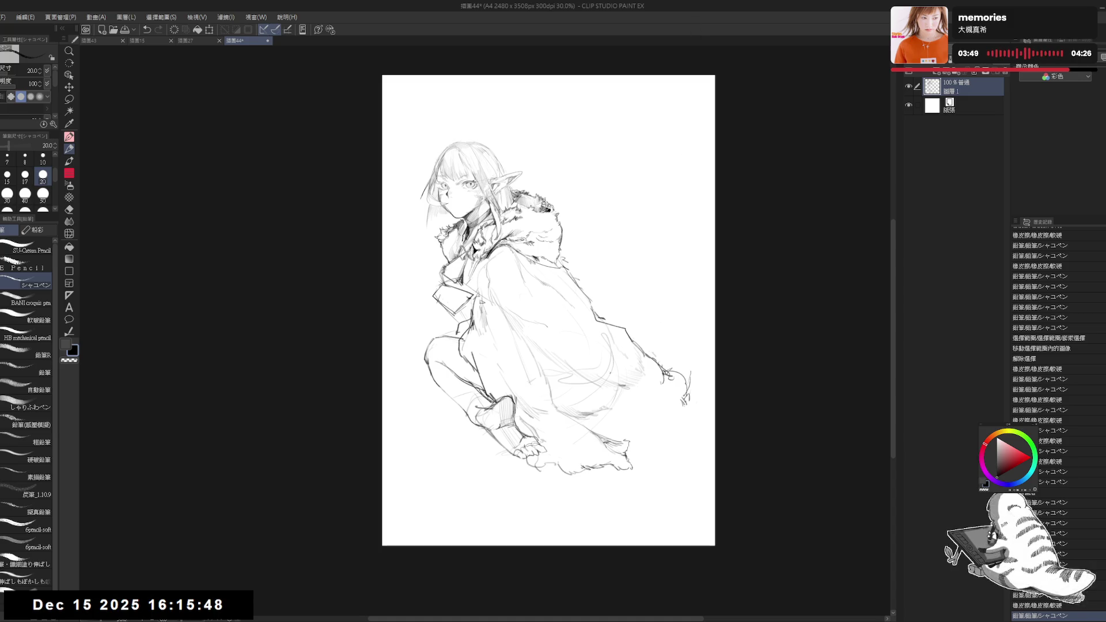
key("e")
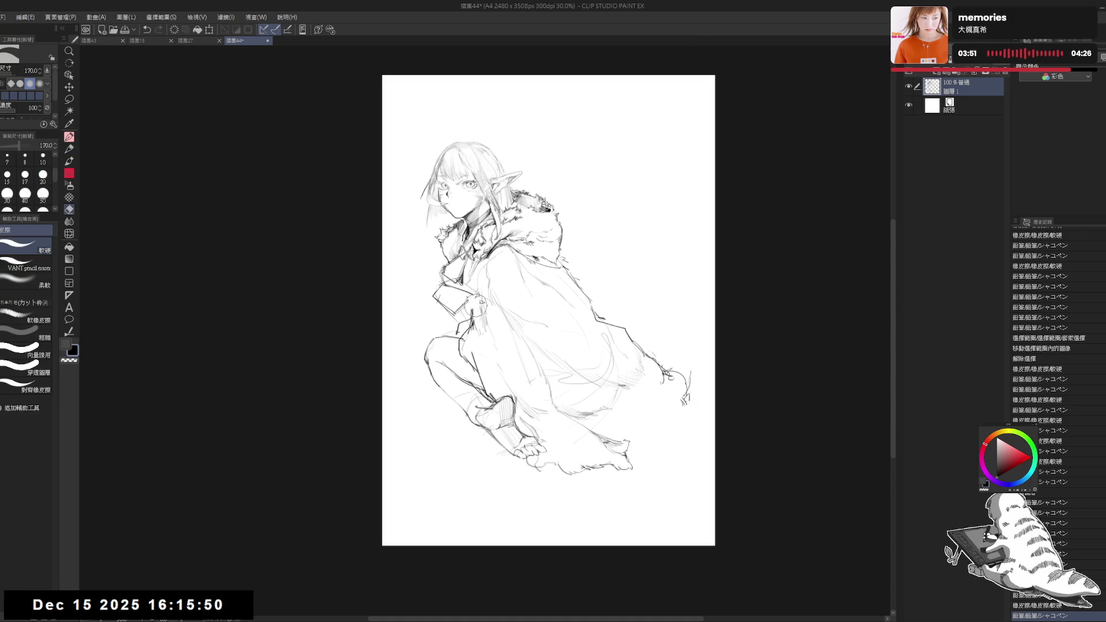
key("p")
left_click_drag(479, 292, 447, 325)
Undo a stray collar mark and mirror the canvas to check the sketch
key("e")
key("p")
left_click(473, 249)
key("ctrl+z")
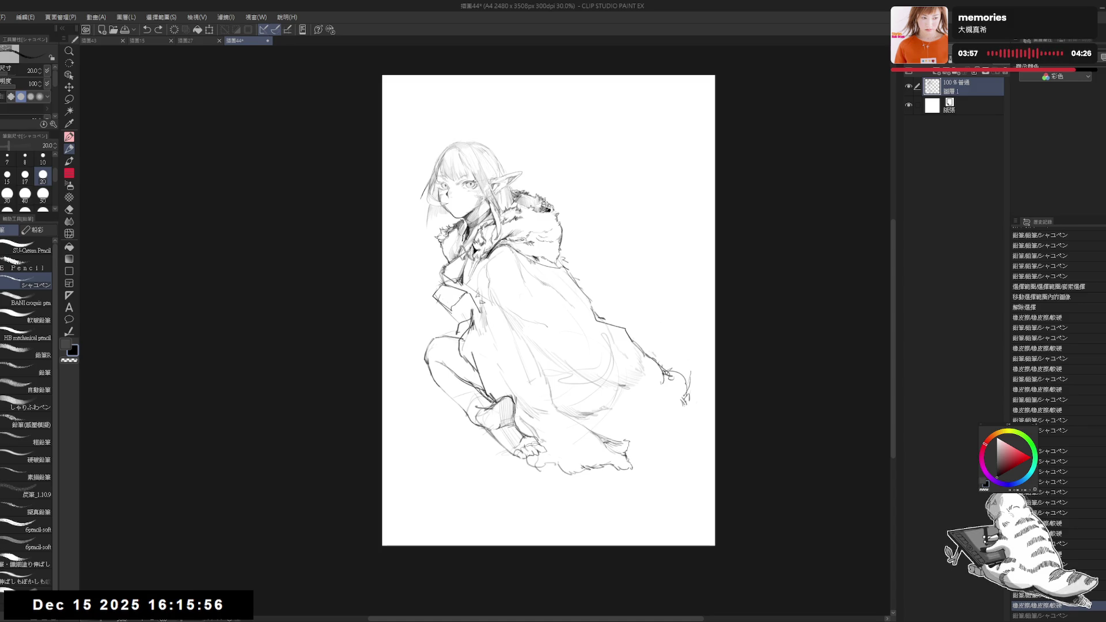
key("h")
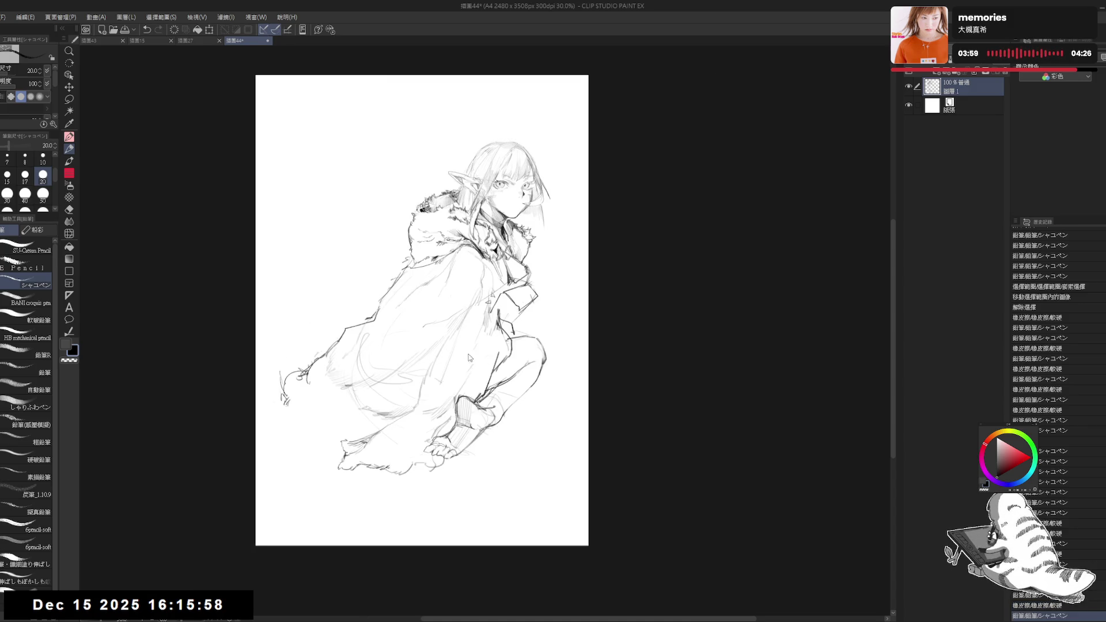
key("h")
scroll(444, 294, "up", 2)
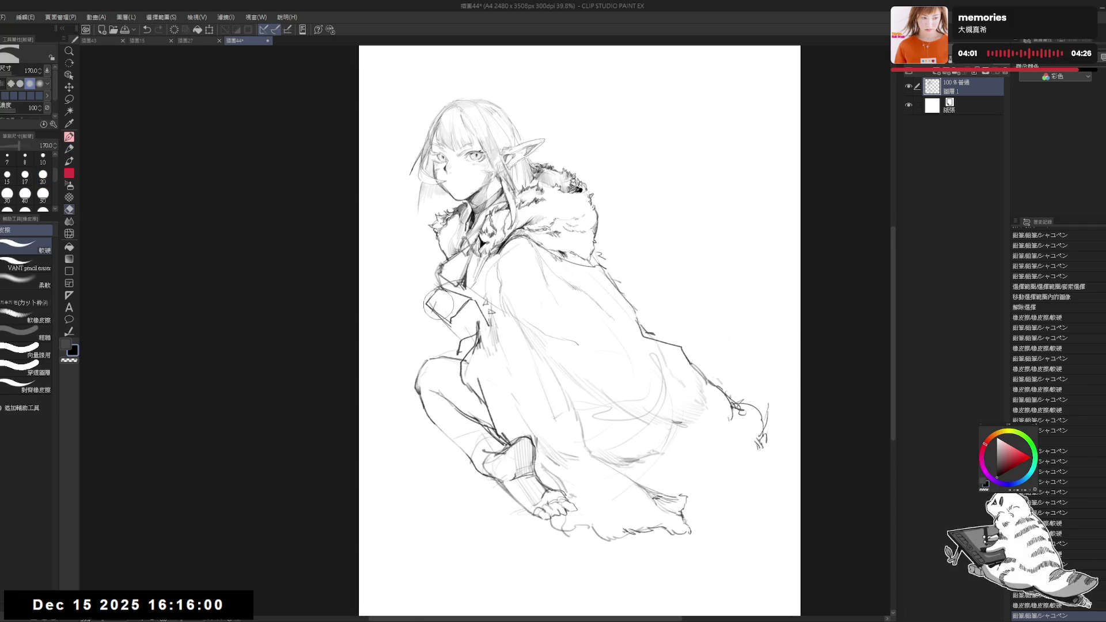
Erase a stray line near the lapel and add a short dark stroke to the cloak
left_click_drag(429, 297, 455, 320)
left_click(497, 360)
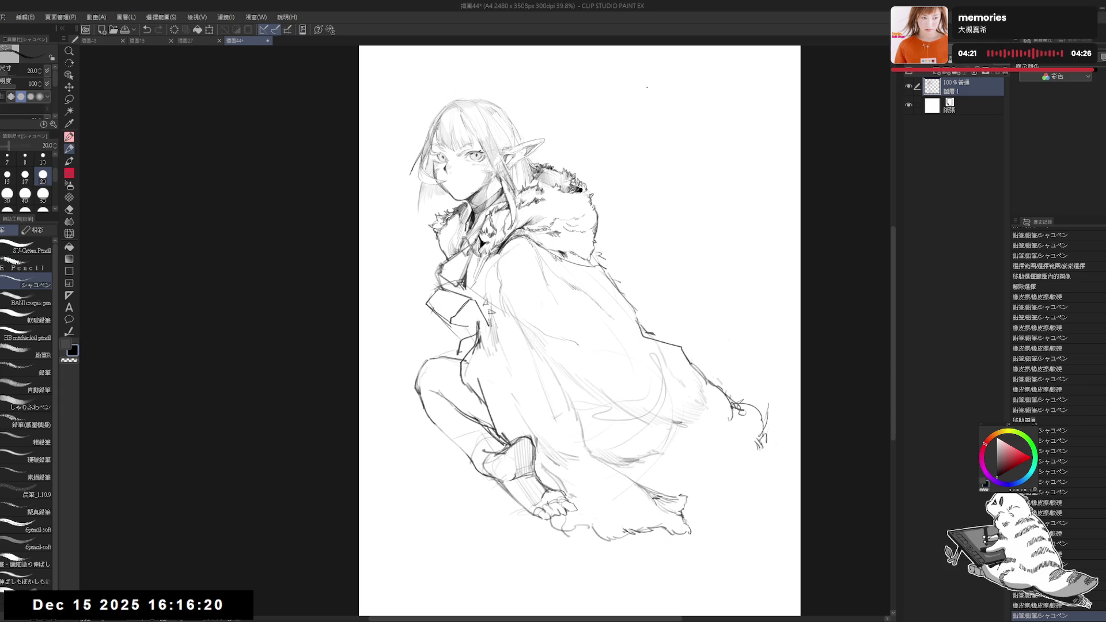
left_click_drag(474, 326, 477, 332)
key("e")
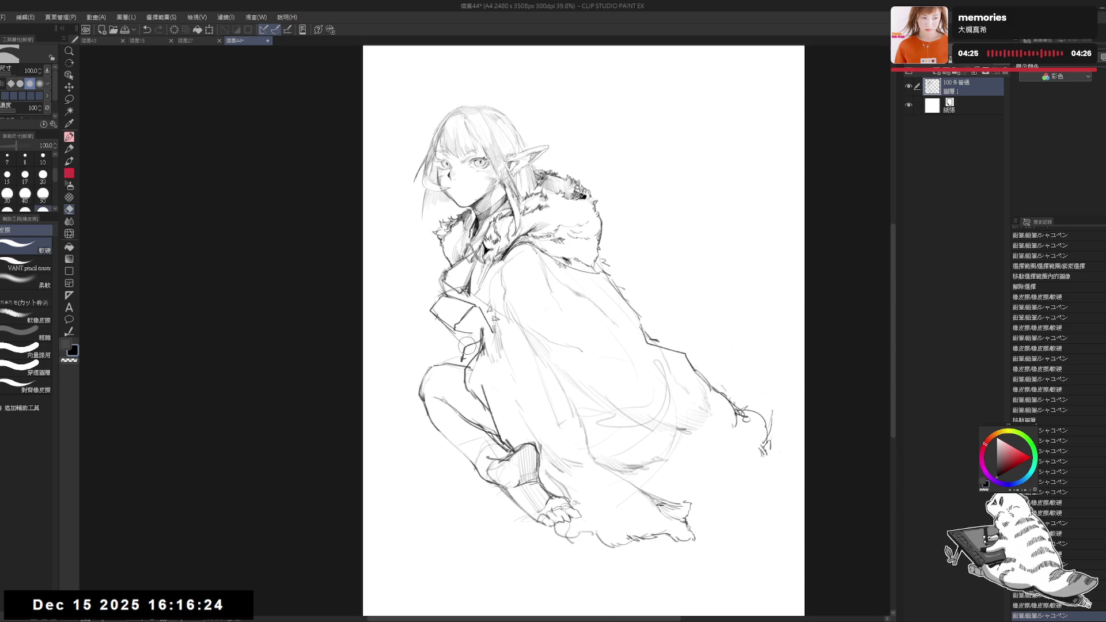
key("p")
left_click_drag(465, 353, 455, 362)
key("h")
key("h")
Erase strokes on the lower cloak and lines running up along the cloak
left_click_drag(559, 407, 488, 405)
key("e")
key("p")
mouse_move(578, 416)
left_mouse_down()
mouse_move(543, 427)
mouse_move(527, 408)
left_mouse_up()
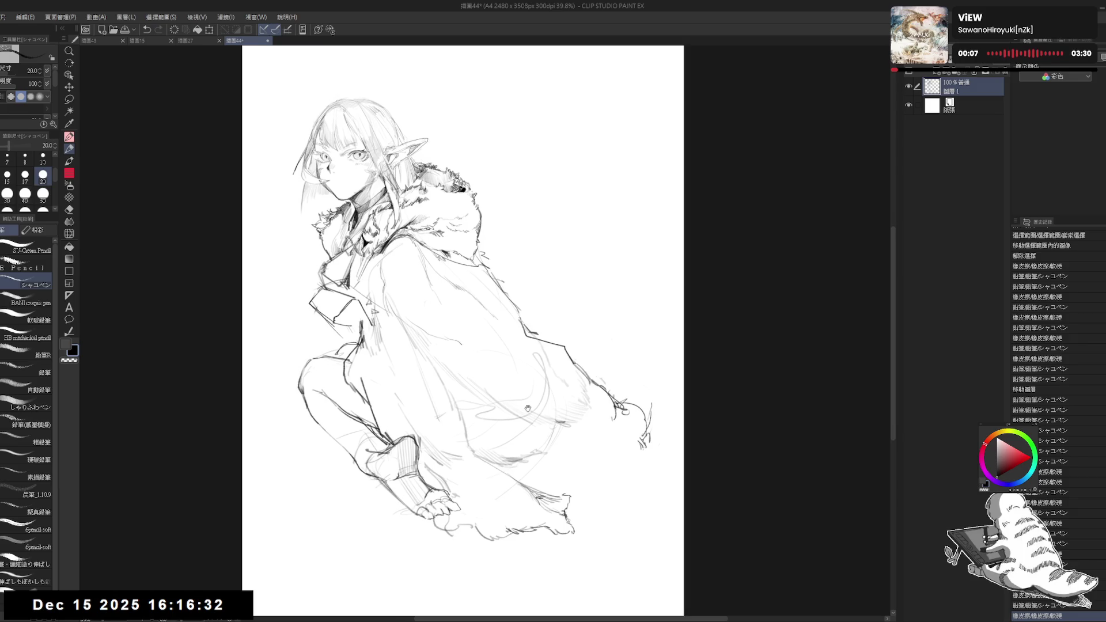
left_click_drag(550, 459, 554, 463)
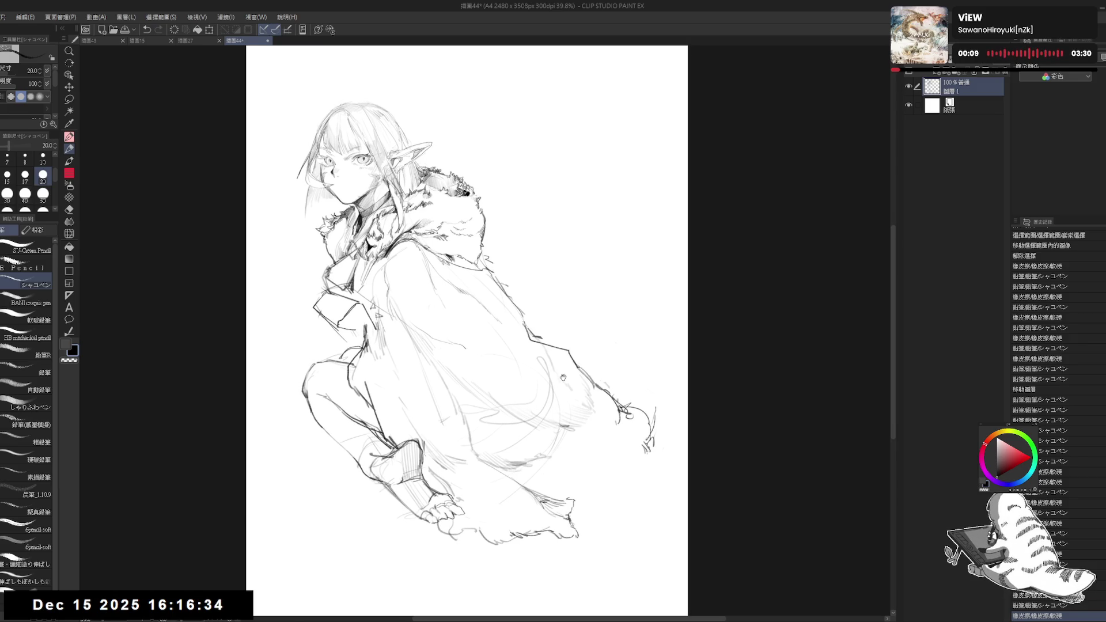
left_click_drag(561, 390, 563, 407)
key("e")
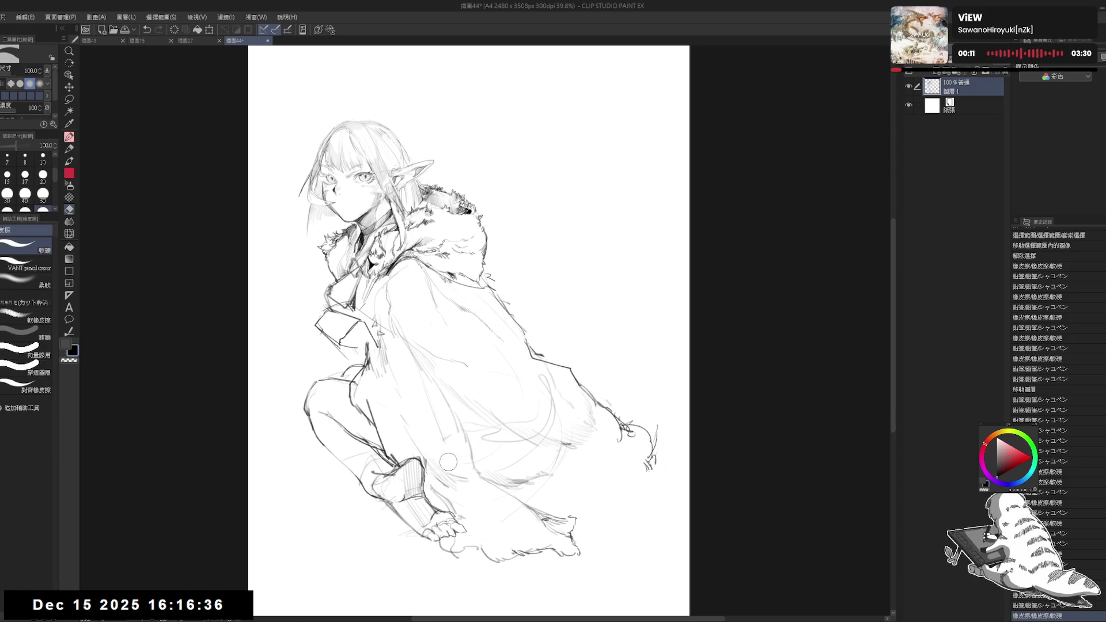
mouse_move(463, 473)
left_mouse_down()
mouse_move(481, 513)
mouse_move(442, 458)
left_mouse_up()
key("p")
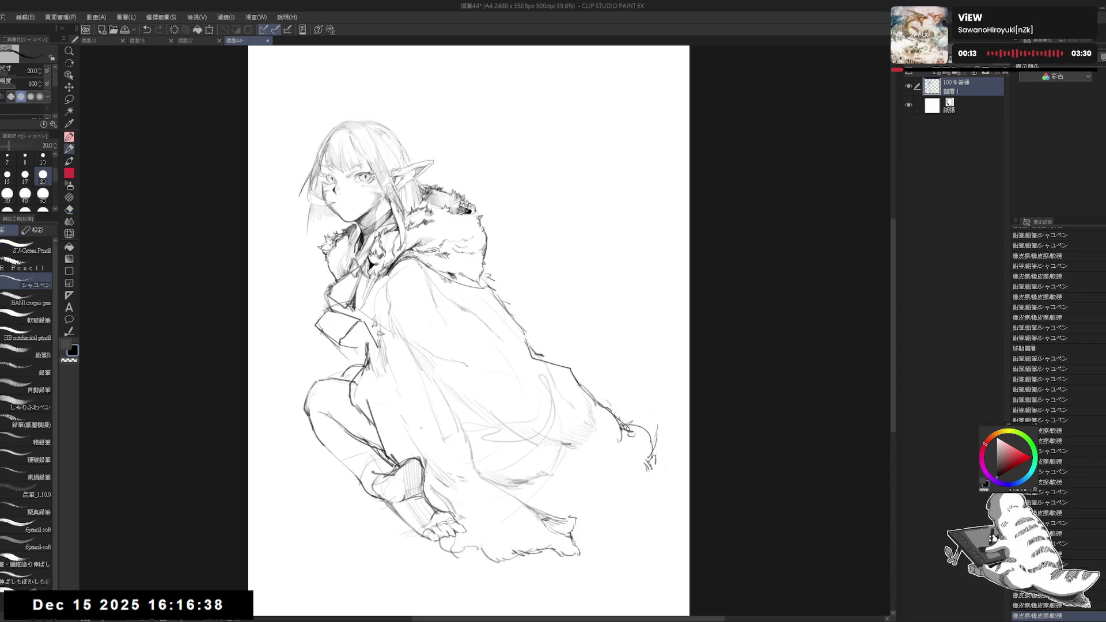
key("e")
mouse_move(396, 326)
left_mouse_down()
mouse_move(394, 283)
mouse_move(372, 302)
mouse_move(371, 320)
mouse_move(383, 305)
left_mouse_up()
key("p")
Check the collar mirrored, then erase lines at the cloak's lower-right hem
key("h")
key("h")
key("ctrl+z")
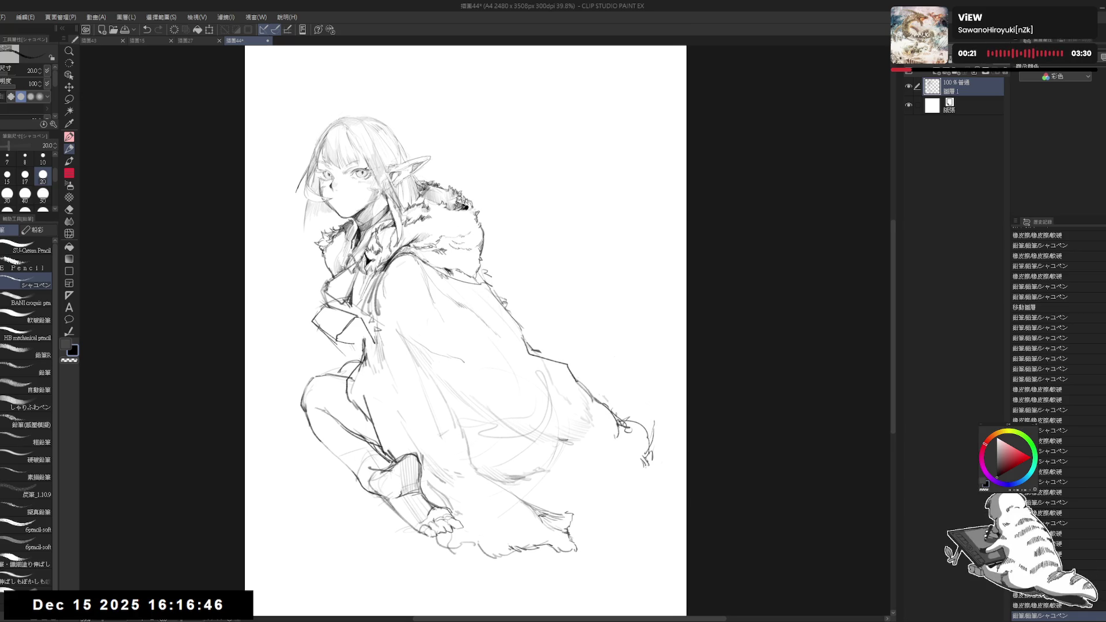
key("e")
mouse_move(562, 502)
left_mouse_down()
mouse_move(564, 536)
mouse_move(568, 524)
mouse_move(548, 544)
mouse_move(568, 462)
mouse_move(551, 487)
left_mouse_up()
key("p")
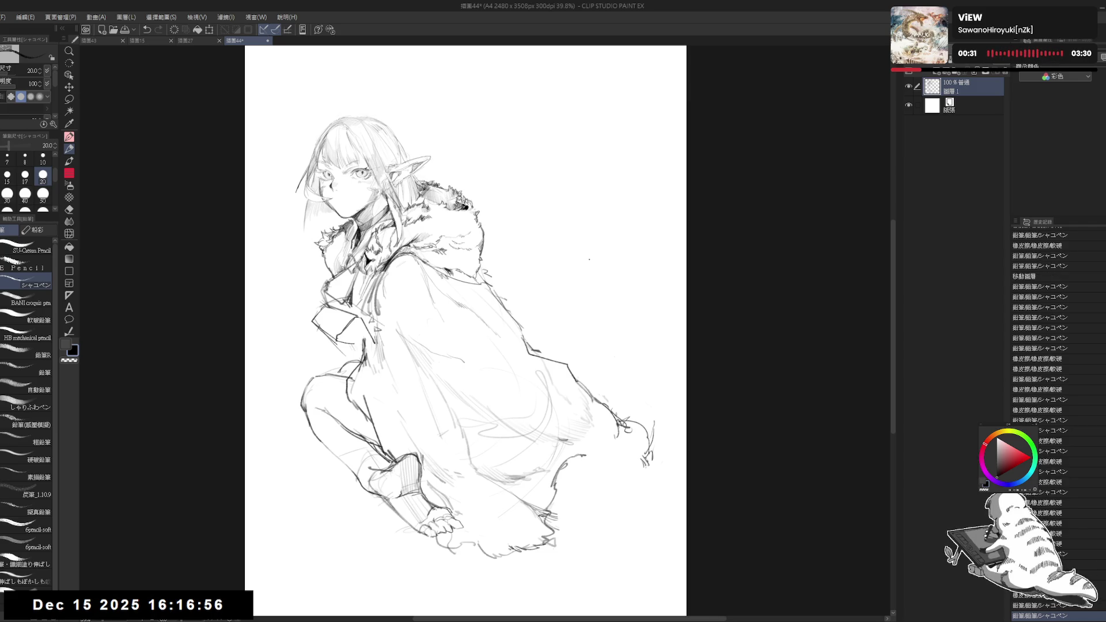
Erase a small area on the cloak and undo the last cloak stroke
left_click_drag(539, 401, 548, 405)
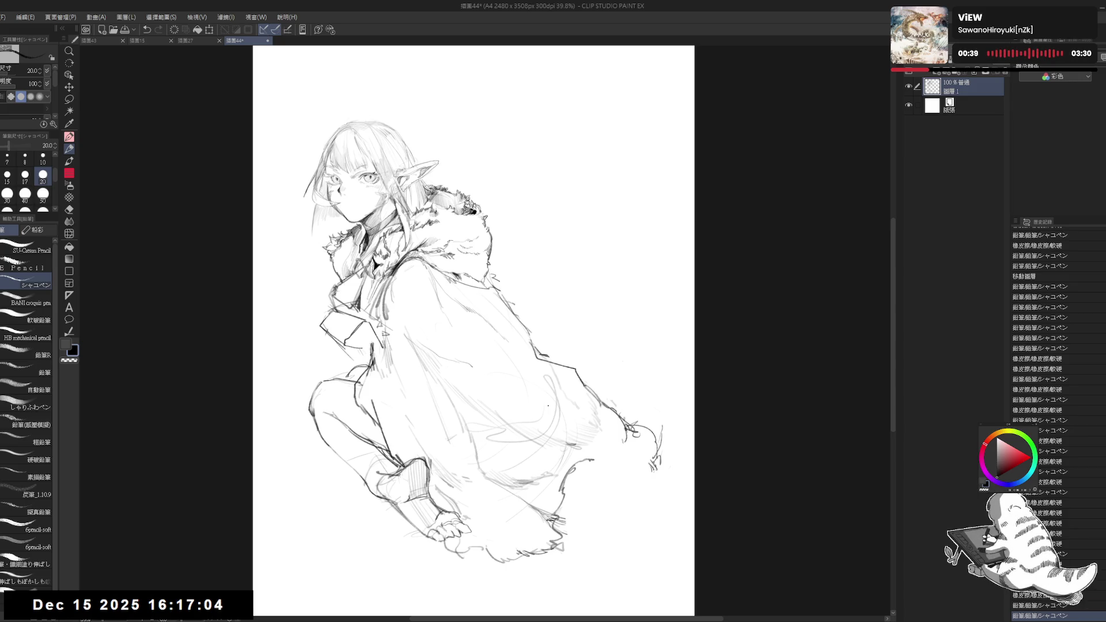
key("e")
mouse_move(585, 455)
left_mouse_down()
mouse_move(553, 441)
mouse_move(576, 438)
mouse_move(490, 285)
mouse_move(516, 355)
left_mouse_up()
key("p")
key("e")
key("p")
key("ctrl+z")
key("e")
key("p")
key("e")
key("p")
Redraw the cloak's right-edge line with a firmer stroke and erase stray lower-cloak lines
mouse_move(499, 285)
left_mouse_down()
mouse_move(520, 394)
mouse_move(491, 411)
left_mouse_up()
left_click(466, 391)
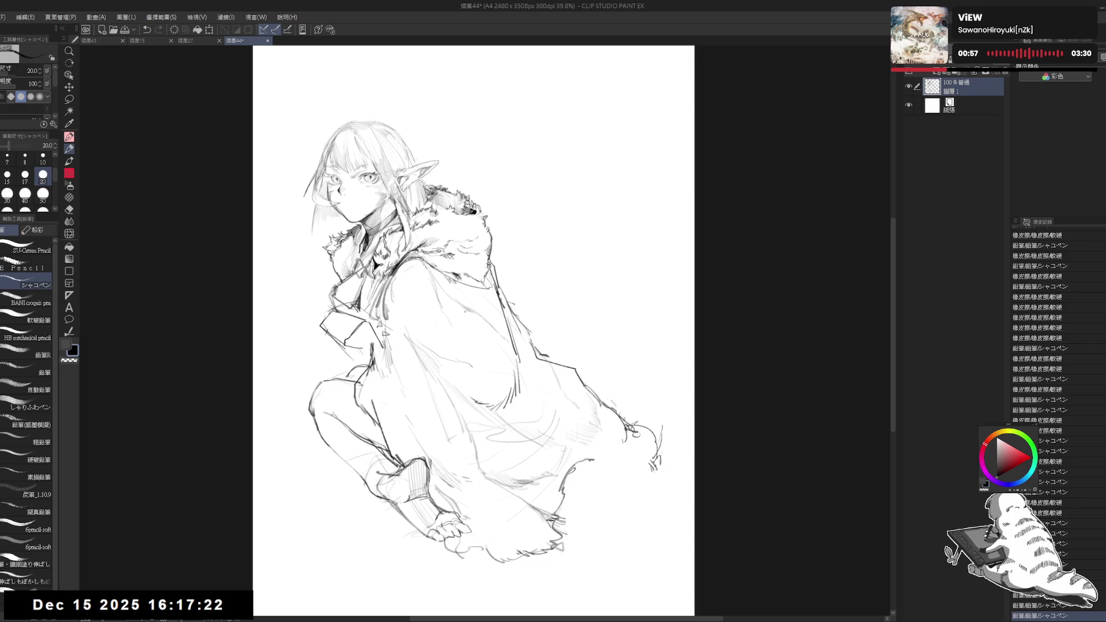
key("h")
key("h")
key("e")
mouse_move(483, 408)
left_mouse_down()
mouse_move(475, 401)
mouse_move(484, 406)
left_mouse_up()
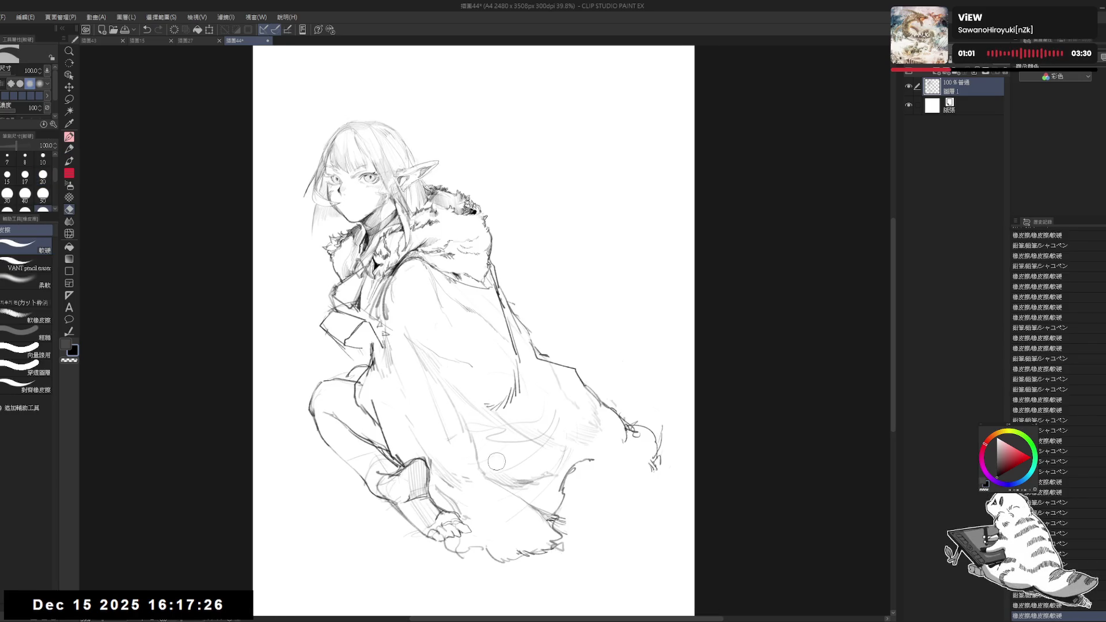
key("p")
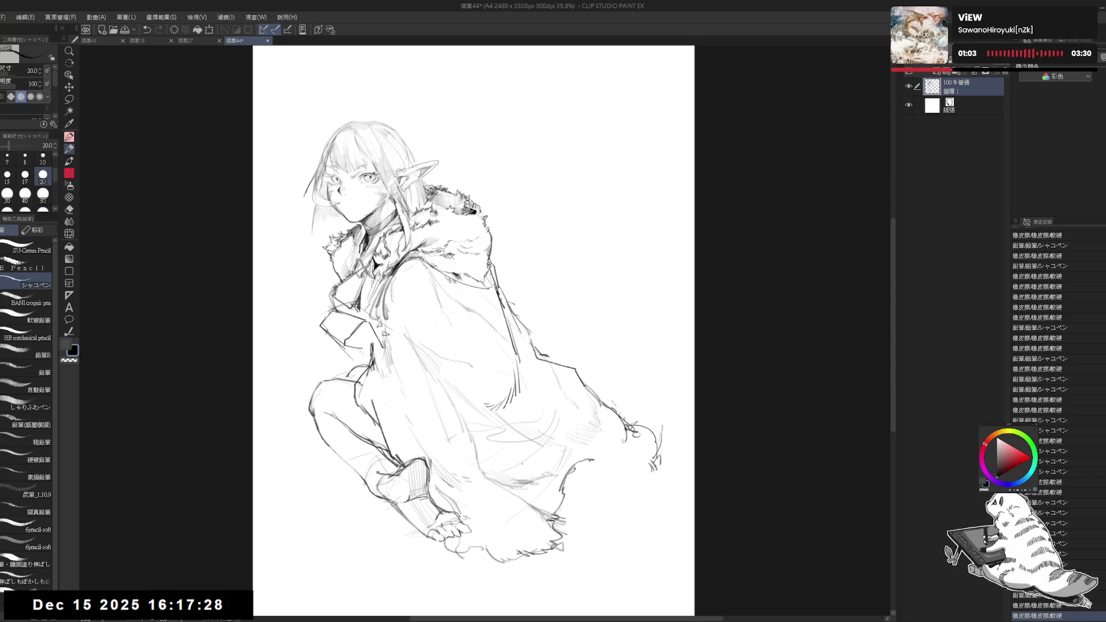
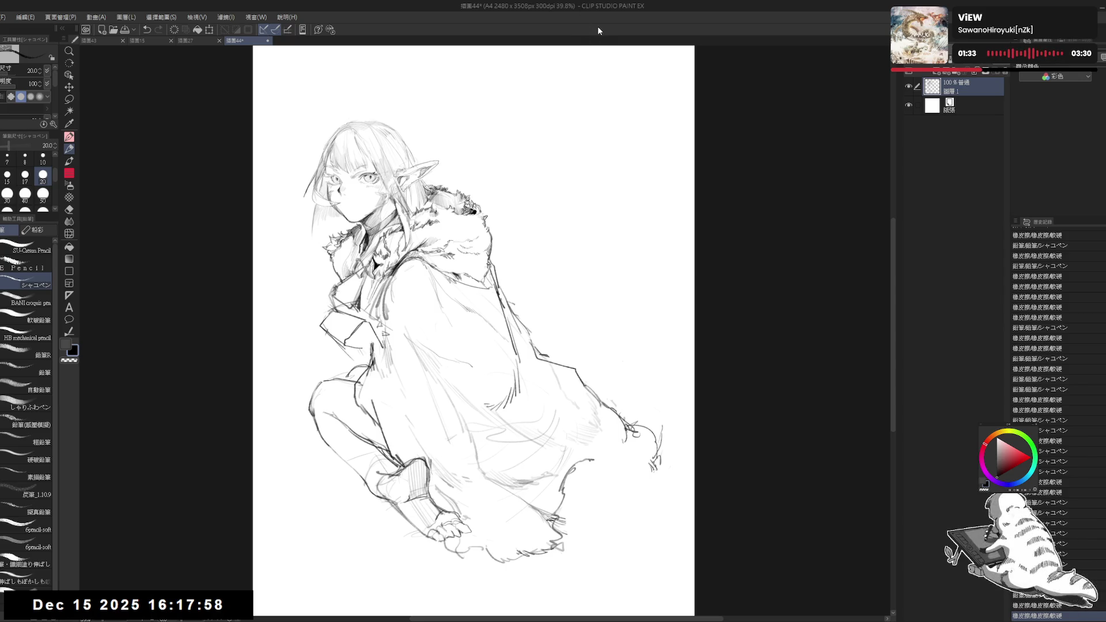
Extend a short pencil line on the cloak's hem, toggling the eraser as needed
left_click_drag(571, 465, 524, 408)
key("e")
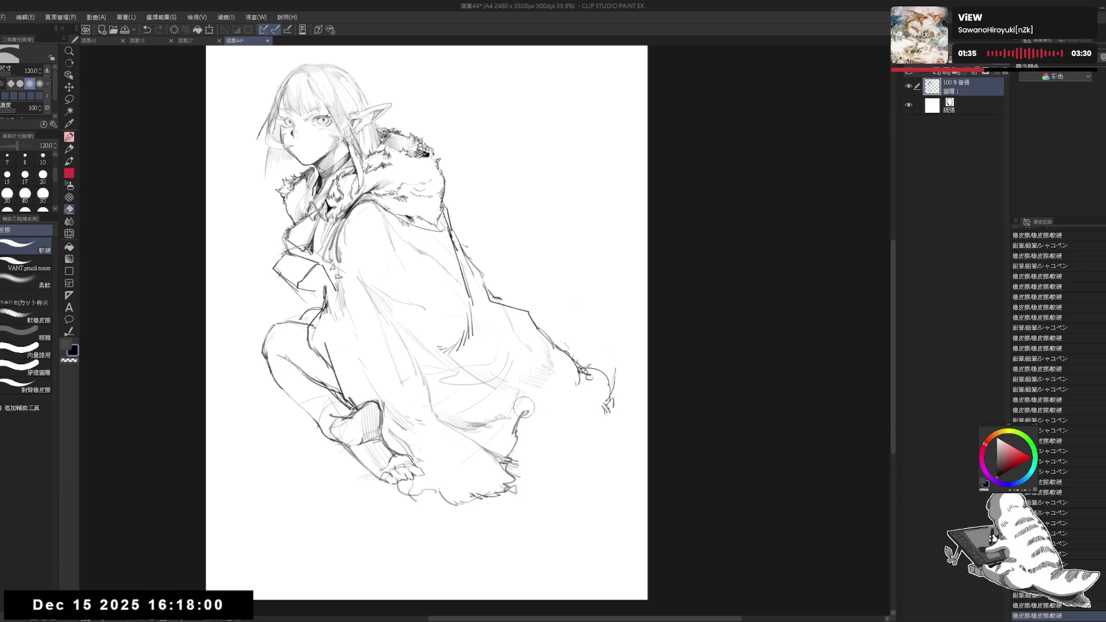
key("p")
left_click_drag(544, 397, 522, 406)
key("e")
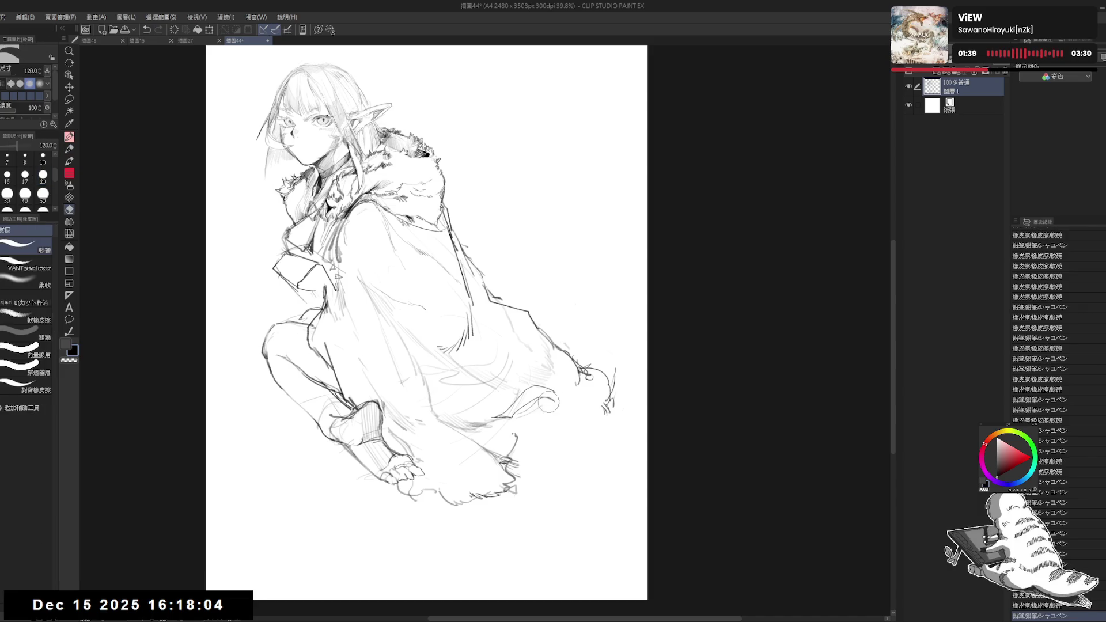
key("p")
Add another short stroke along the fluffy right edge of the hem, then pick the freehand lasso
left_click_drag(478, 282, 487, 290)
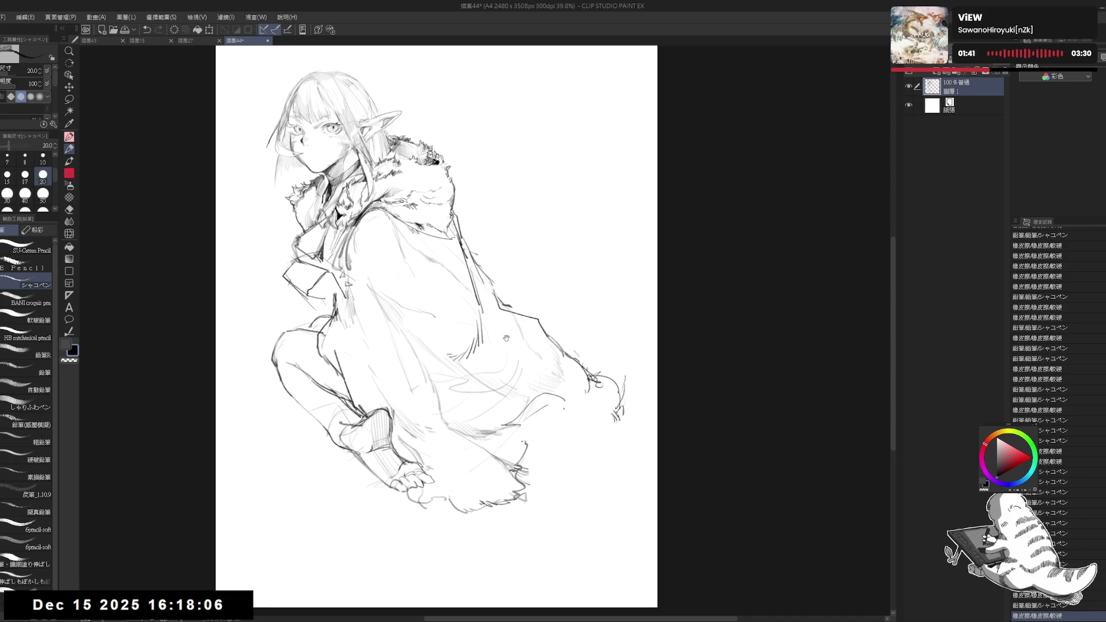
left_click_drag(511, 339, 517, 346)
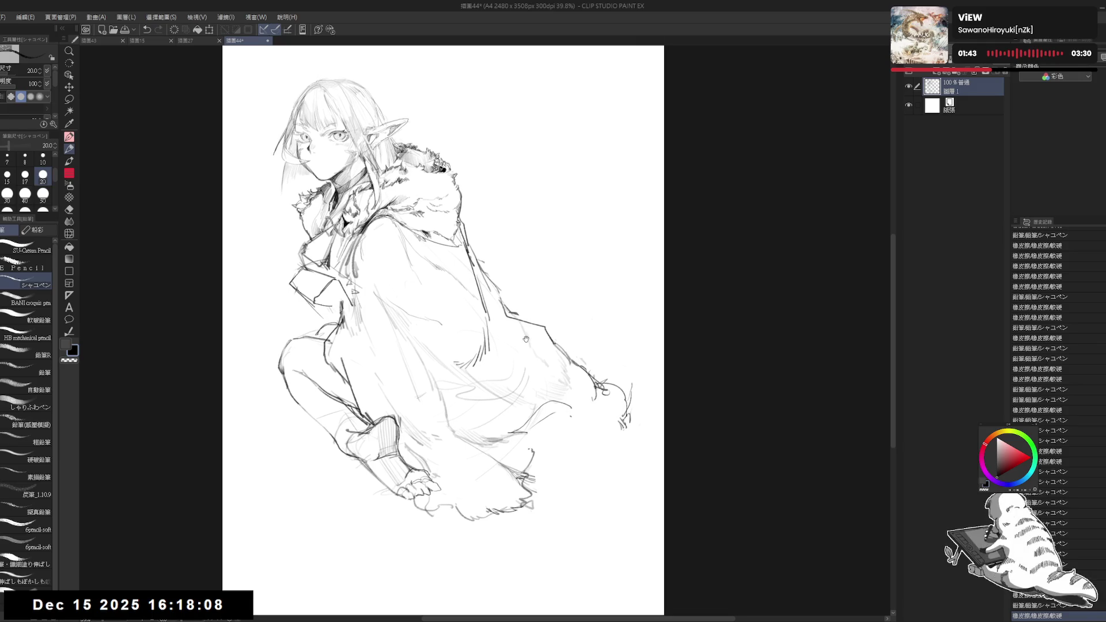
key("e")
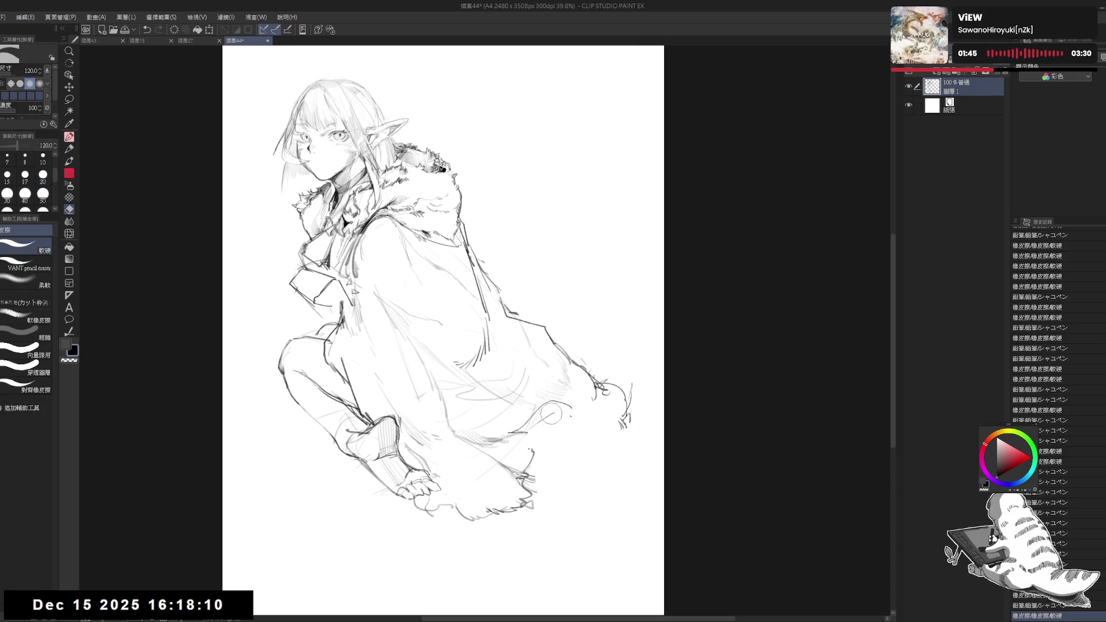
key("p")
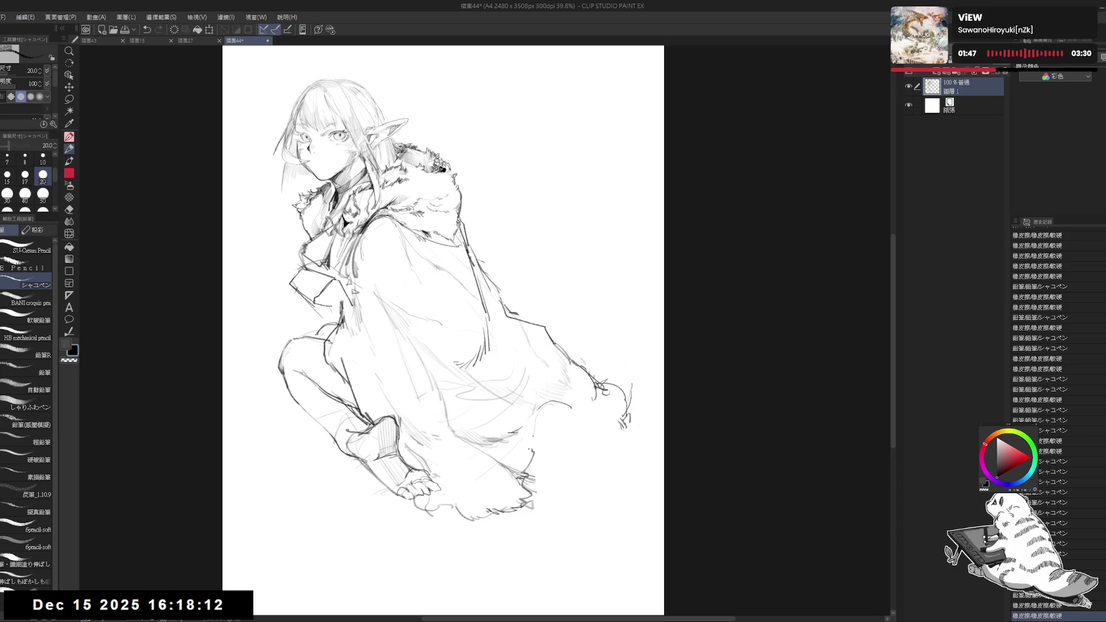
mouse_move(542, 401)
left_mouse_down()
mouse_move(564, 397)
mouse_move(597, 426)
left_mouse_up()
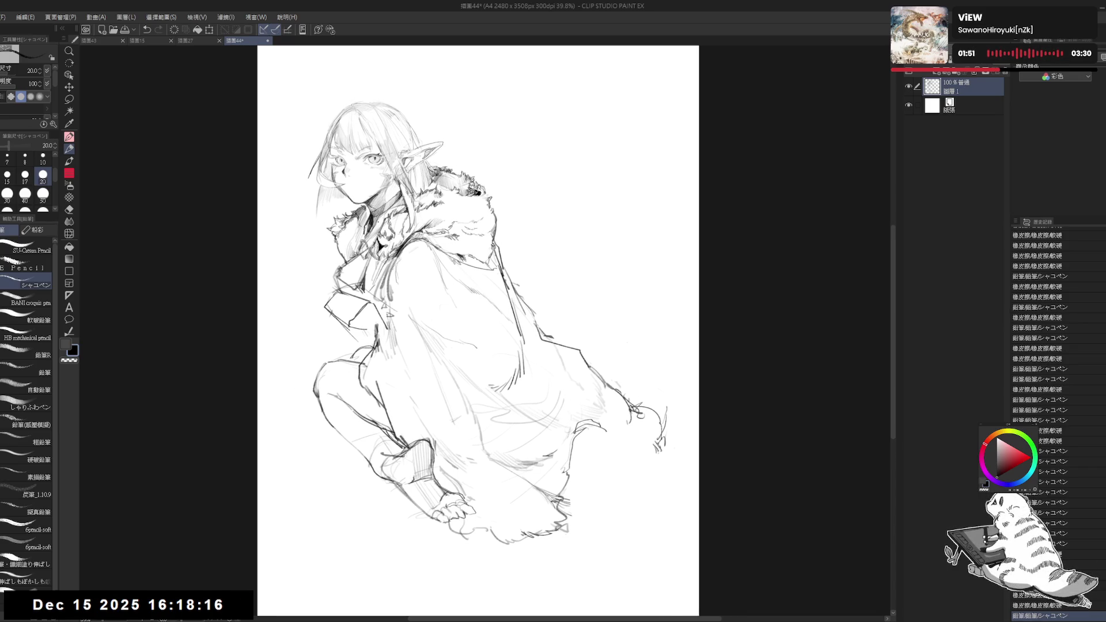
key("m")
left_click_drag(377, 182, 398, 194)
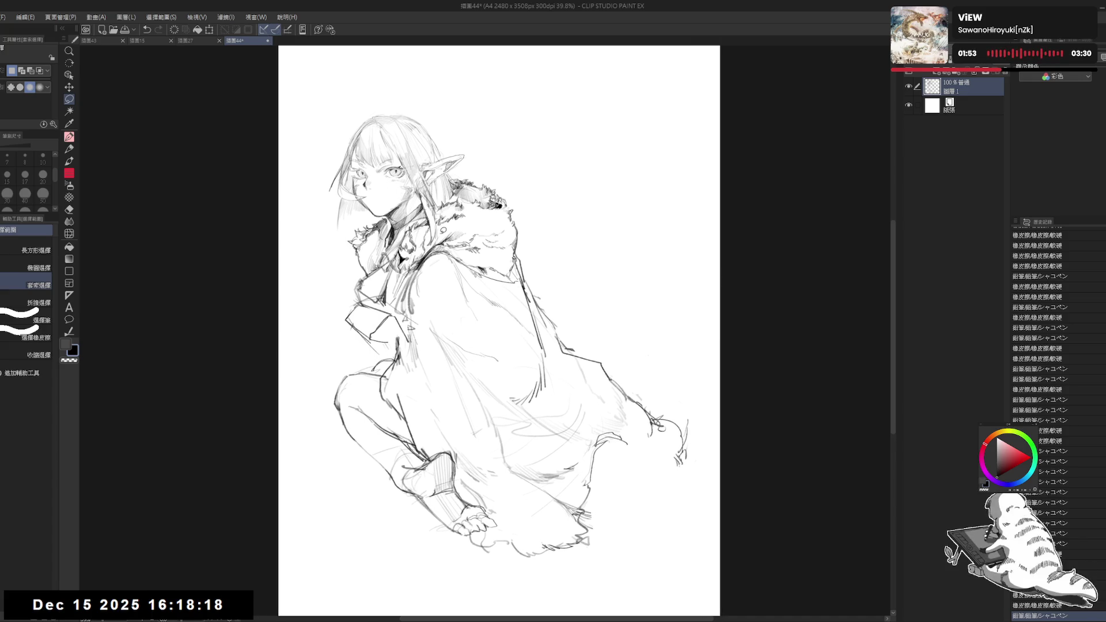
Zoom in, drag the lassoed fur collar slightly up and left, and deselect to commit
scroll(442, 226, "up", 1)
scroll(439, 222, "up", 1)
mouse_move(442, 209)
left_mouse_down()
mouse_move(453, 217)
mouse_move(406, 271)
mouse_move(410, 341)
mouse_move(447, 299)
mouse_move(510, 356)
mouse_move(566, 235)
mouse_move(501, 180)
mouse_move(462, 218)
left_mouse_up()
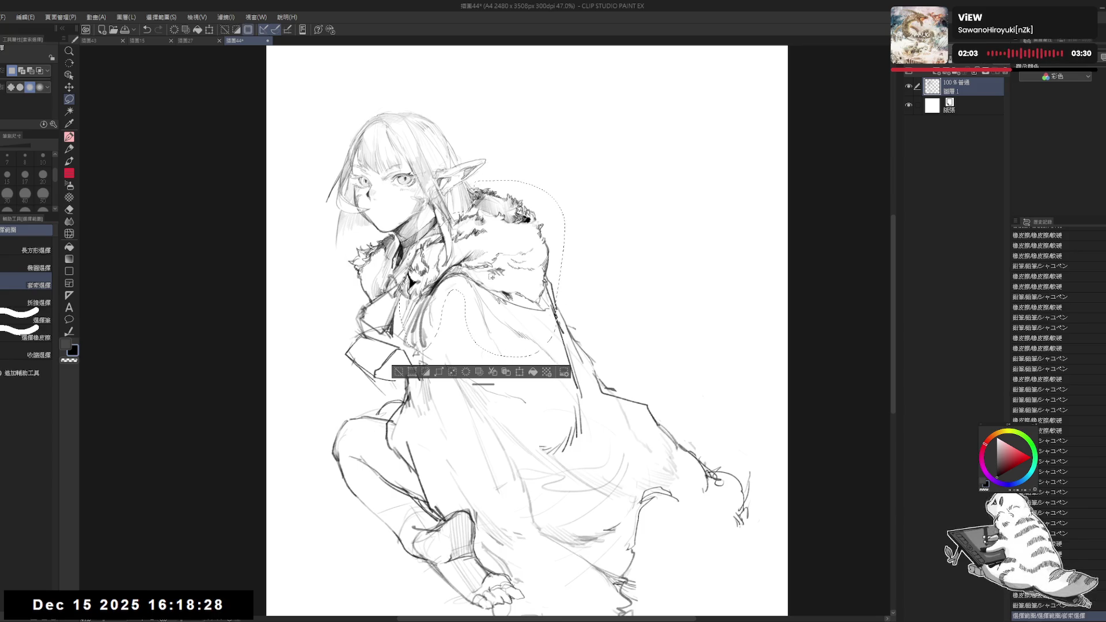
left_click_drag(490, 259, 478, 213)
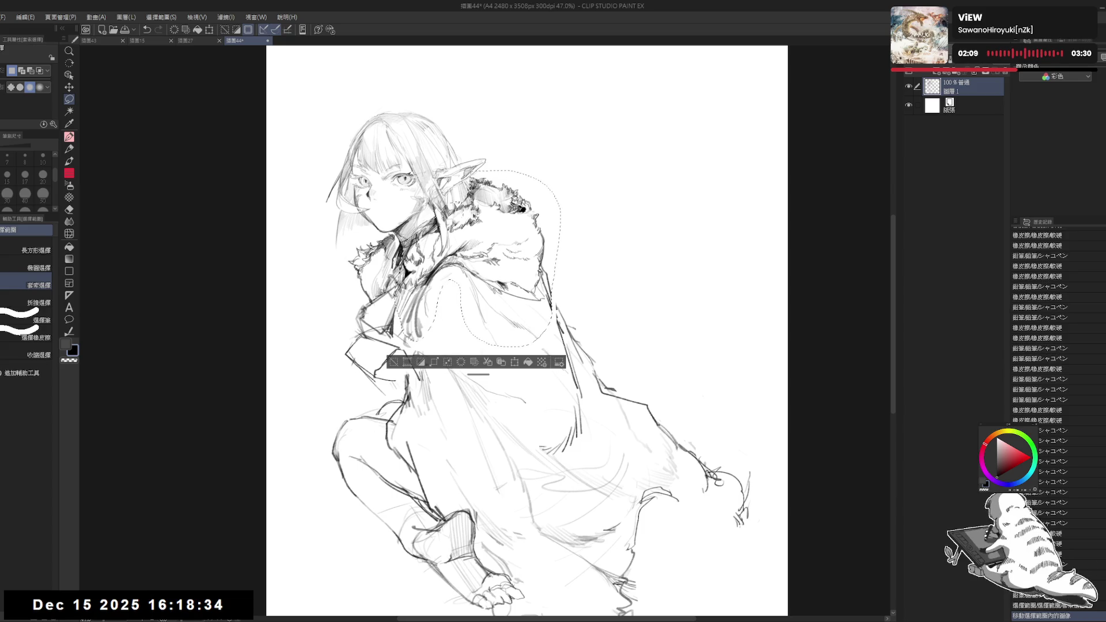
key("ctrl+d")
key("e")
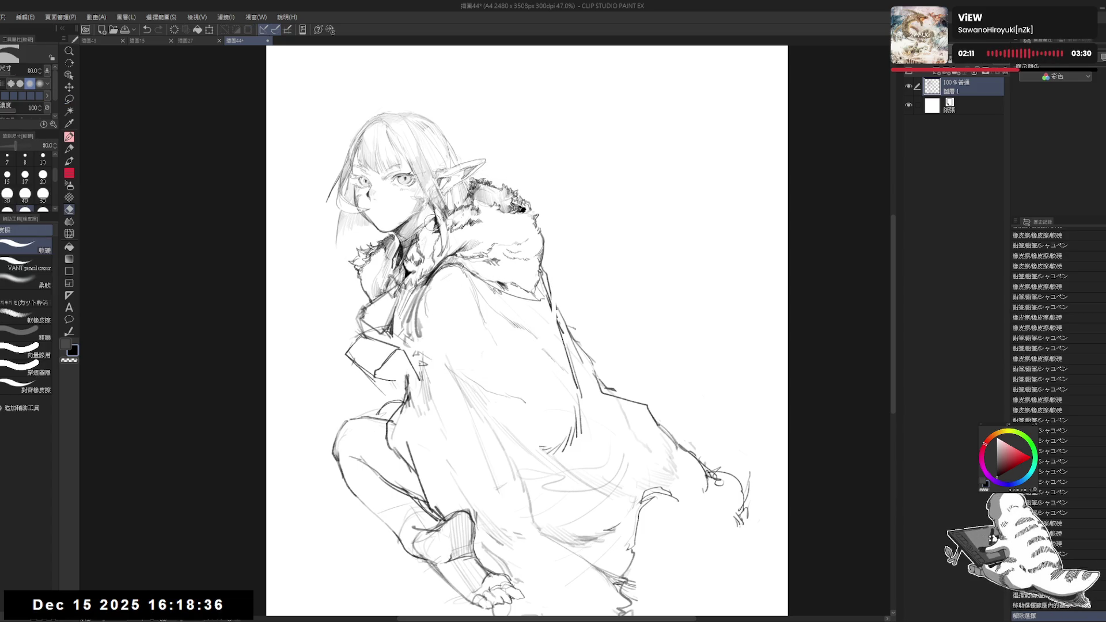
Erase faint lines around the fur collar and touch up small lines near the ear, checking it mirrored
mouse_move(429, 218)
left_mouse_down()
mouse_move(441, 235)
mouse_move(438, 213)
left_mouse_up()
key("p")
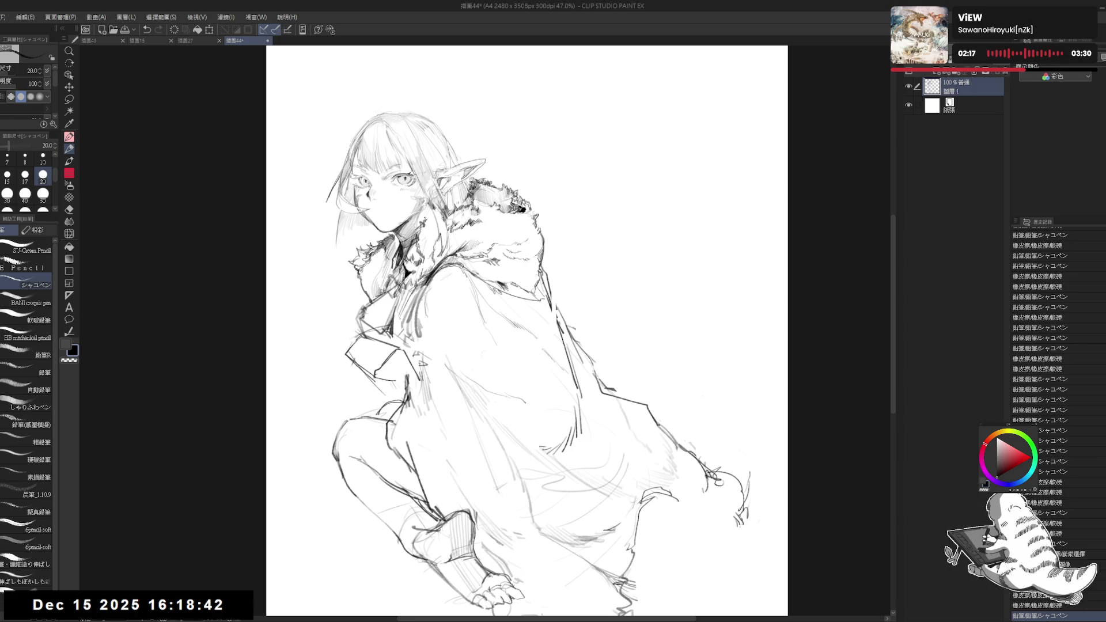
mouse_move(433, 202)
left_mouse_down()
mouse_move(455, 221)
mouse_move(443, 217)
mouse_move(450, 230)
mouse_move(464, 221)
left_mouse_up()
key("e")
key("p")
key("e")
key("p")
key("e")
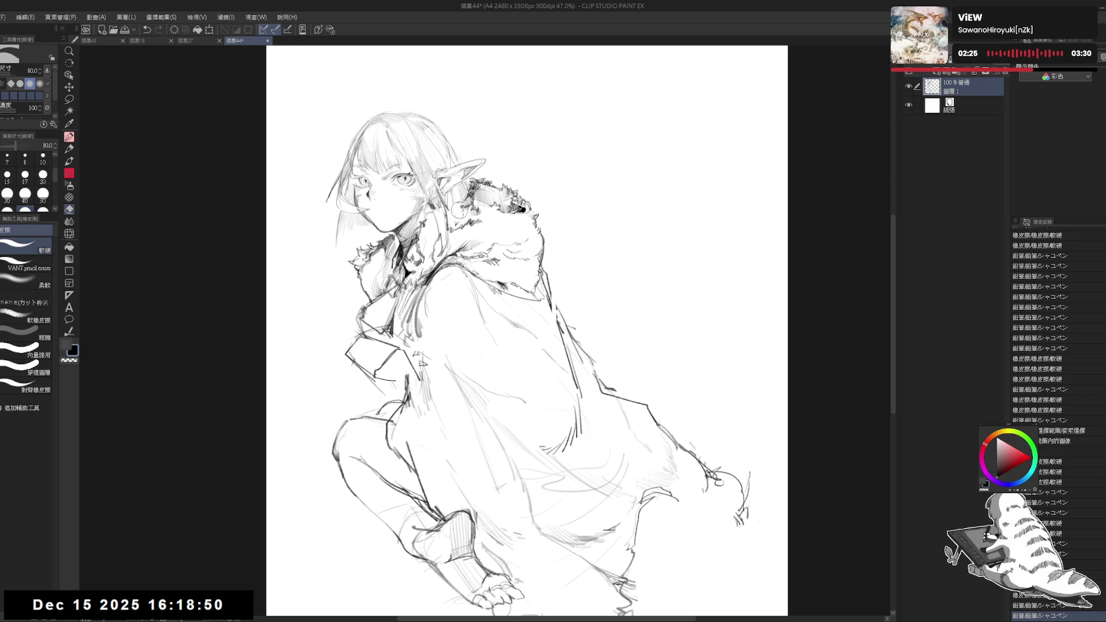
key("p")
key("h")
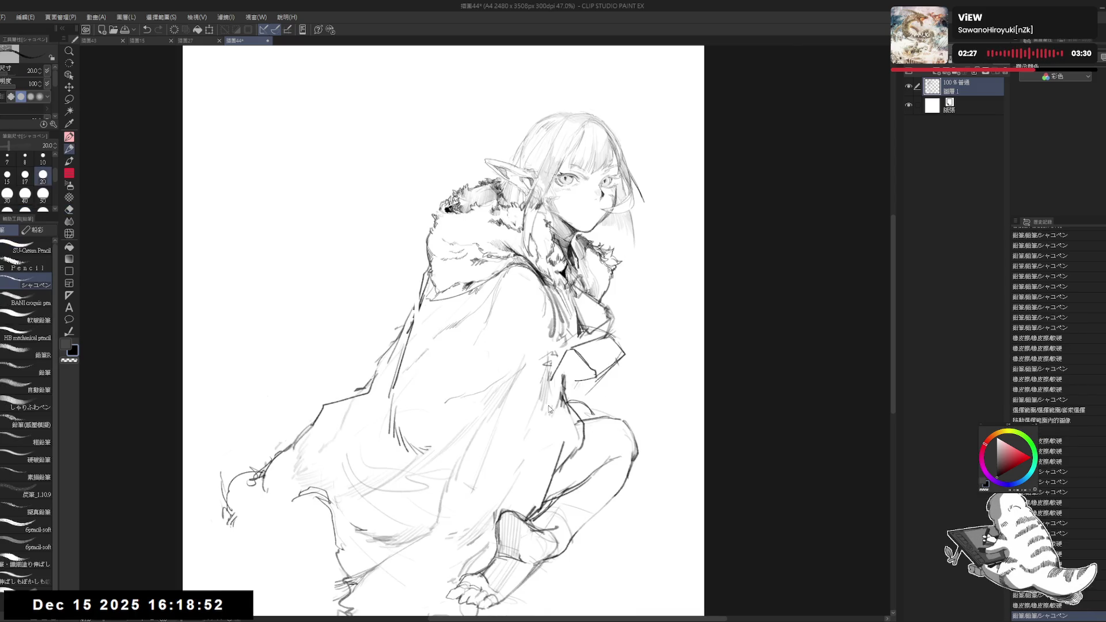
key("h")
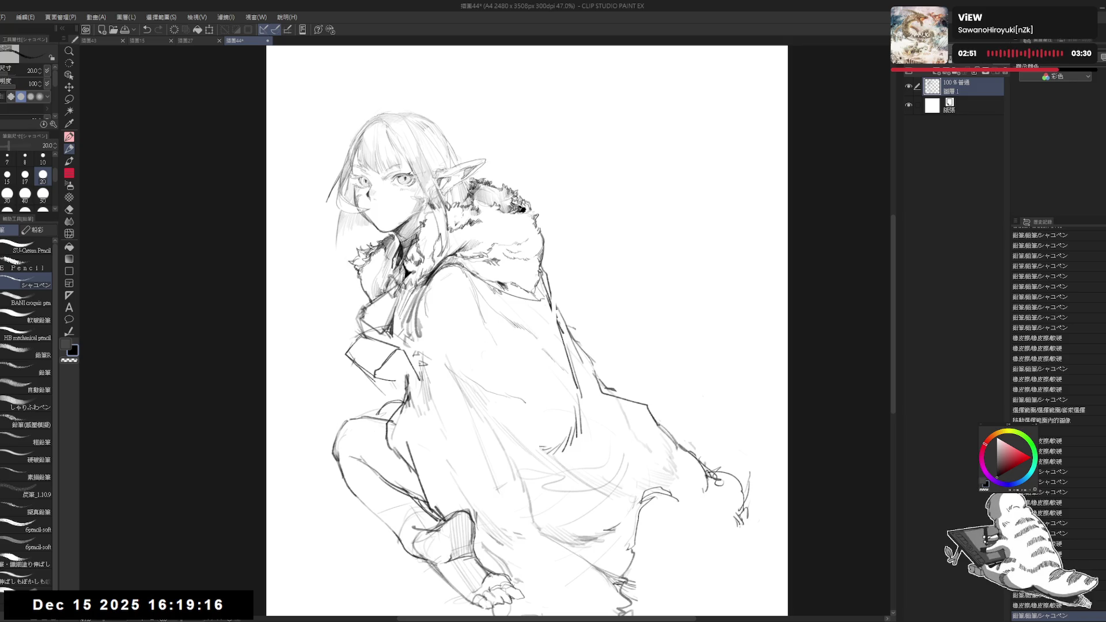
Erase two small stray marks in the lower right area near the fluffy hem
left_click_drag(616, 491, 561, 398)
key("e")
left_click_drag(641, 419, 634, 406)
key("p")
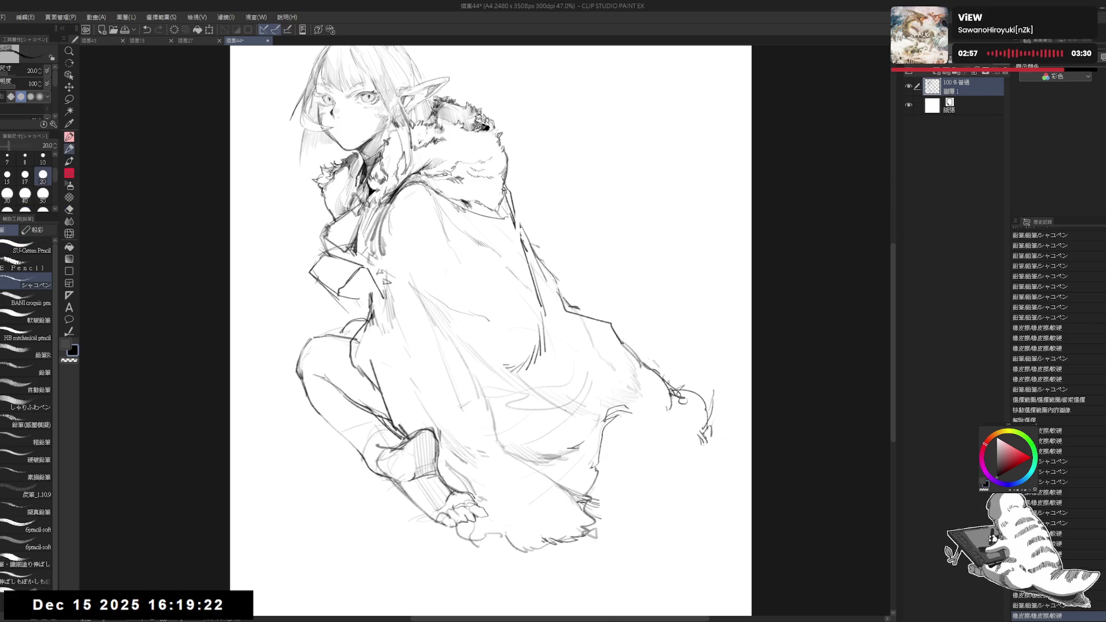
key("e")
mouse_move(570, 389)
left_mouse_down()
mouse_move(553, 402)
mouse_move(599, 385)
mouse_move(579, 417)
left_mouse_up()
key("p")
key("e")
key("p")
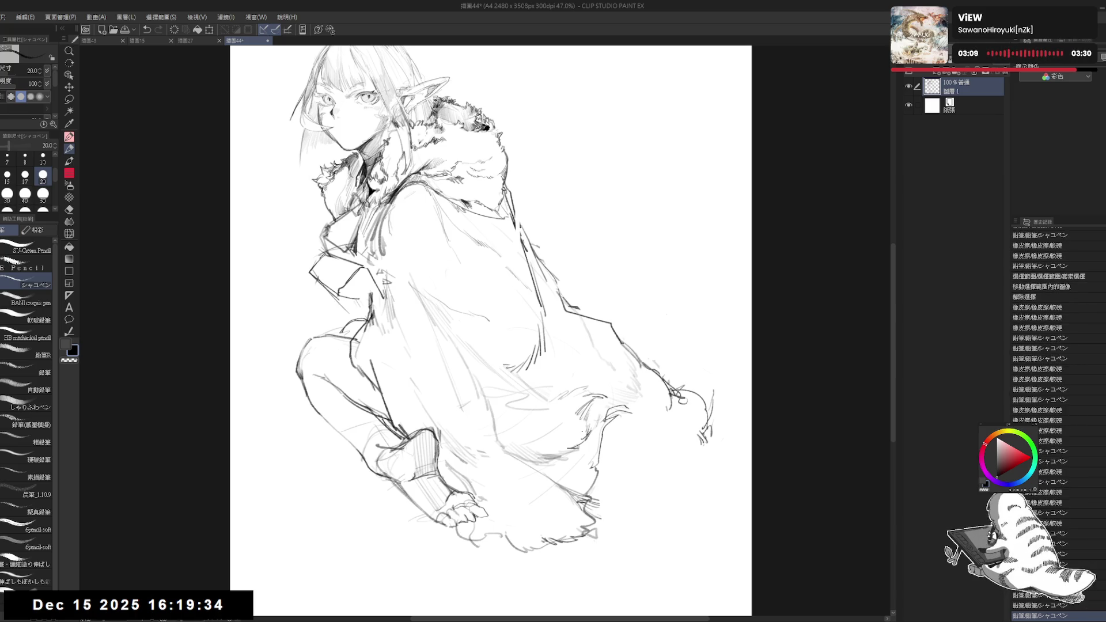
scroll(591, 422, "down", 2)
Erase a small area near the coat tail and add a faint replacement stroke there
key("h")
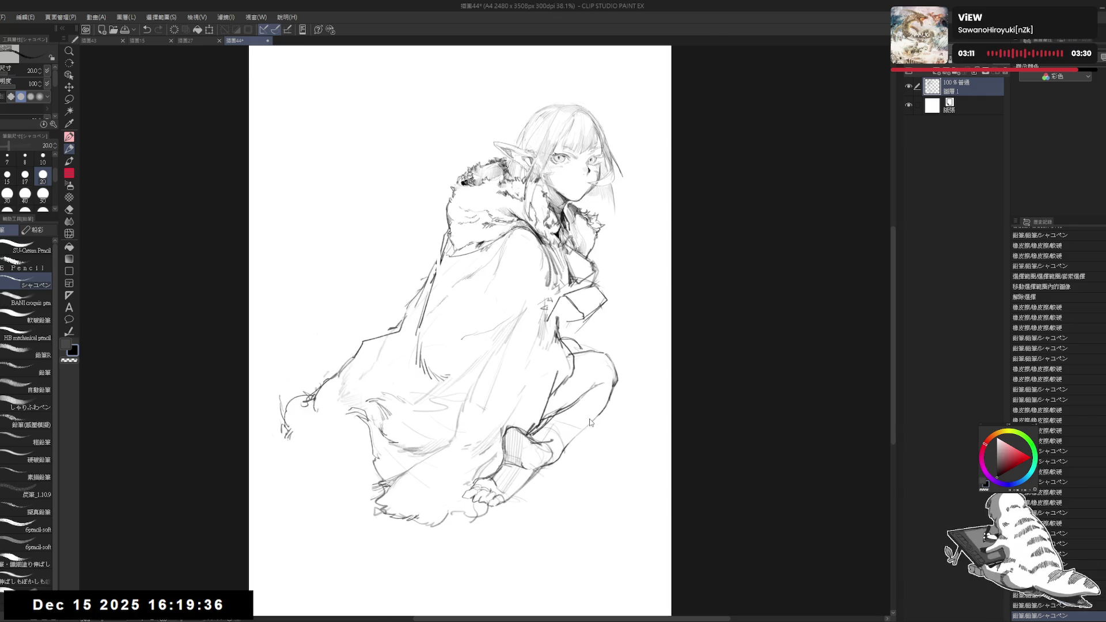
key("h")
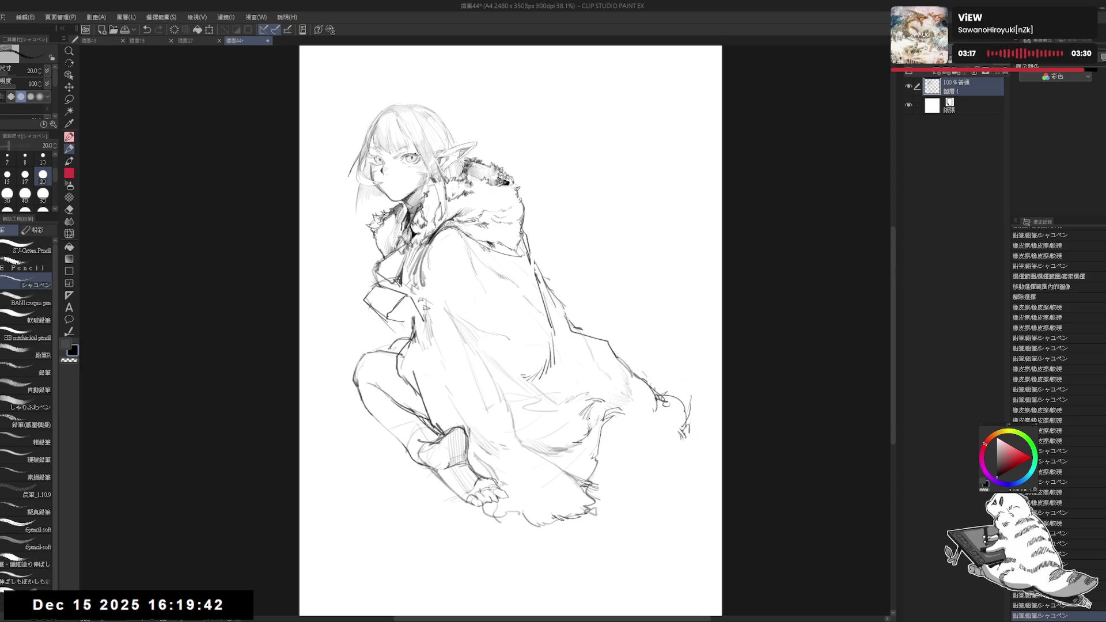
key("e")
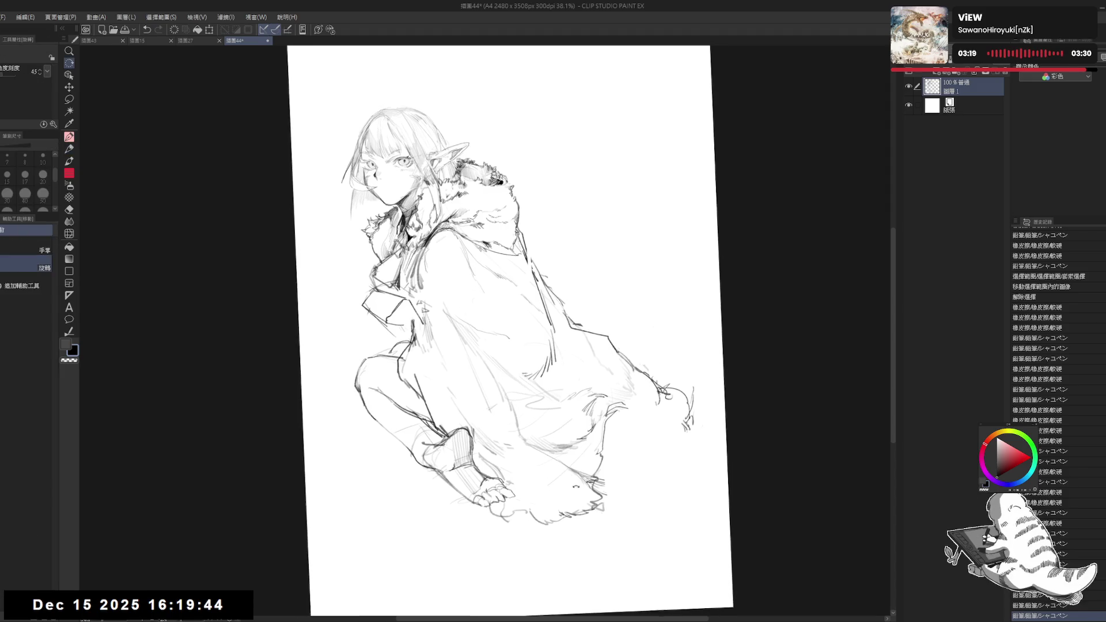
mouse_move(649, 372)
left_mouse_down()
mouse_move(675, 404)
mouse_move(669, 424)
left_mouse_up()
key("p")
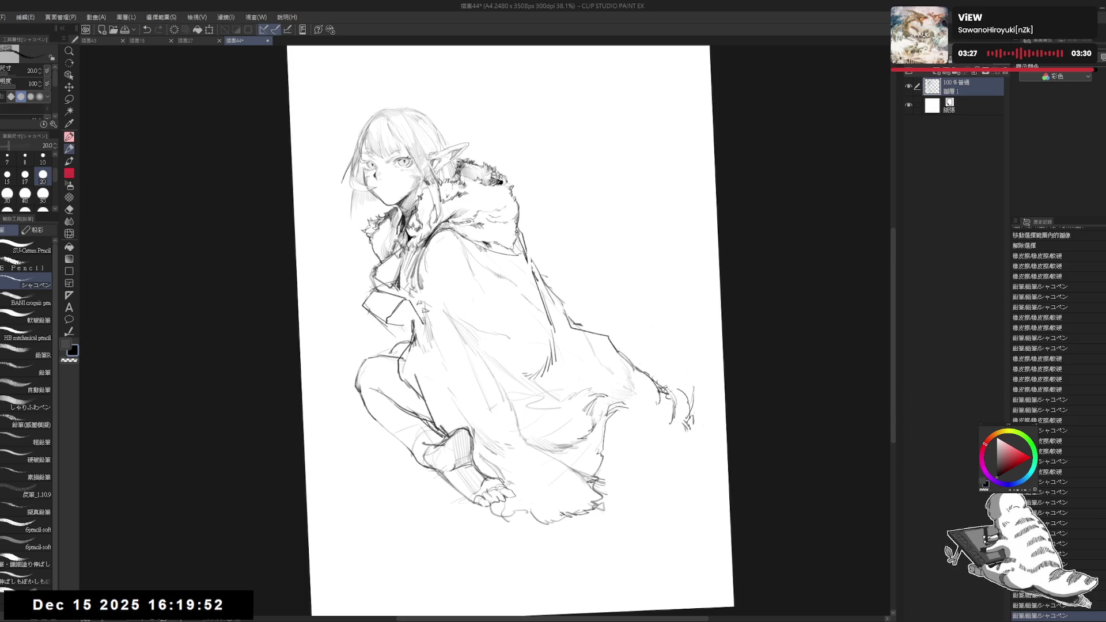
mouse_move(683, 397)
left_mouse_down()
mouse_move(685, 417)
mouse_move(666, 438)
mouse_move(616, 412)
mouse_move(628, 416)
left_mouse_up()
key("e")
key("p")
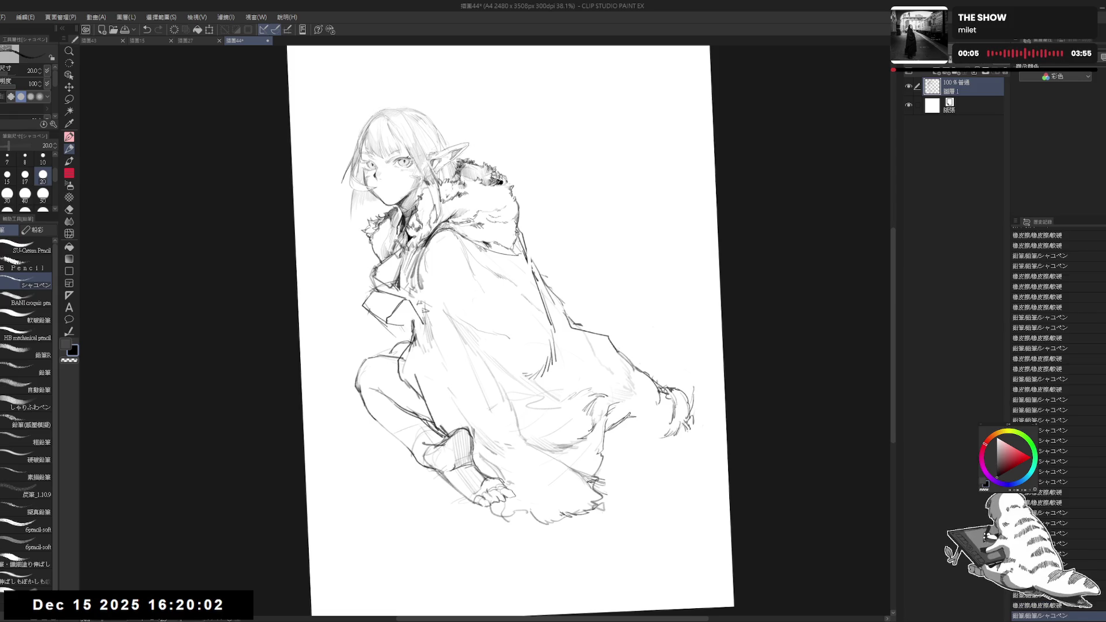
Straighten the view and draw the coat fold, right-leg stroke and long sweeping tail line
key("at")
key("h")
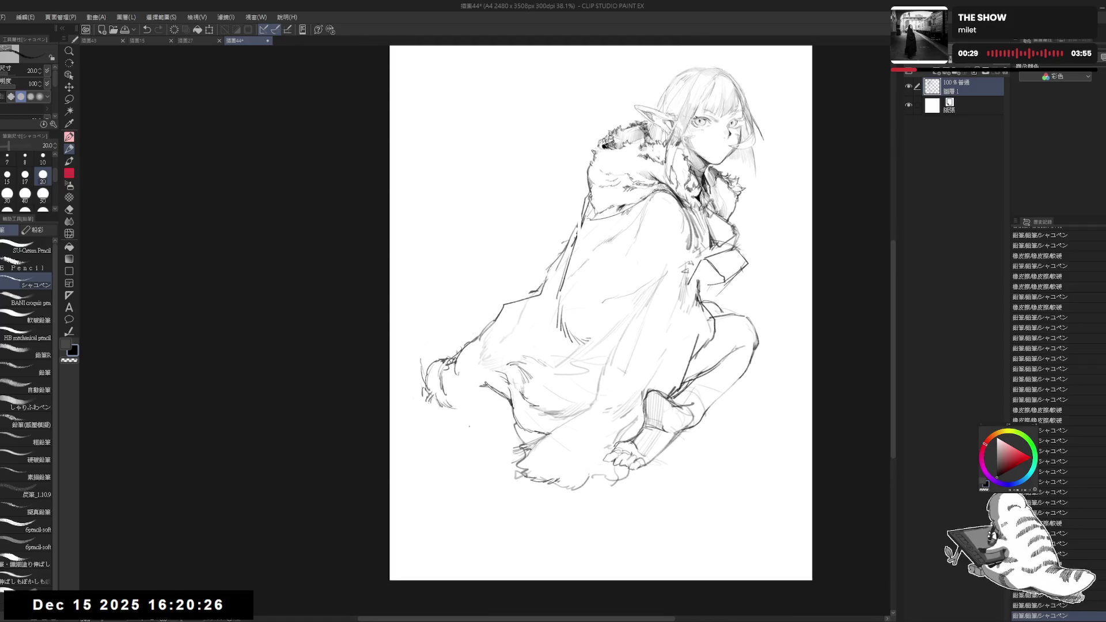
left_click_drag(474, 391, 455, 433)
key("ctrl+z")
key("ctrl+z")
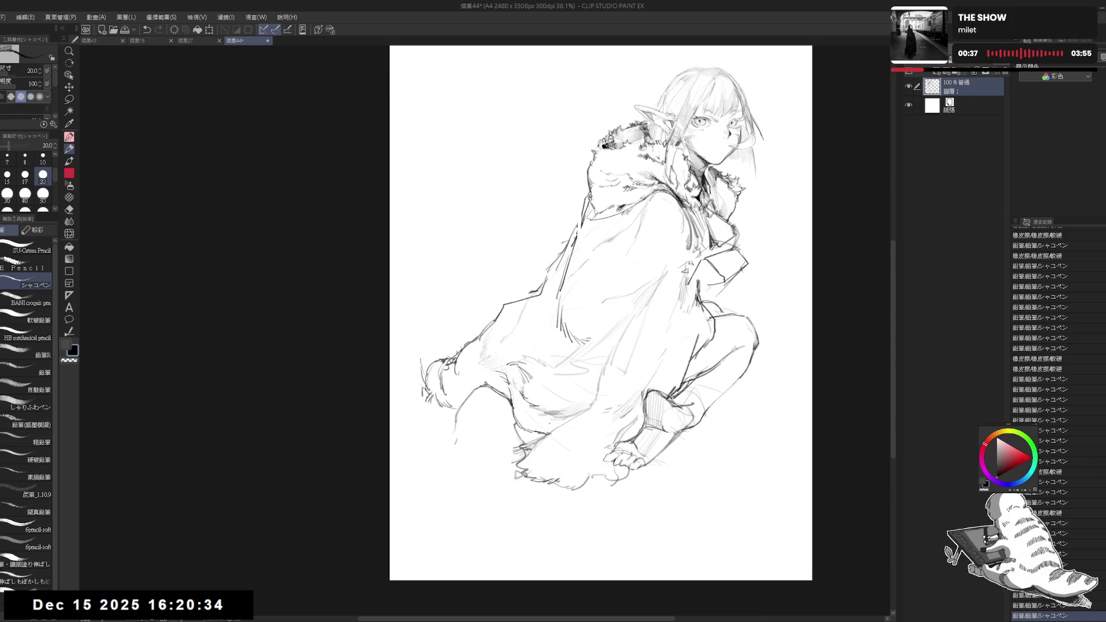
key("h")
left_click_drag(560, 401, 581, 400)
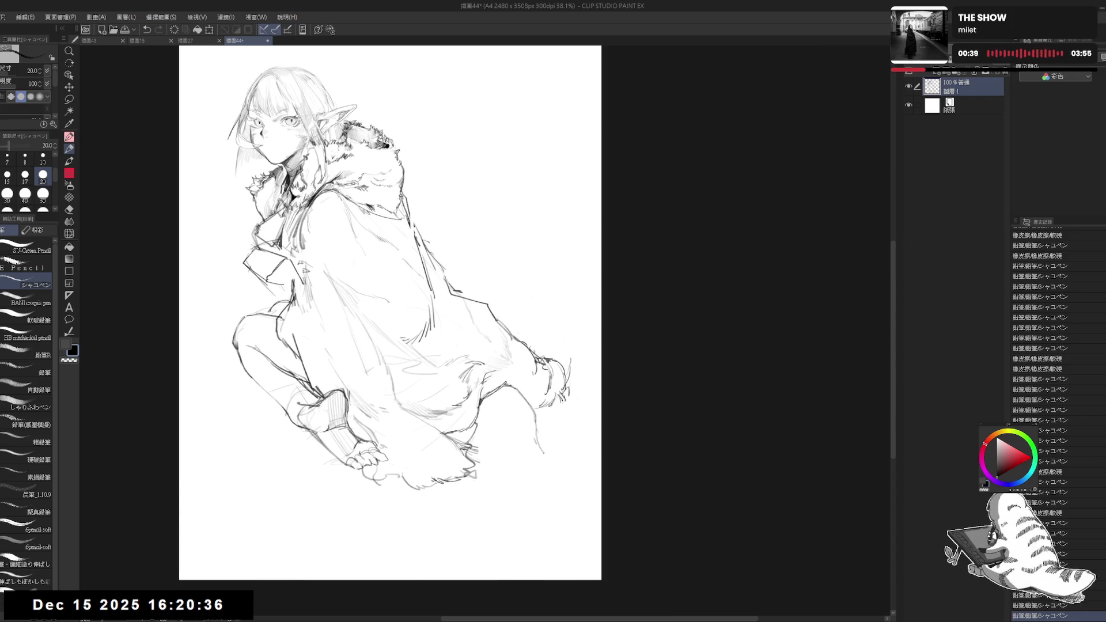
mouse_move(541, 456)
left_mouse_down()
mouse_move(536, 426)
mouse_move(572, 506)
mouse_move(537, 421)
left_mouse_up()
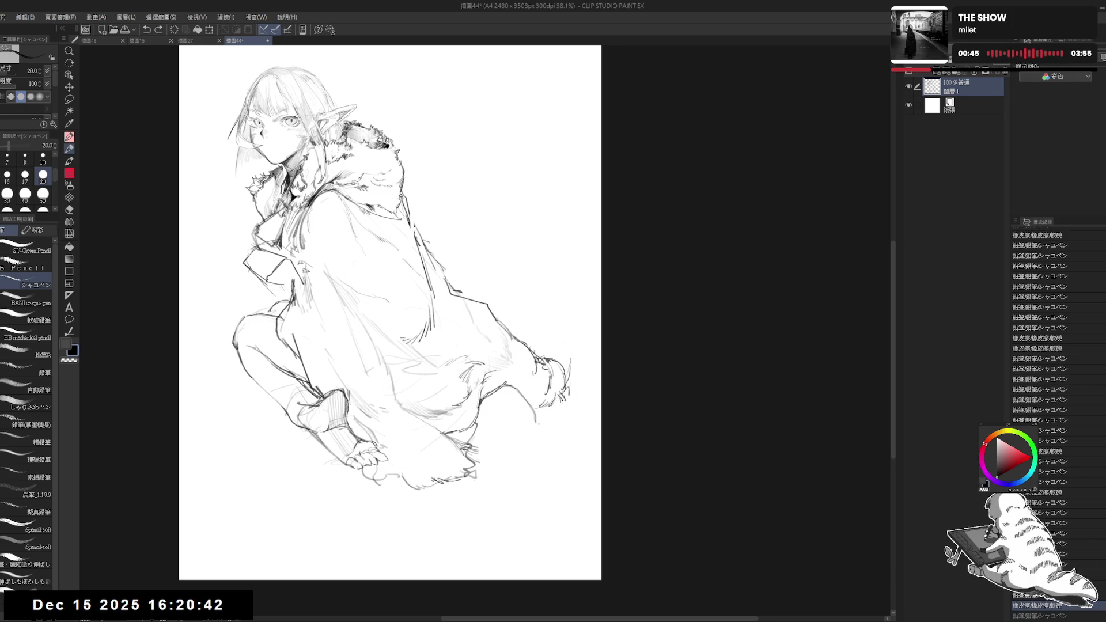
mouse_move(484, 382)
left_mouse_down()
mouse_move(514, 395)
mouse_move(539, 430)
mouse_move(554, 510)
left_mouse_up()
key("ctrl+y")
mouse_move(542, 456)
left_mouse_down()
mouse_move(543, 514)
mouse_move(547, 494)
mouse_move(552, 520)
mouse_move(602, 562)
left_mouse_up()
Remove a stray vertical line and redraw the tail stroke further left with a darker outline
key("e")
key("p")
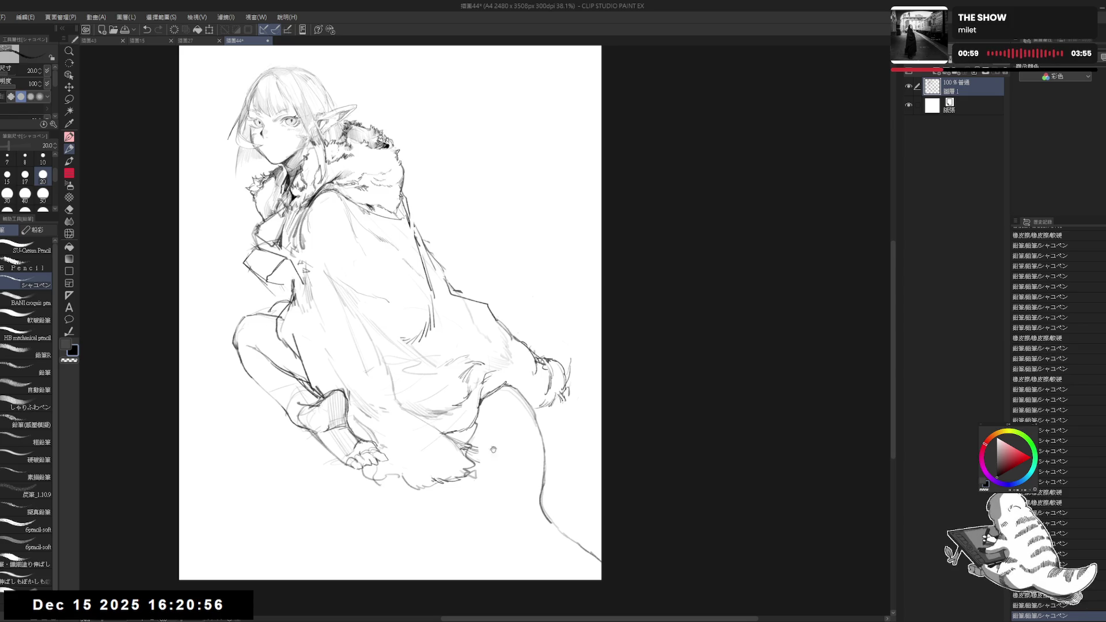
left_click_drag(403, 288, 424, 281)
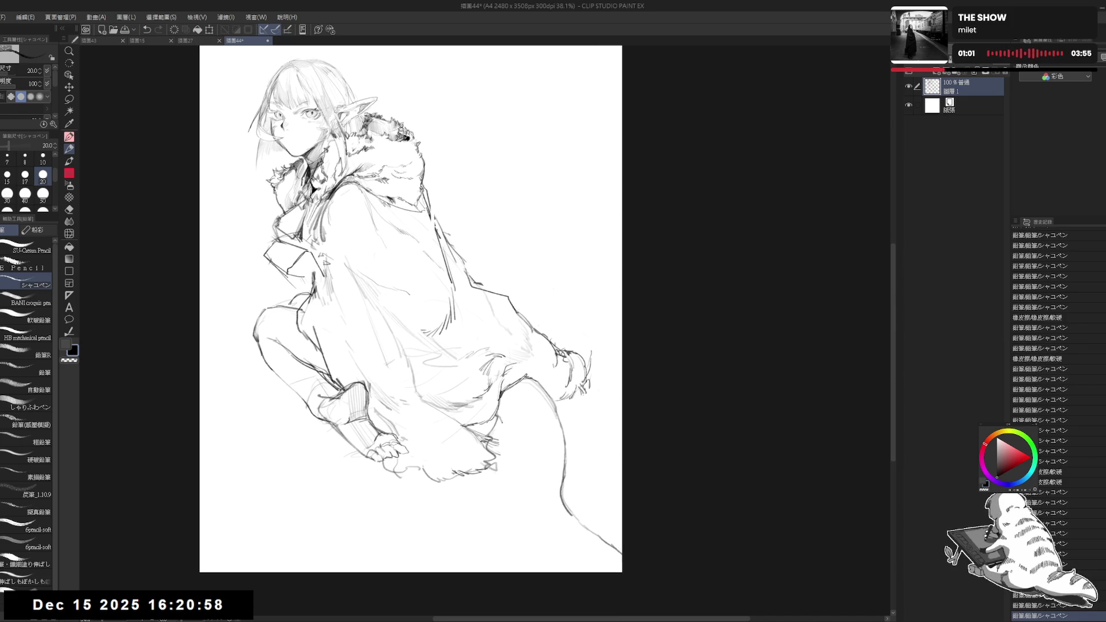
left_click_drag(506, 444, 507, 489)
key("e")
key("p")
key("e")
left_click_drag(506, 439, 506, 492)
key("p")
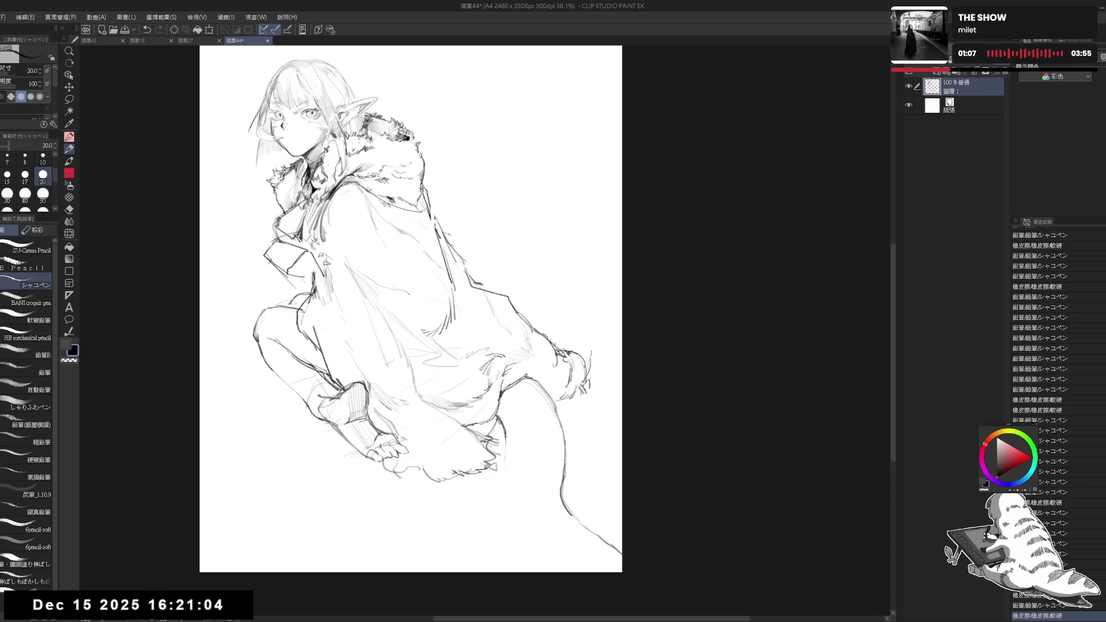
mouse_move(496, 421)
left_mouse_down()
mouse_move(505, 500)
mouse_move(556, 556)
left_mouse_up()
mouse_move(504, 498)
left_mouse_down()
mouse_move(525, 535)
mouse_move(579, 572)
left_mouse_up()
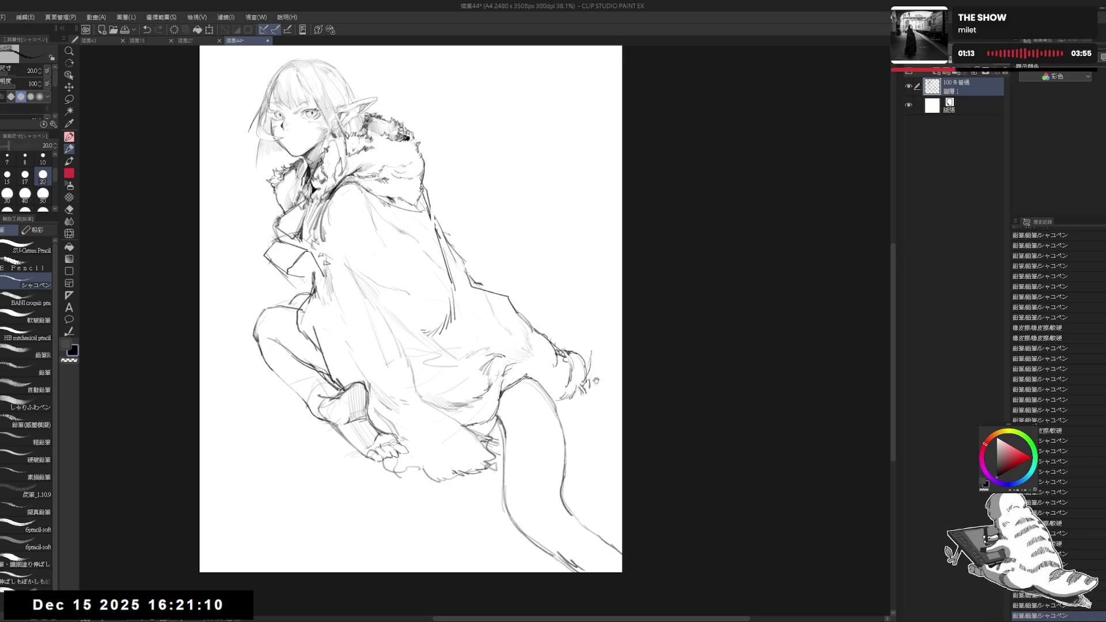
Erase stray lines around the lower leg and add a second parallel line beside it
scroll(599, 369, "down", 2)
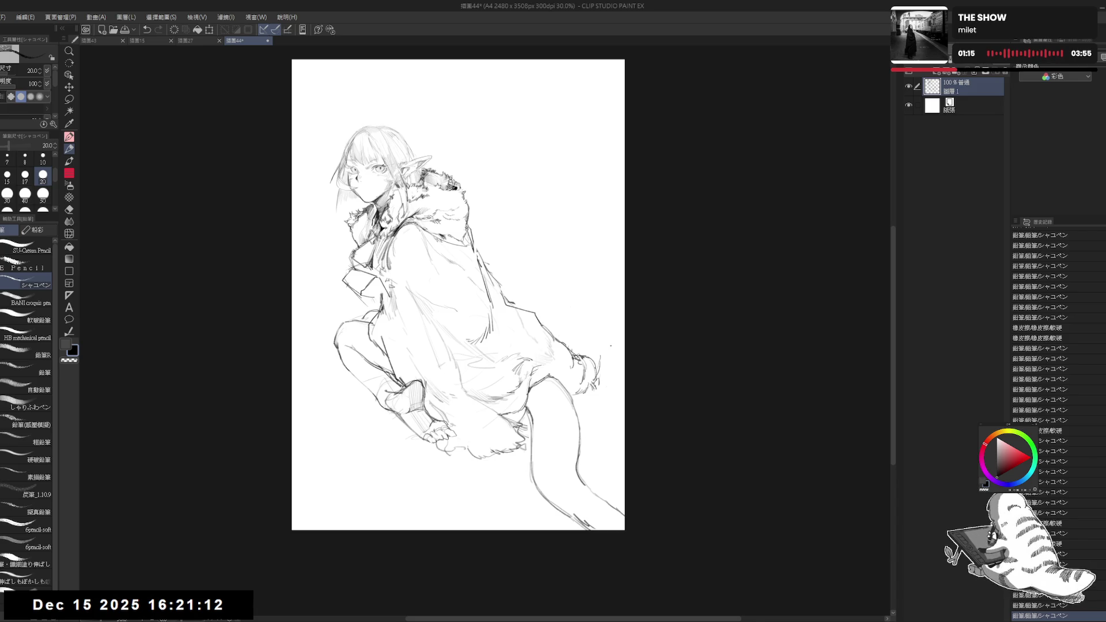
scroll(611, 346, "up", 1)
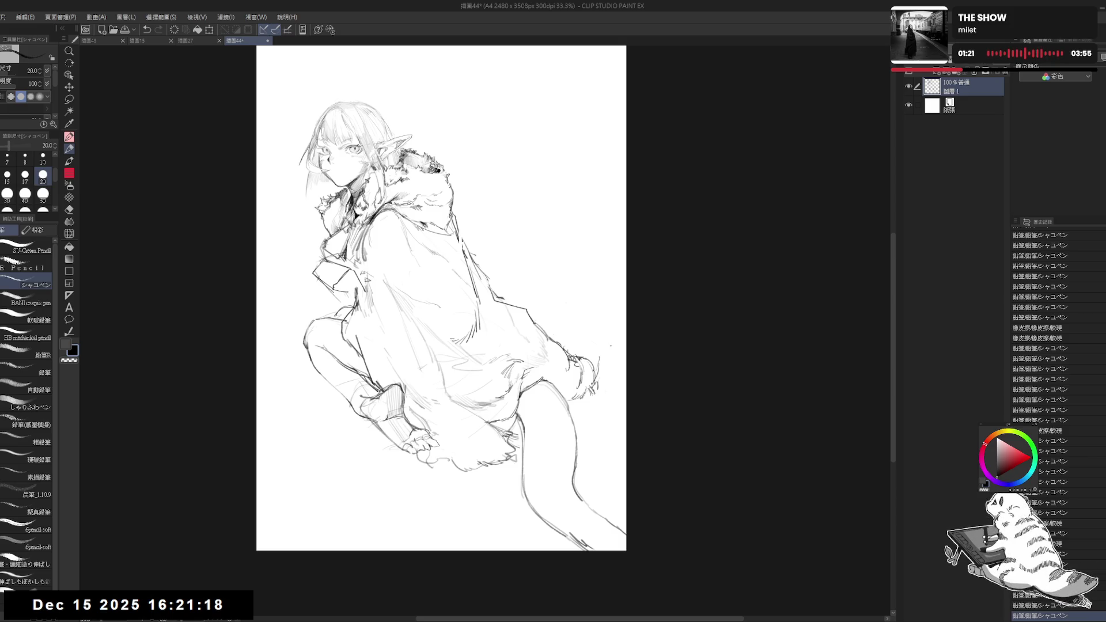
key("e")
mouse_move(524, 490)
left_mouse_down()
mouse_move(582, 542)
mouse_move(518, 495)
mouse_move(536, 487)
mouse_move(527, 466)
mouse_move(521, 507)
left_mouse_up()
key("p")
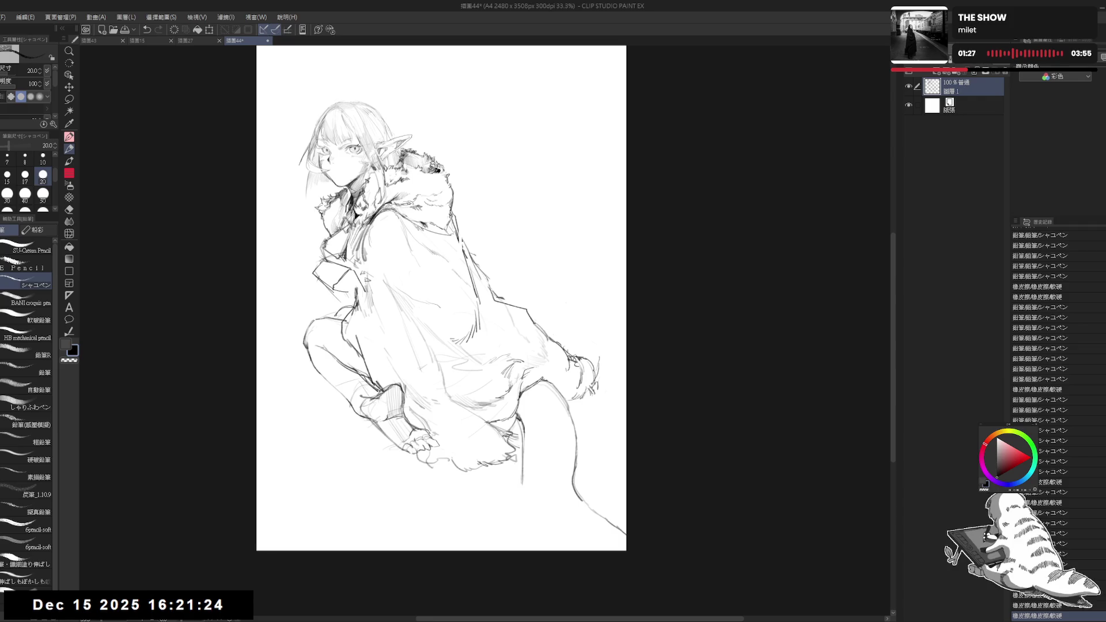
mouse_move(524, 431)
left_mouse_down()
mouse_move(523, 494)
mouse_move(544, 525)
mouse_move(601, 552)
left_mouse_up()
Discard a trial lower-outline stroke and add short marks and dots on the cloak and hem
key("e")
key("p")
mouse_move(545, 521)
left_mouse_down()
mouse_move(598, 551)
mouse_move(593, 507)
mouse_move(626, 530)
left_mouse_up()
key("ctrl+z")
key("e")
key("p")
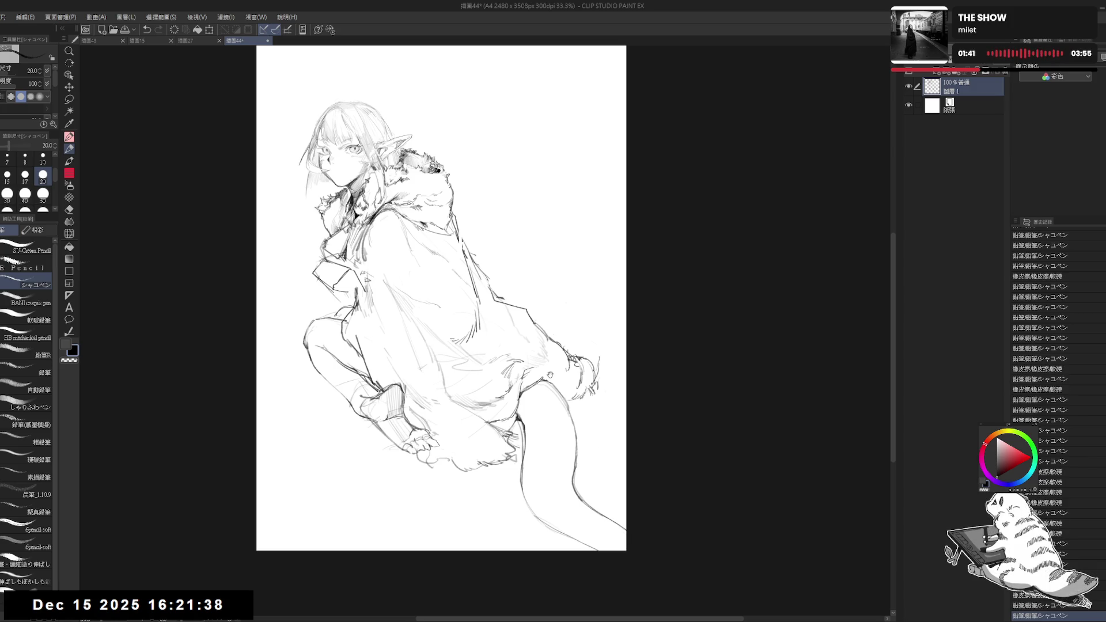
left_click_drag(533, 431, 556, 450)
key("ctrl+z")
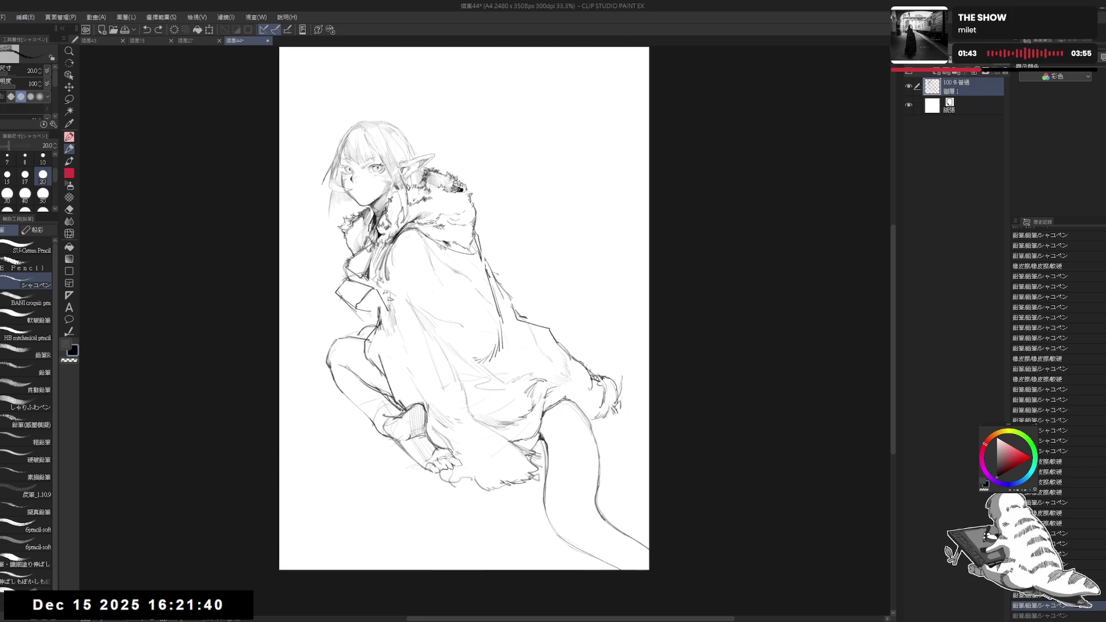
left_click_drag(564, 415, 573, 405)
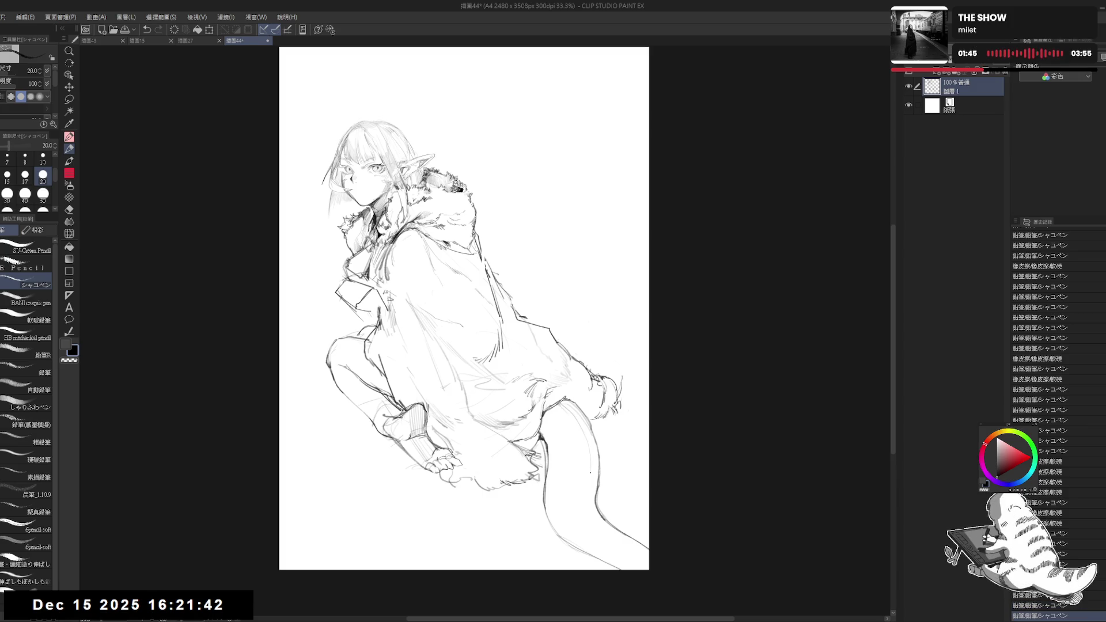
left_click(588, 493)
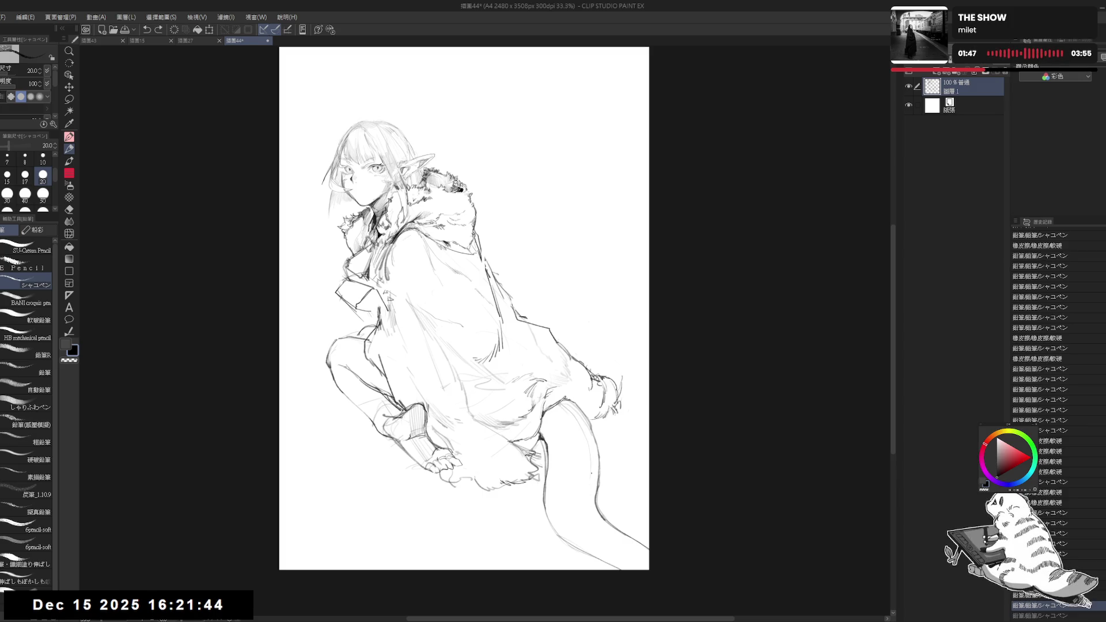
left_click(633, 548)
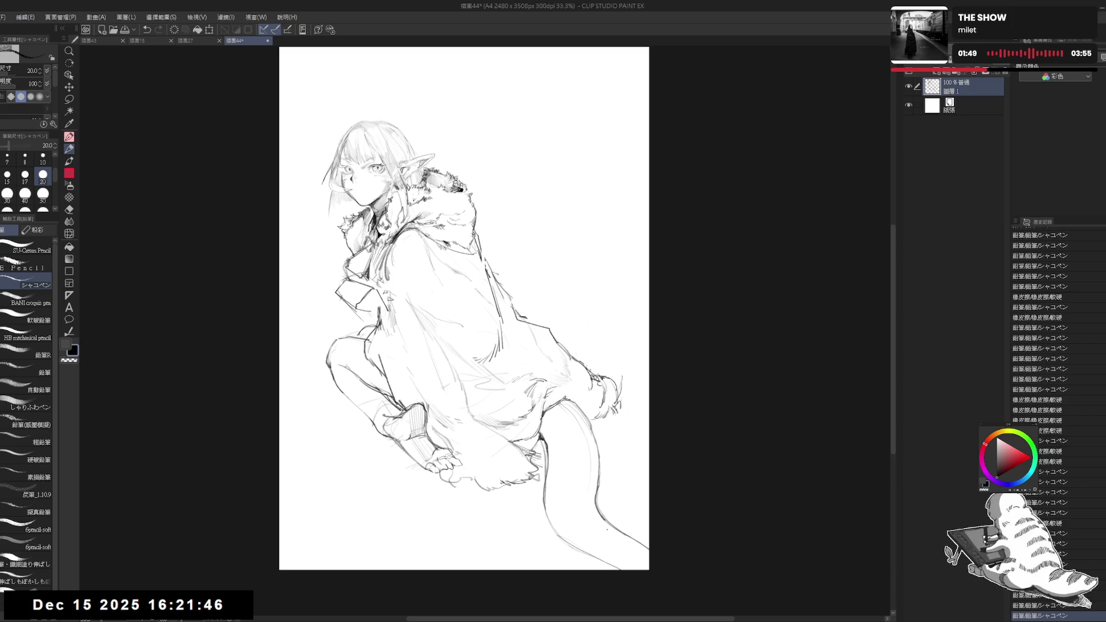
left_click_drag(617, 440, 626, 432)
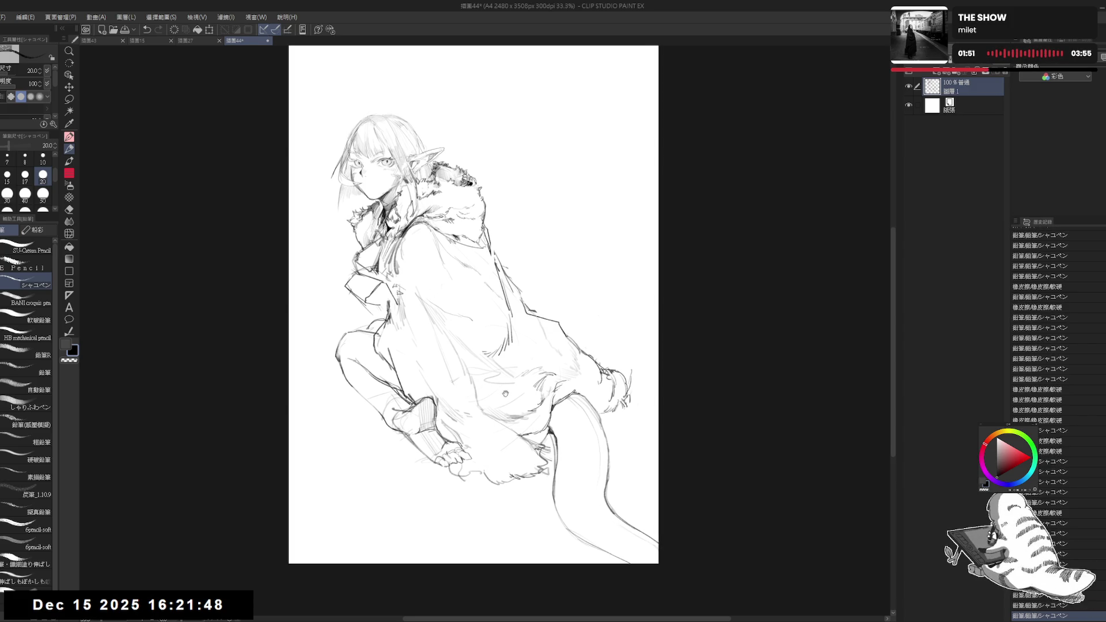
Add a short faint stroke on the figure and erase a small stray mark beside the leg
left_click_drag(552, 414, 547, 424)
key("p")
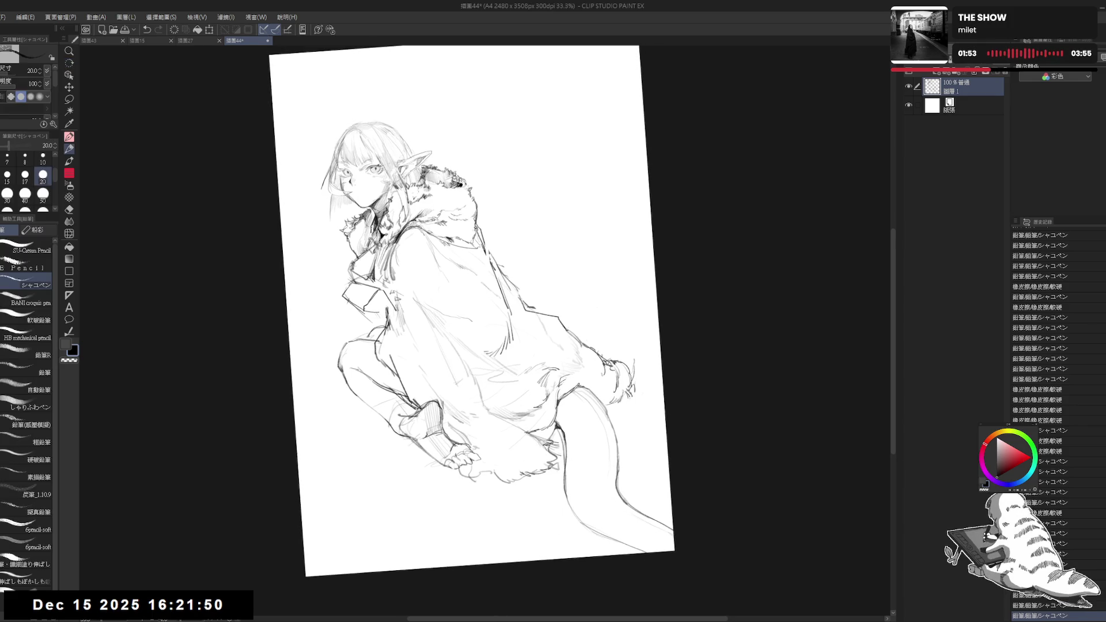
left_click_drag(557, 401, 561, 428)
key("e")
key("p")
key("@")
key("h")
key("h")
key("e")
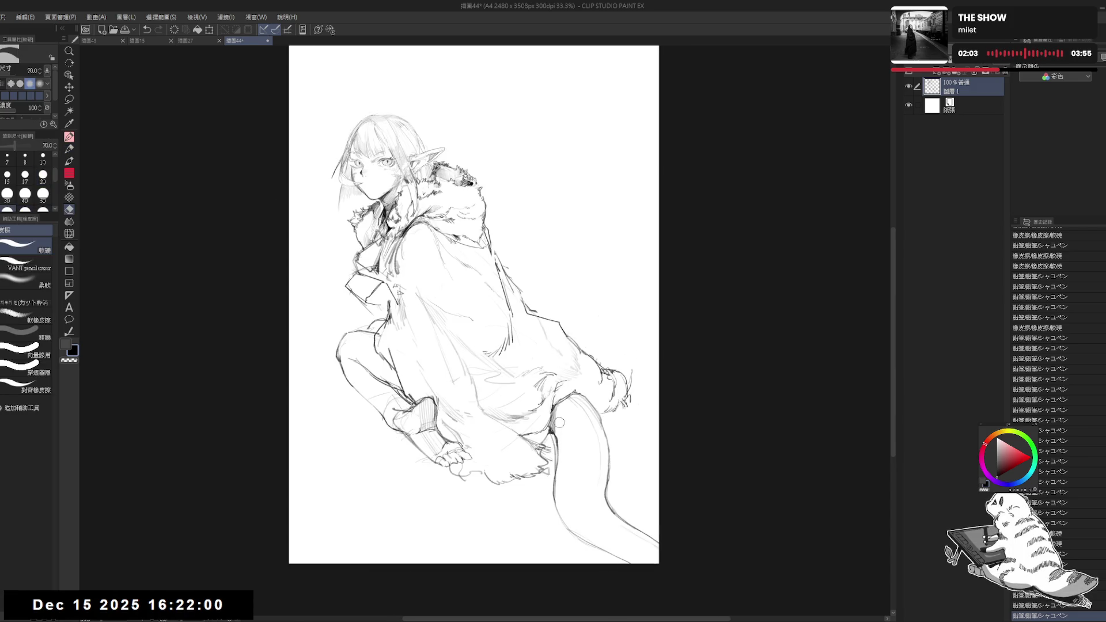
left_click_drag(557, 429, 558, 436)
key("p")
key("e")
key("p")
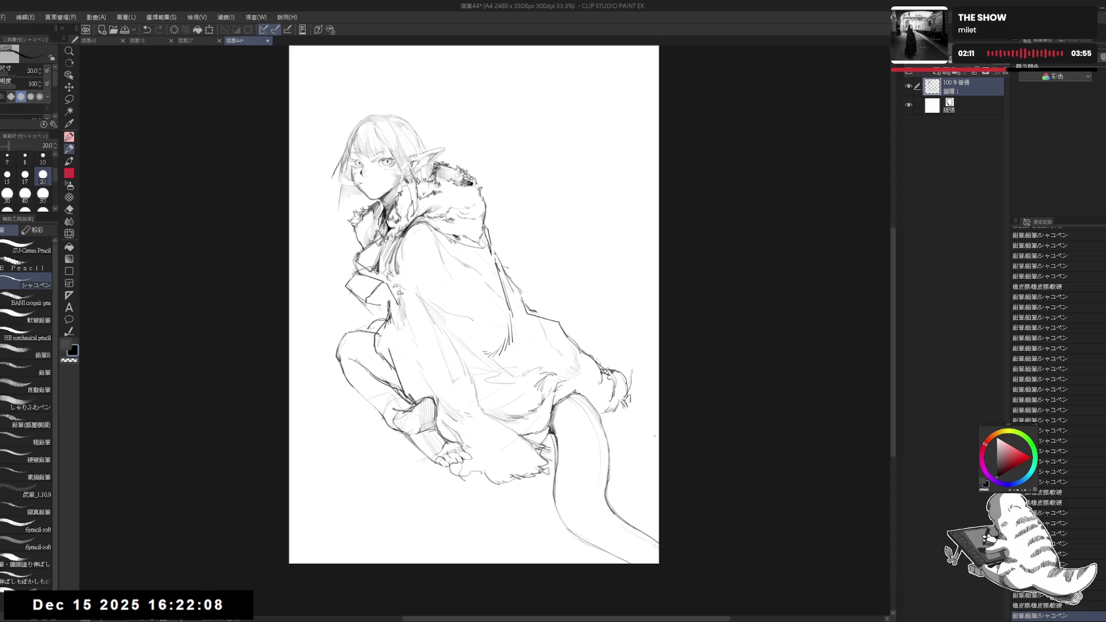
Add short strokes along the right fur edge and a dot on the fur hem, then check it mirrored
left_click_drag(624, 423, 621, 433)
left_click_drag(624, 423, 609, 436)
key("e")
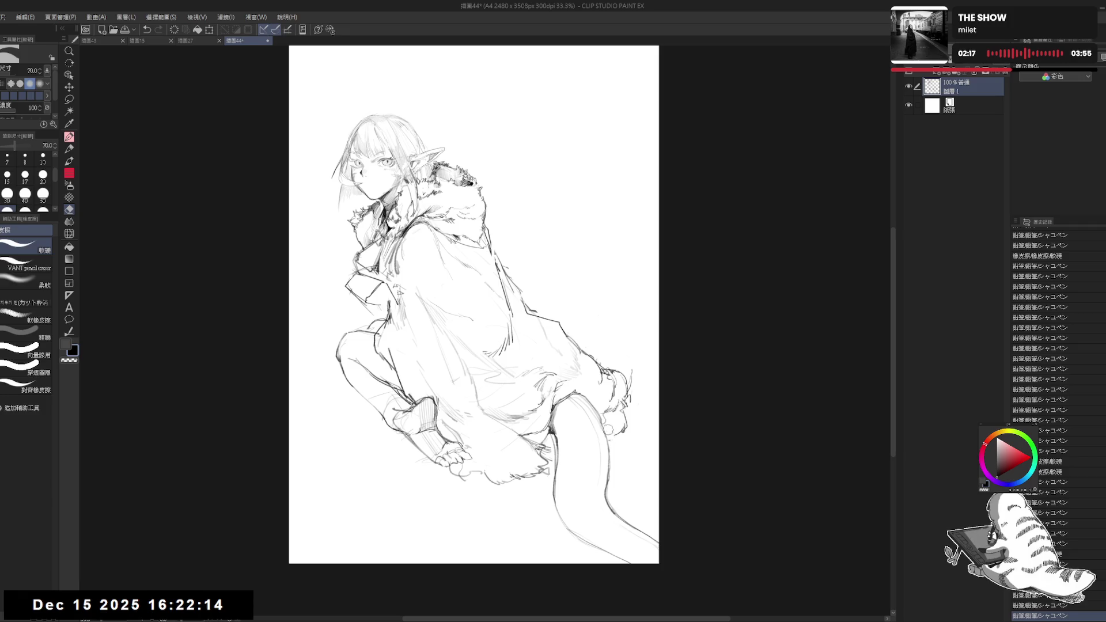
key("p")
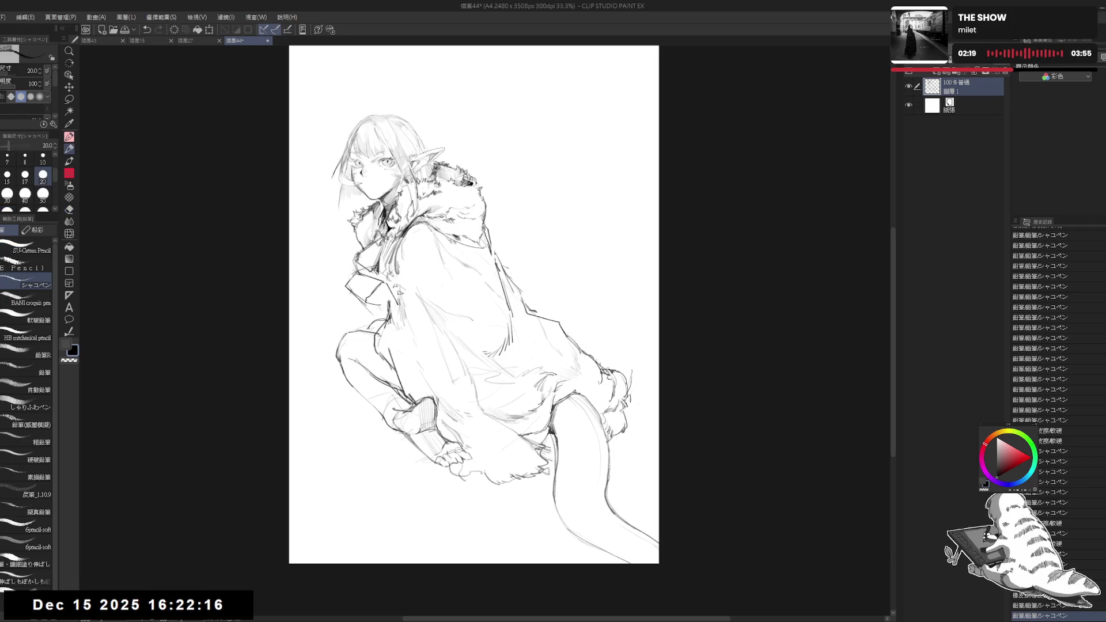
left_click_drag(589, 445, 604, 440)
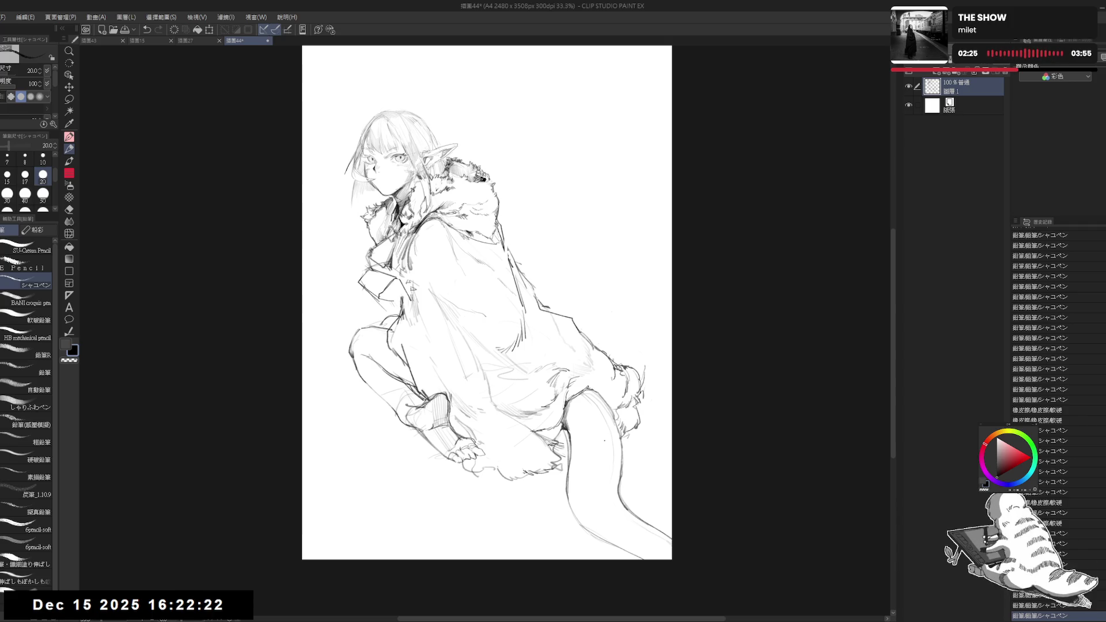
left_click_drag(564, 361, 616, 405)
key("e")
key("p")
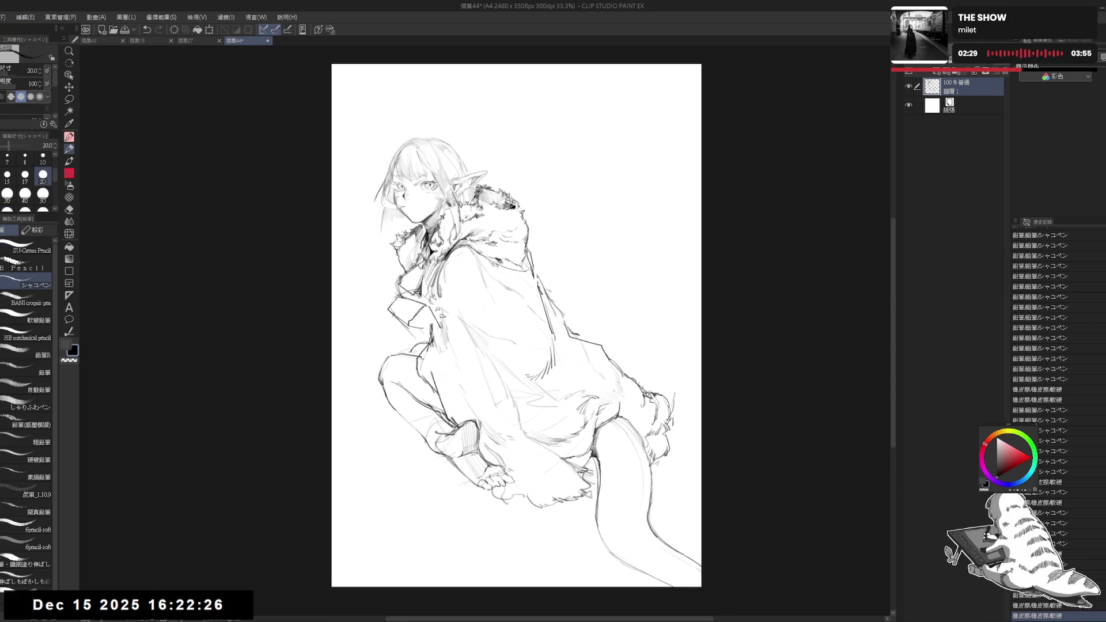
left_click(624, 462)
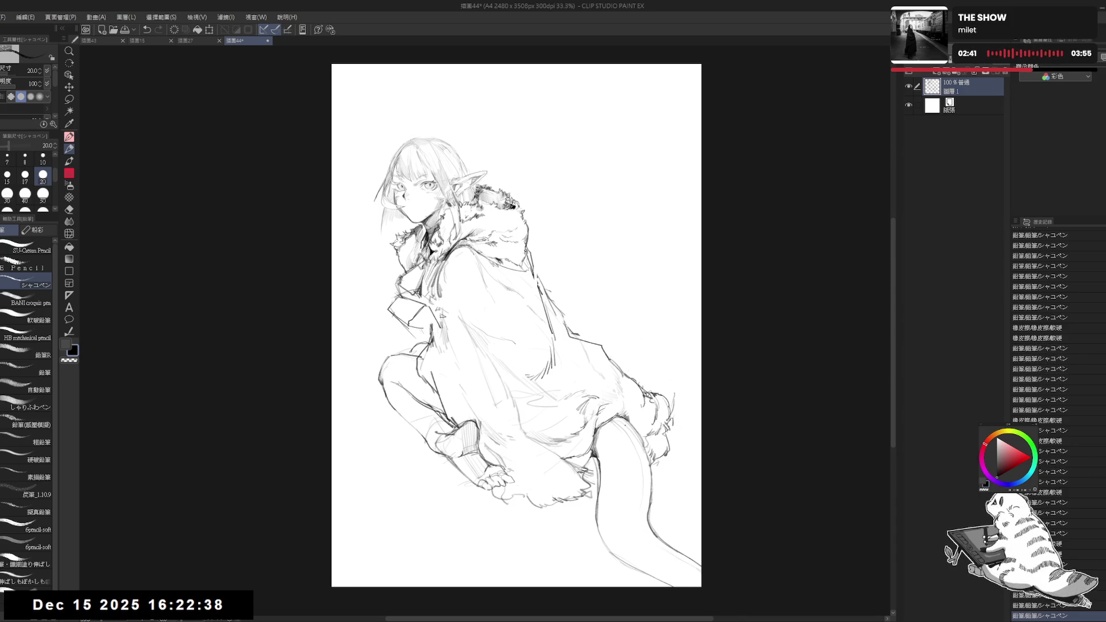
key("h")
left_click_drag(363, 372, 518, 362)
Erase part of a coat line and redraw it as a short dark line with a thinner pencil
scroll(518, 362, "up", 2)
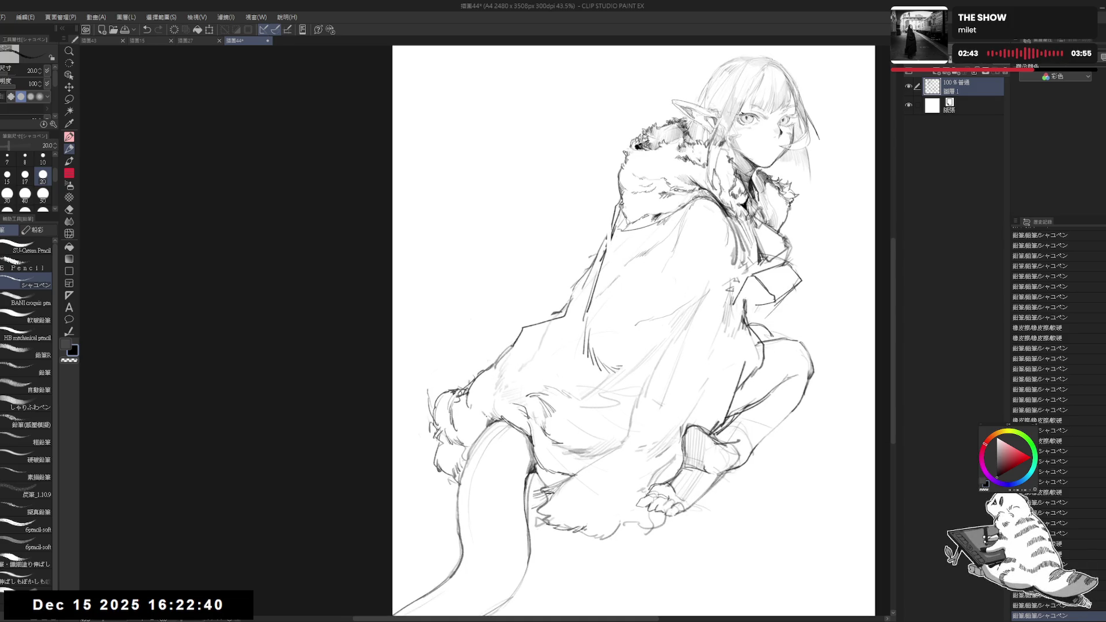
key("h")
mouse_move(496, 363)
left_mouse_down()
mouse_move(530, 404)
mouse_move(610, 438)
left_mouse_up()
key("e")
left_click_drag(520, 397, 544, 426)
key("p")
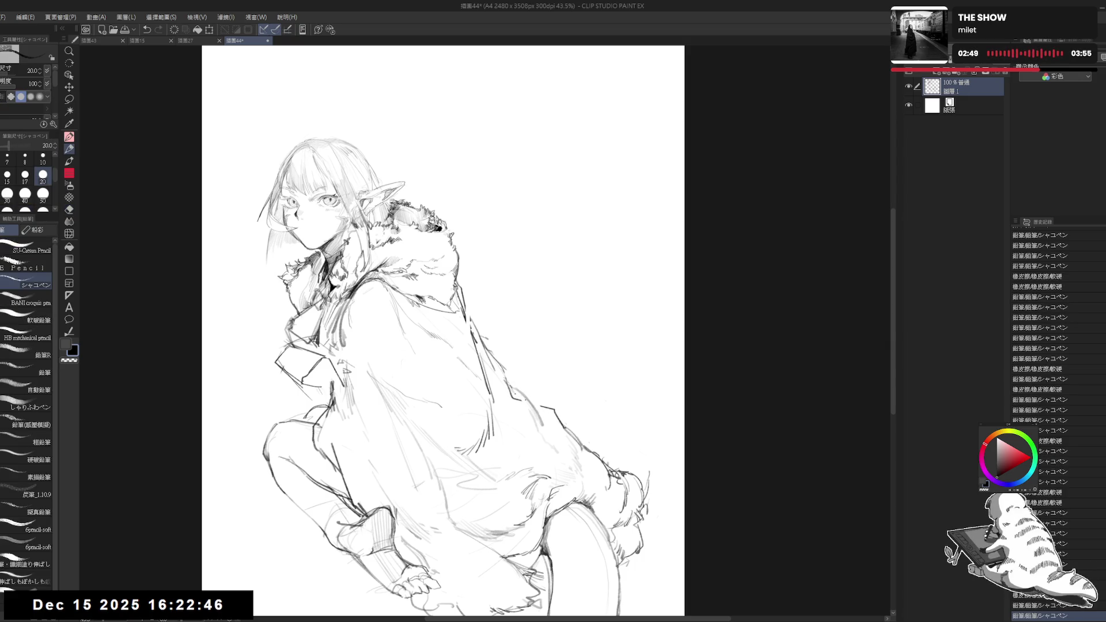
key("ctrl+z")
key("bracketleft")
key("bracketleft")
key("bracketleft")
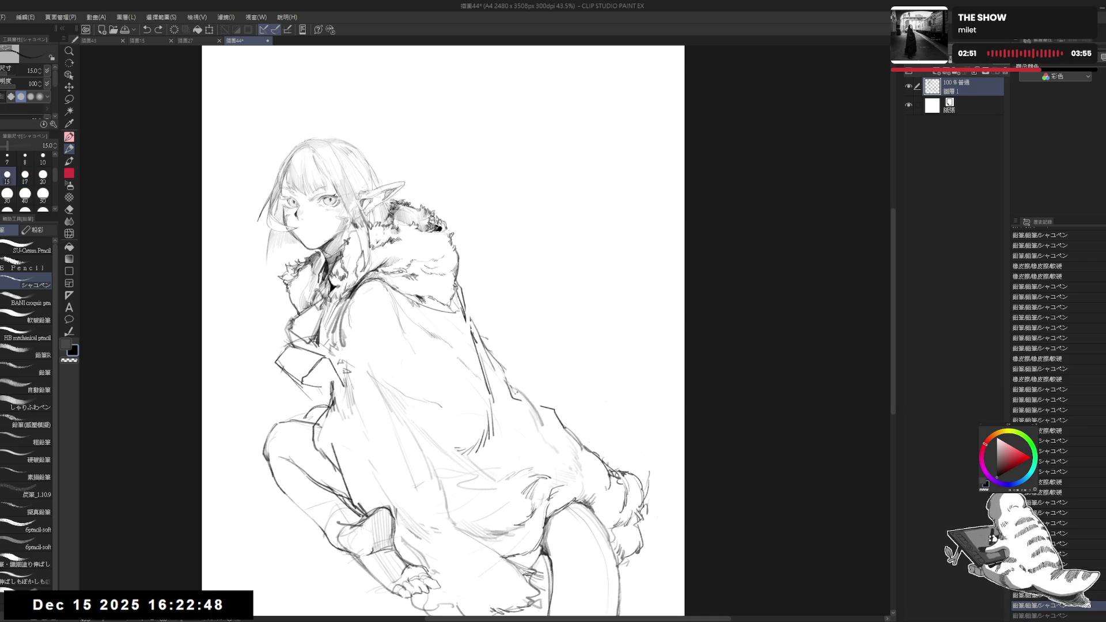
mouse_move(548, 403)
left_mouse_down()
mouse_move(532, 414)
mouse_move(614, 354)
left_mouse_up()
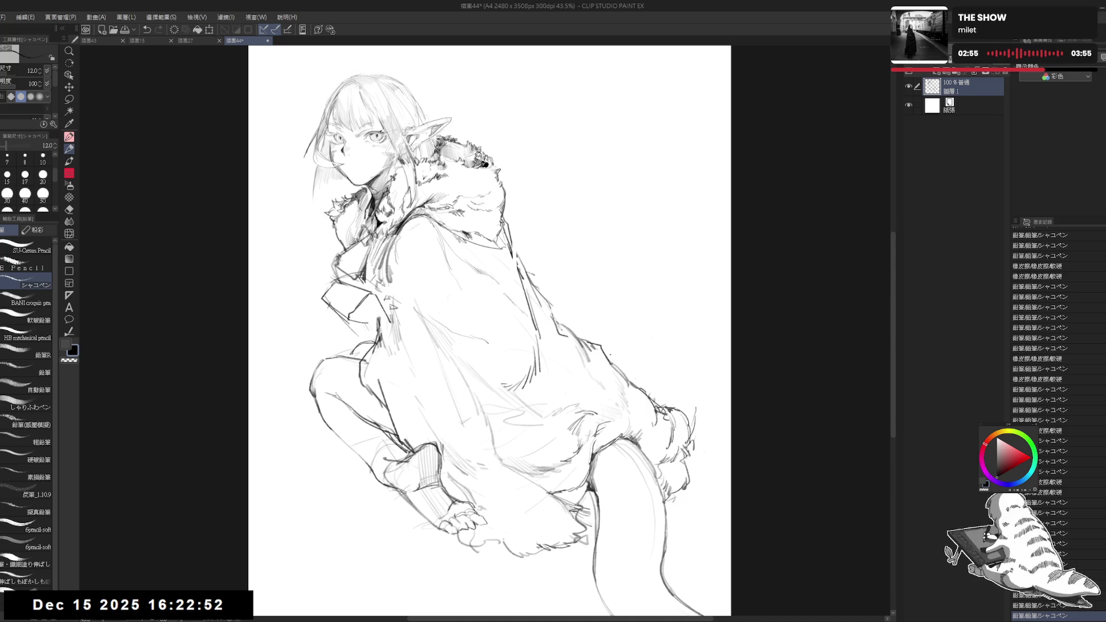
Set the pencil size to 15 and add fresh strokes across the coat
scroll(603, 348, "down", 1)
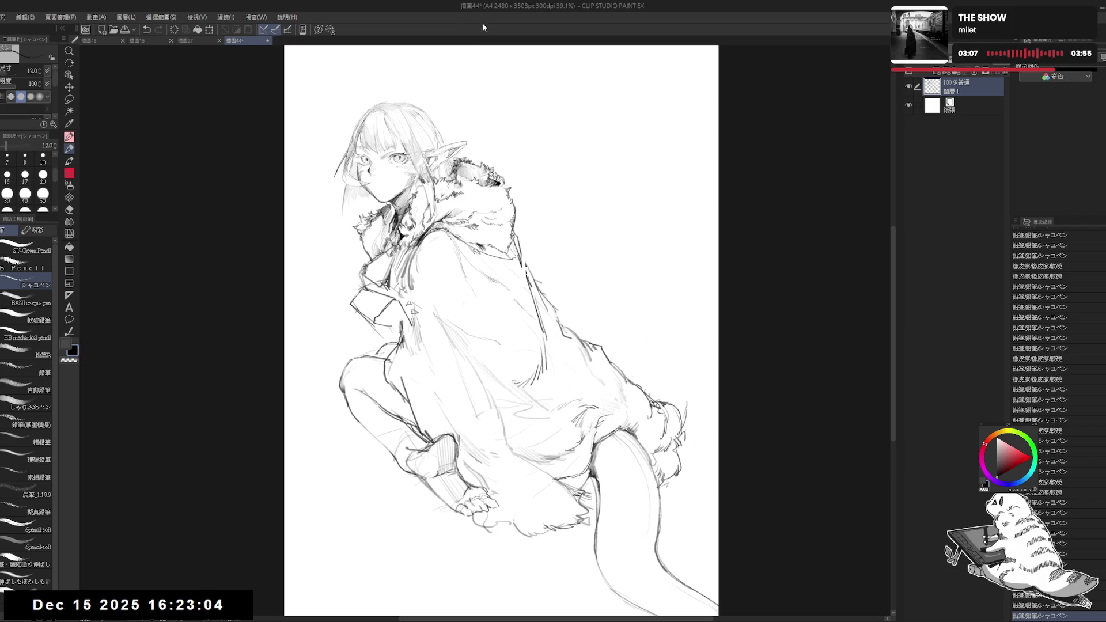
left_click_drag(443, 275, 516, 350)
key("ctrl+z")
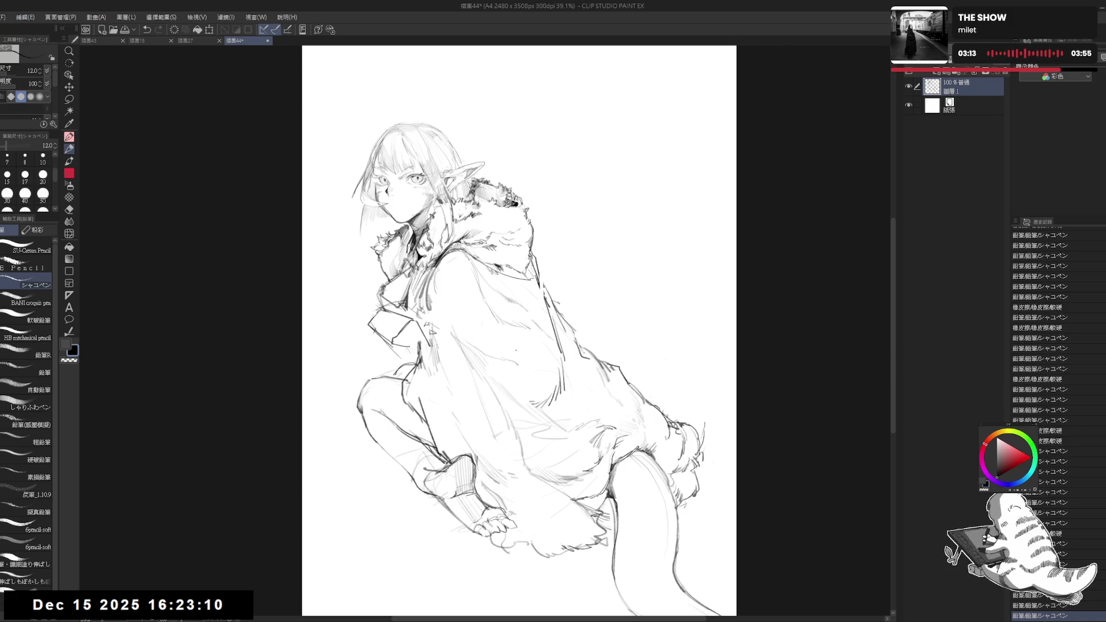
left_click_drag(487, 302, 500, 332)
left_click(7, 174)
left_click_drag(481, 245, 464, 320)
mouse_move(472, 270)
left_mouse_down()
mouse_move(467, 311)
mouse_move(512, 353)
mouse_move(526, 314)
left_mouse_up()
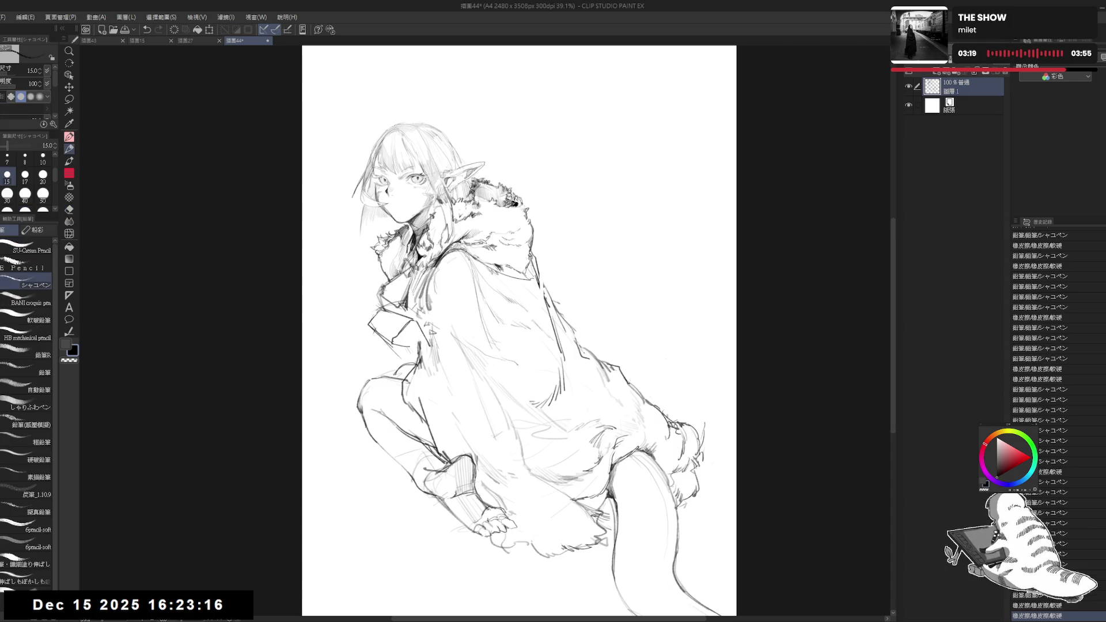
Check the drawing mirrored, then pan and zoom the view in on the face
key("h")
left_click_drag(604, 295, 605, 325)
key("h")
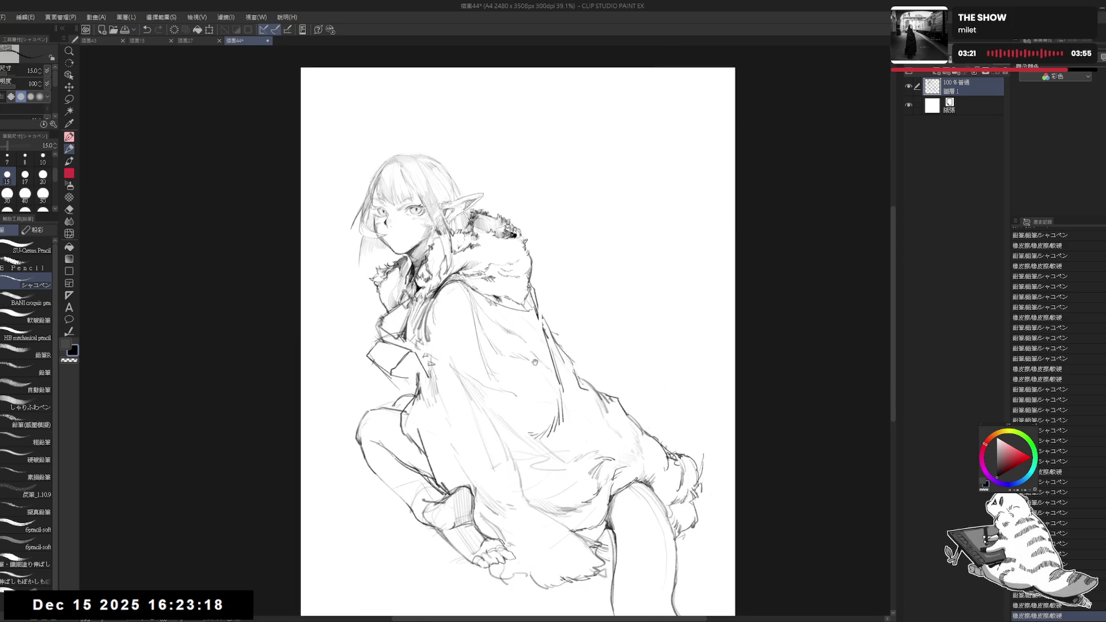
left_click_drag(535, 362, 534, 386)
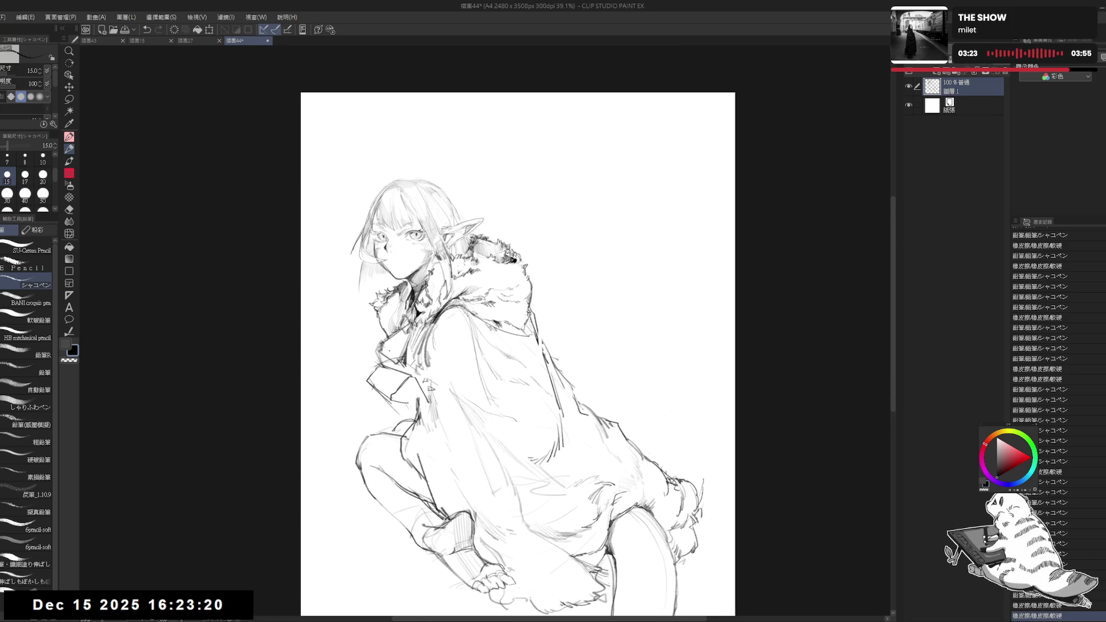
left_click_drag(378, 376, 401, 372)
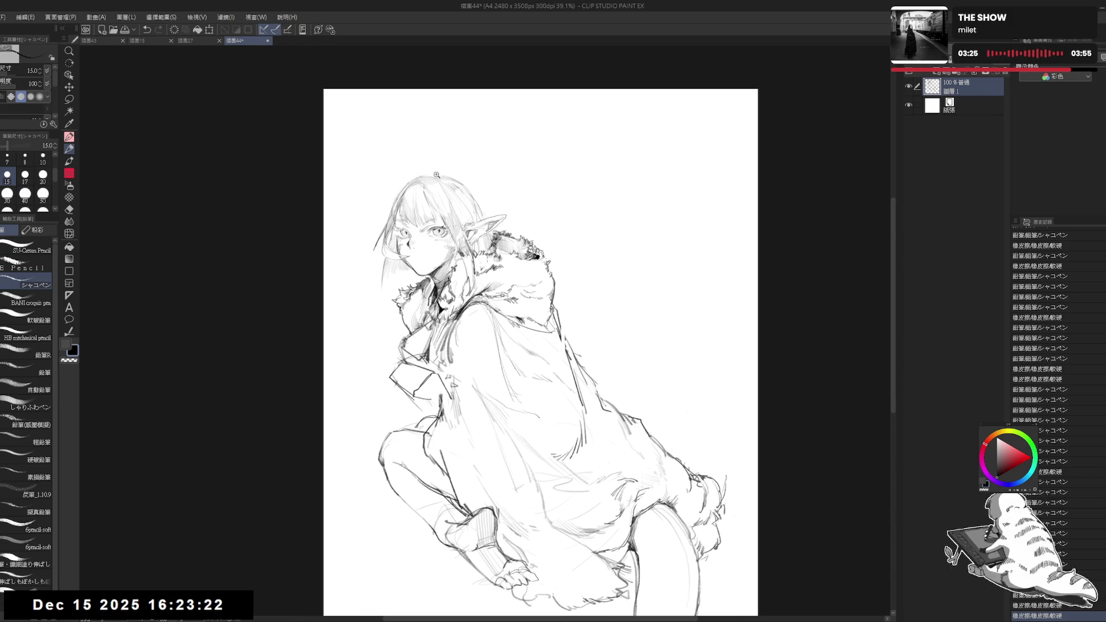
left_click_drag(491, 218, 501, 218)
left_click_drag(409, 236, 435, 248)
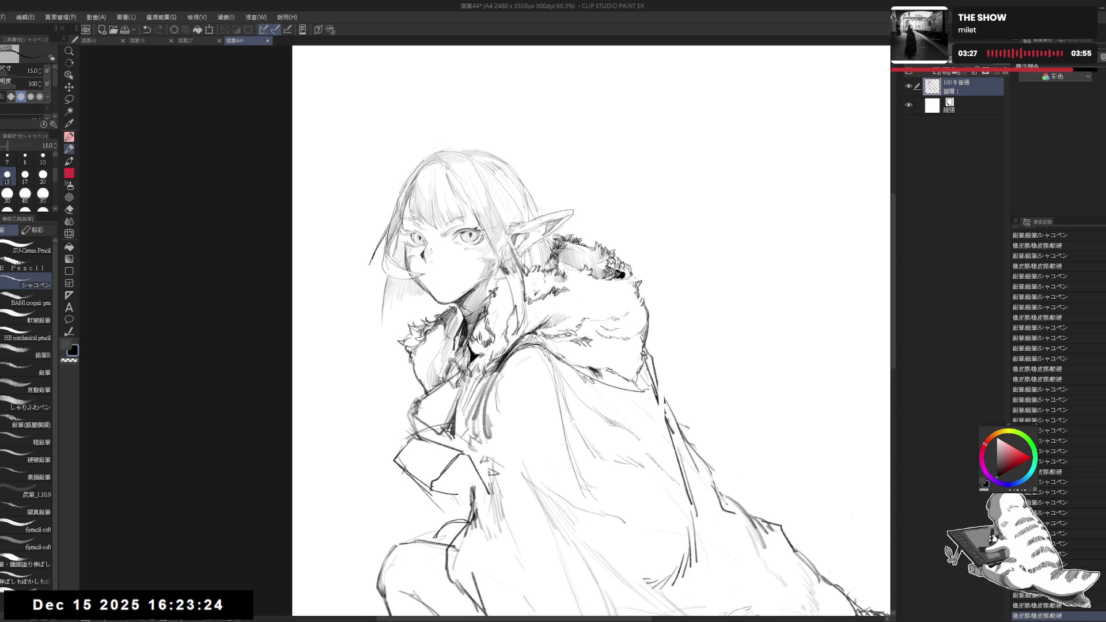
Lasso the elf's head, nudge it slightly down and right, then deselect
key("m")
mouse_move(428, 140)
left_mouse_down()
mouse_move(356, 300)
mouse_move(410, 313)
mouse_move(453, 303)
mouse_move(468, 318)
mouse_move(496, 281)
mouse_move(554, 252)
mouse_move(579, 213)
mouse_move(448, 106)
left_mouse_up()
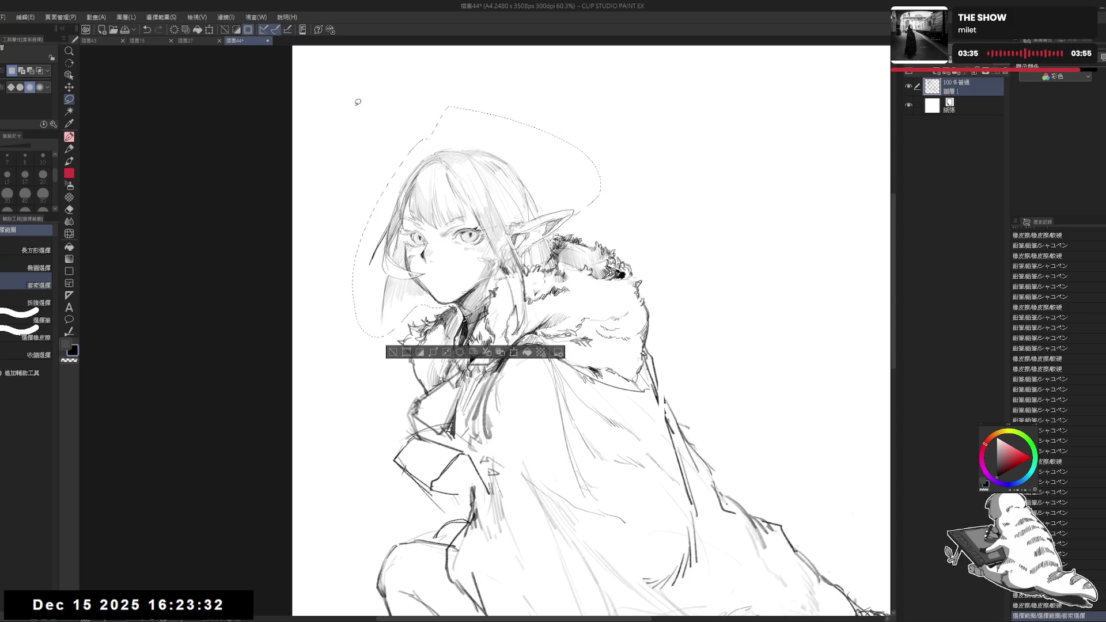
left_click_drag(461, 242, 464, 249)
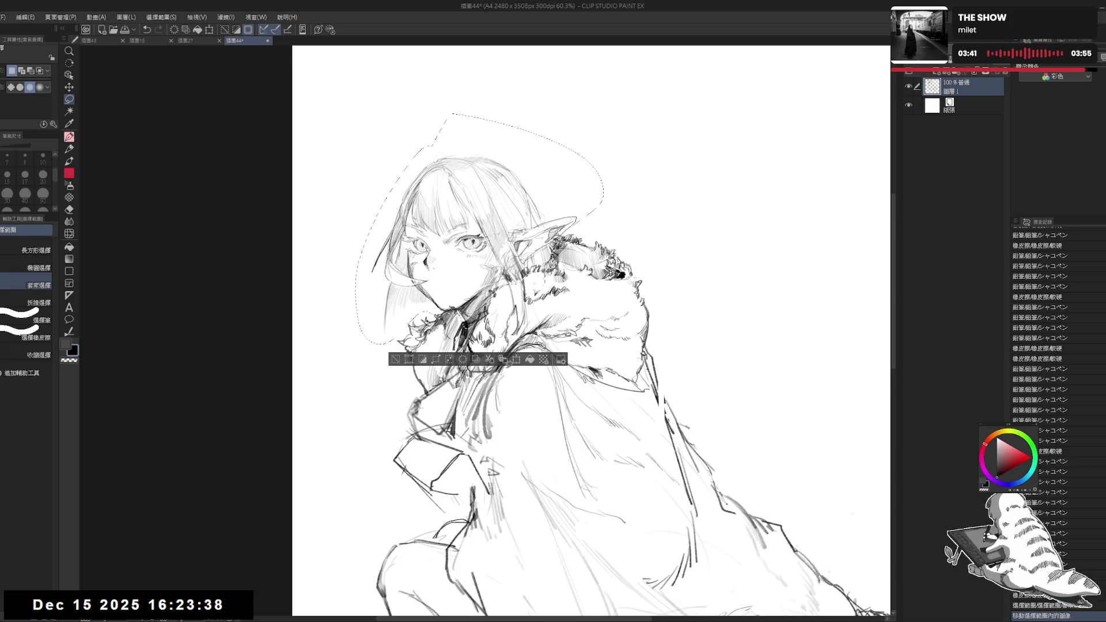
key("ctrl+d")
Erase stray lines around the face, with the eraser at sizes 50, 17 and 0.7
key("e")
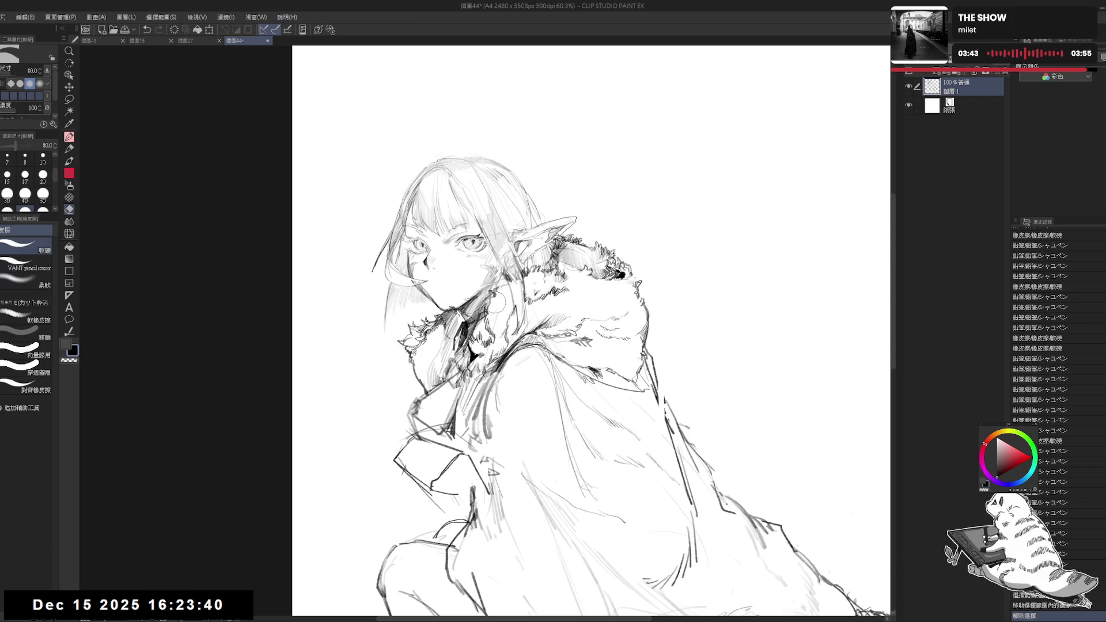
left_click(495, 307)
left_click(43, 194)
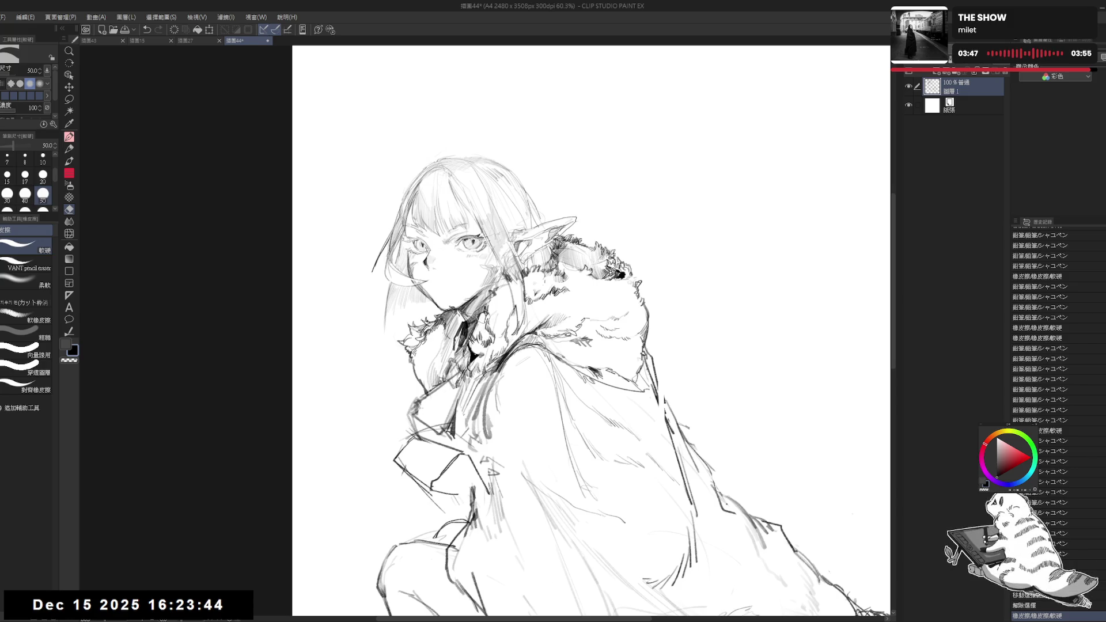
left_click(479, 325)
left_click(25, 175)
left_click(480, 324)
left_click_drag(35, 145, 4, 145)
left_click(484, 318)
left_click(484, 318)
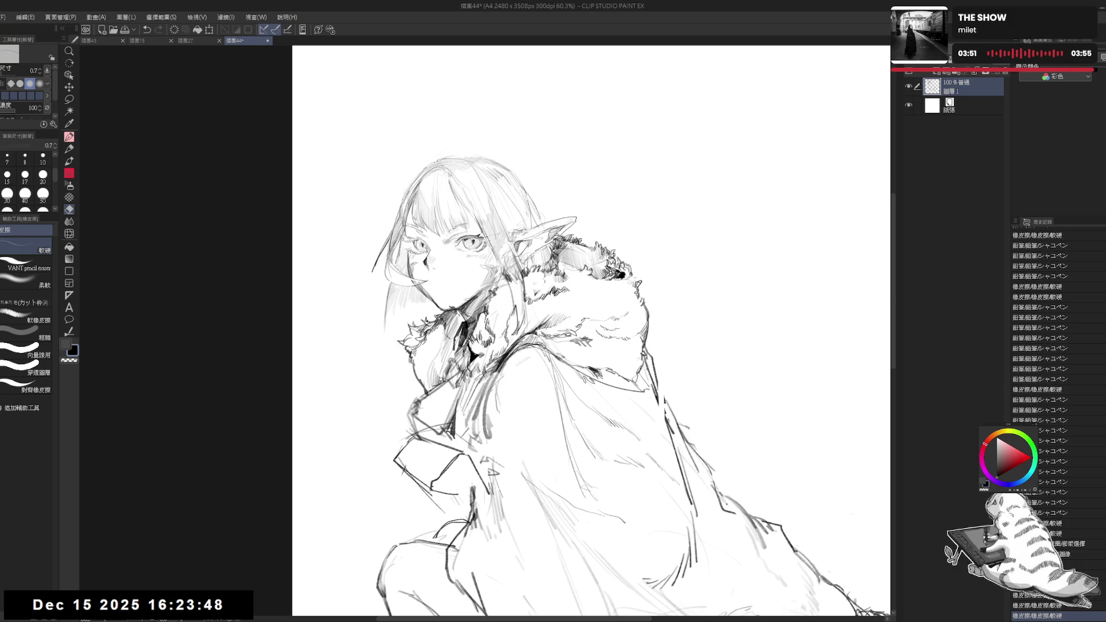
Draw a short stroke at the neck with the pencil, then undo it
key("m")
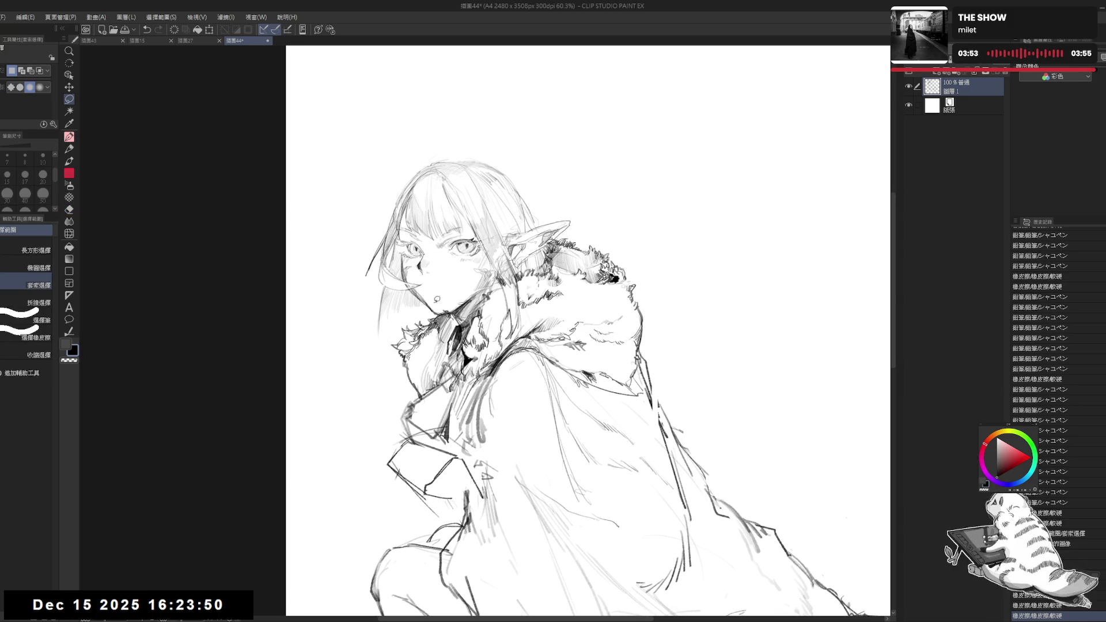
key("p")
key("ctrl+z")
left_click_drag(468, 317, 470, 331)
key("ctrl+z")
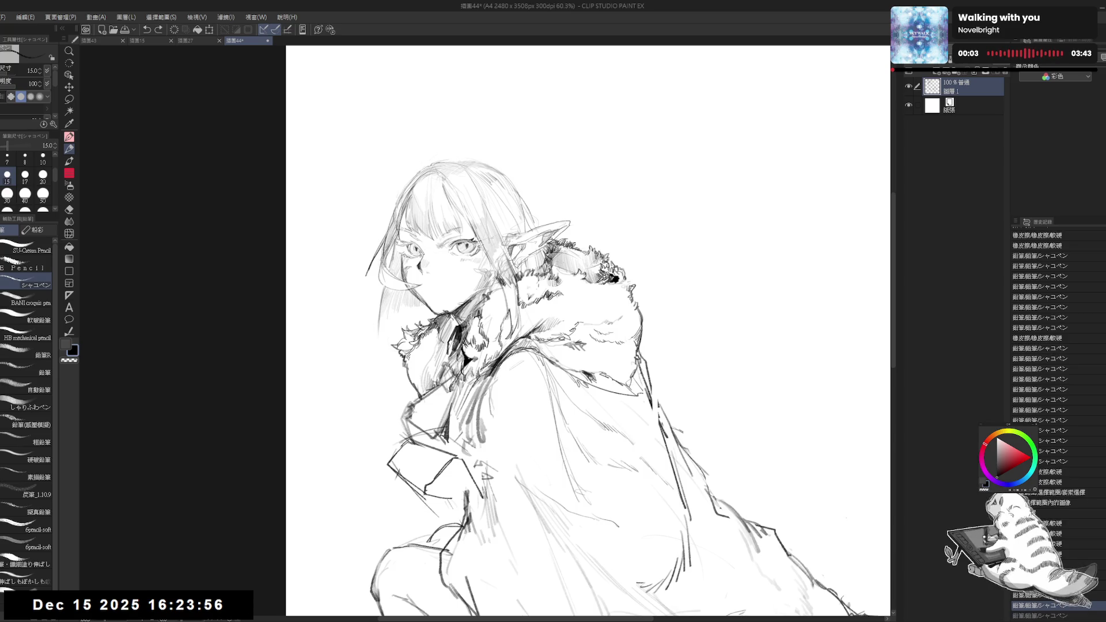
Redo the neck stroke, flip the canvas to check, and set the eraser to size 100
key("ctrl+y")
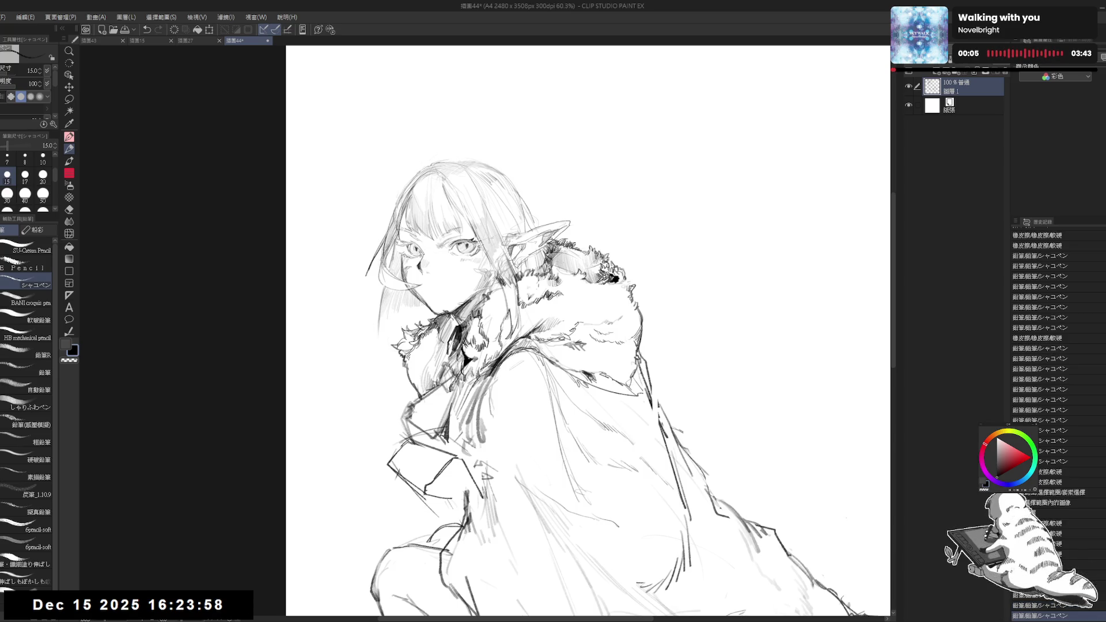
key("h")
key("h")
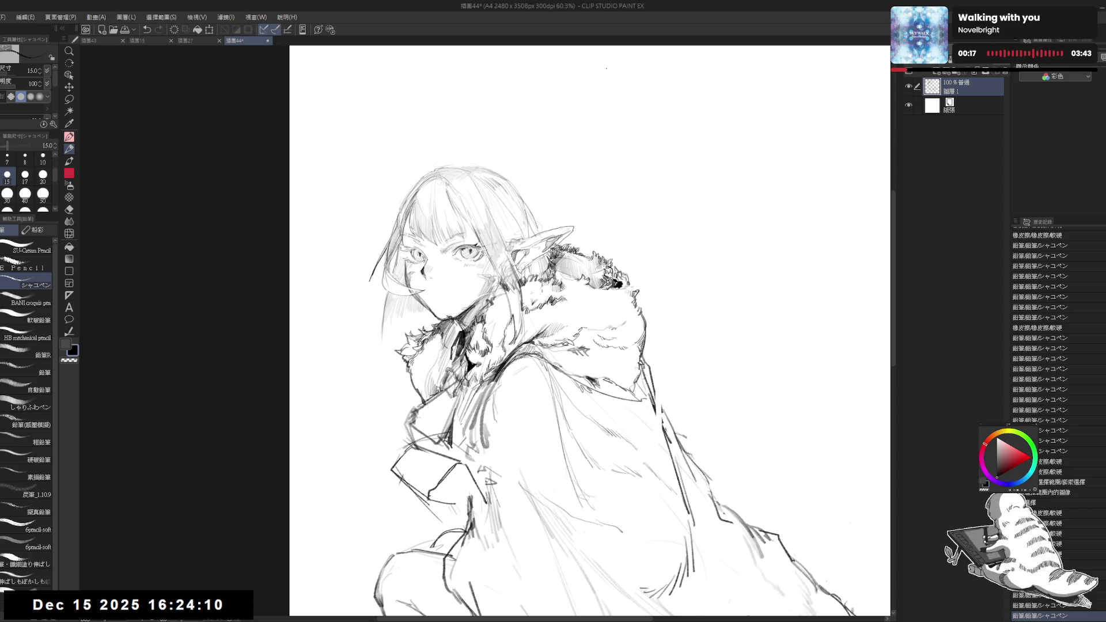
left_click_drag(576, 346, 590, 340)
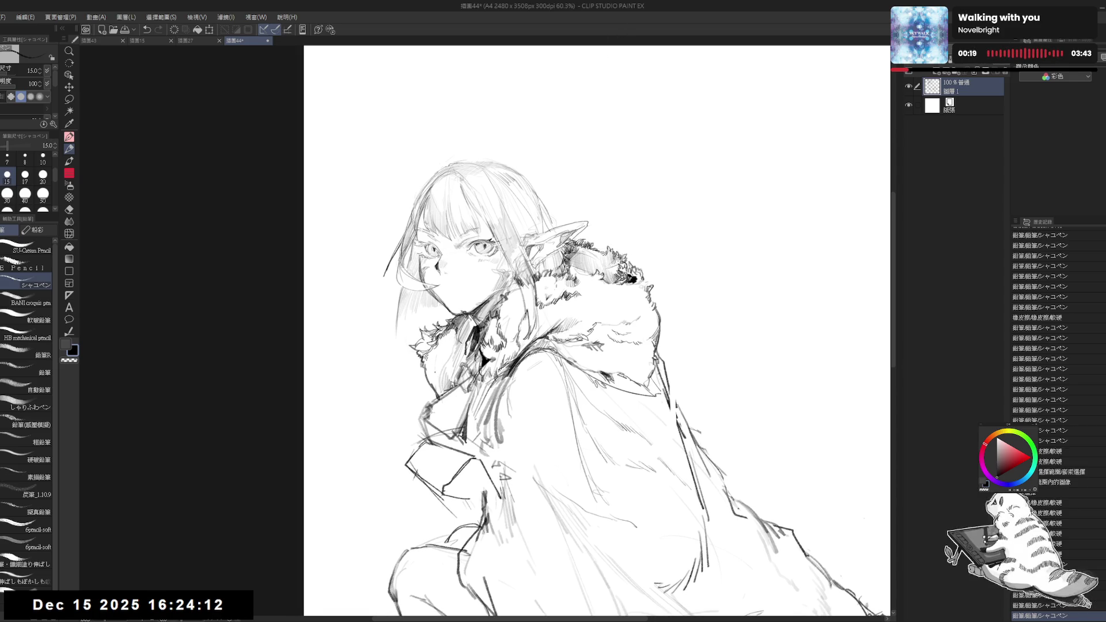
key("e")
key("p")
key("e")
left_click(43, 195)
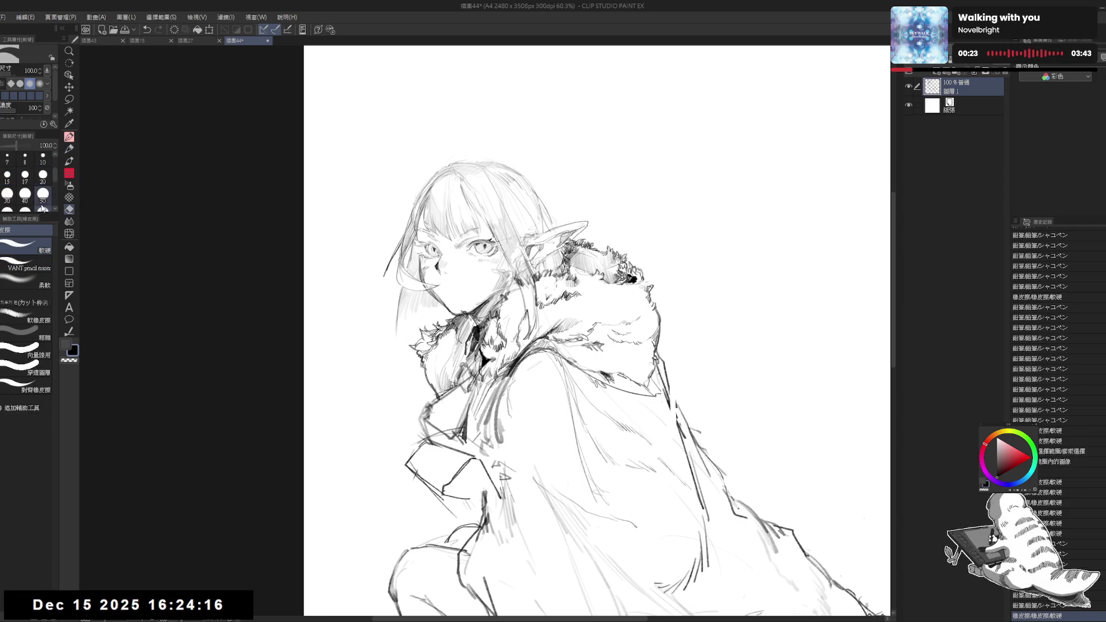
key("p")
Erase and redraw lines on the cloak in alternating eraser and pencil passes
left_click_drag(508, 395, 514, 392)
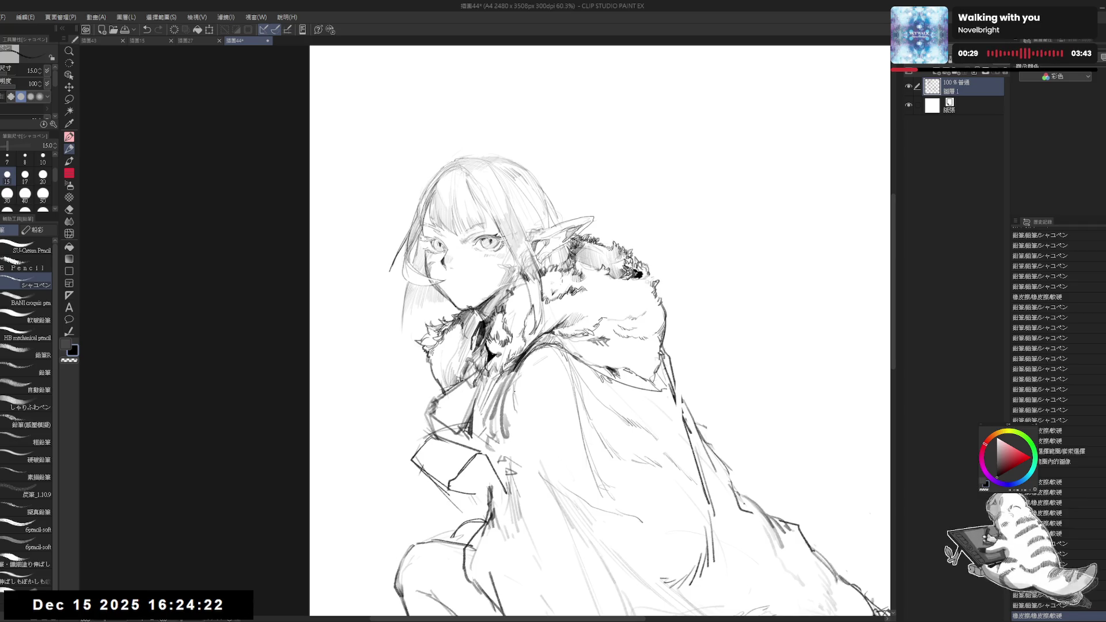
key("e")
left_click_drag(425, 384, 435, 374)
key("p")
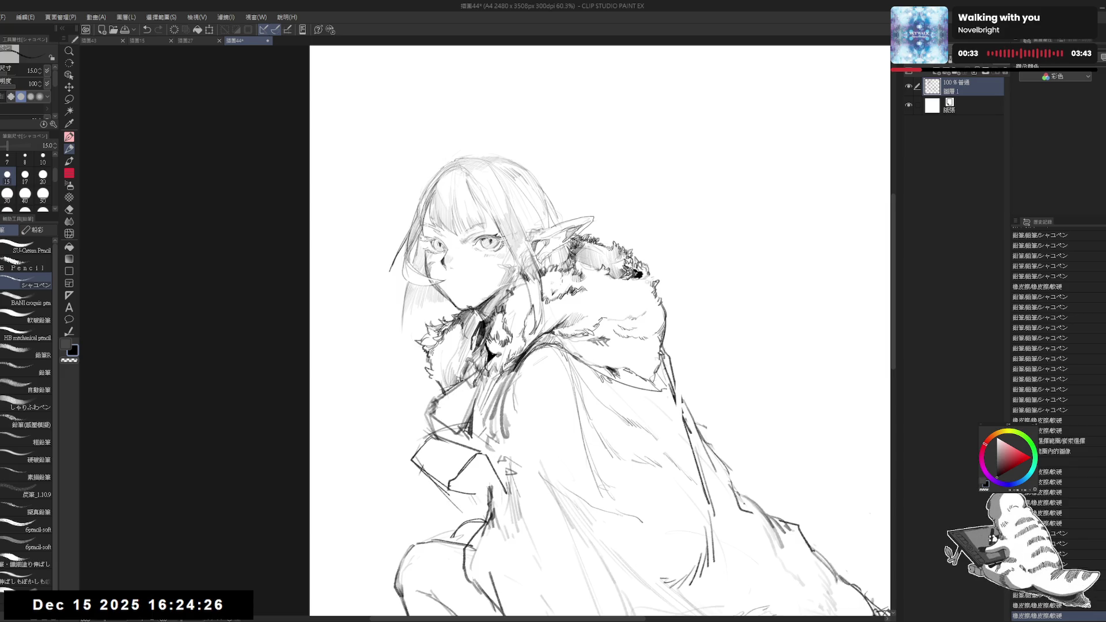
left_click_drag(426, 380, 435, 386)
key("e")
key("p")
mouse_move(576, 346)
left_mouse_down()
mouse_move(536, 340)
mouse_move(550, 320)
left_mouse_up()
Zoom out to check the whole figure, undo two strokes, and erase a line near the collar
key("ctrl+minus")
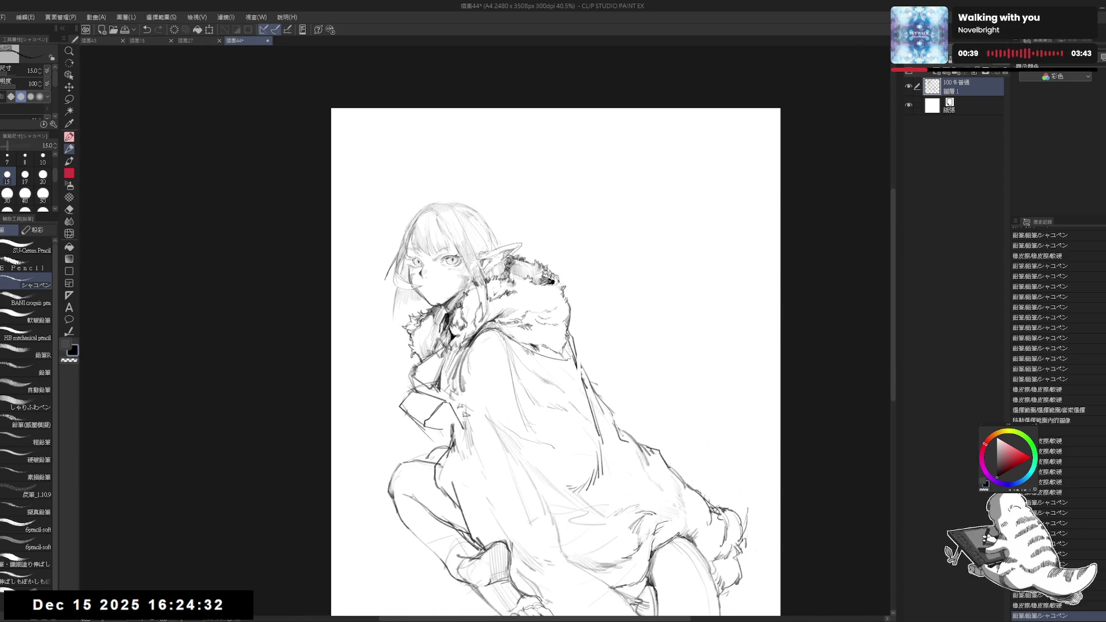
left_click_drag(565, 358, 571, 341)
key("ctrl+z")
key("ctrl+z")
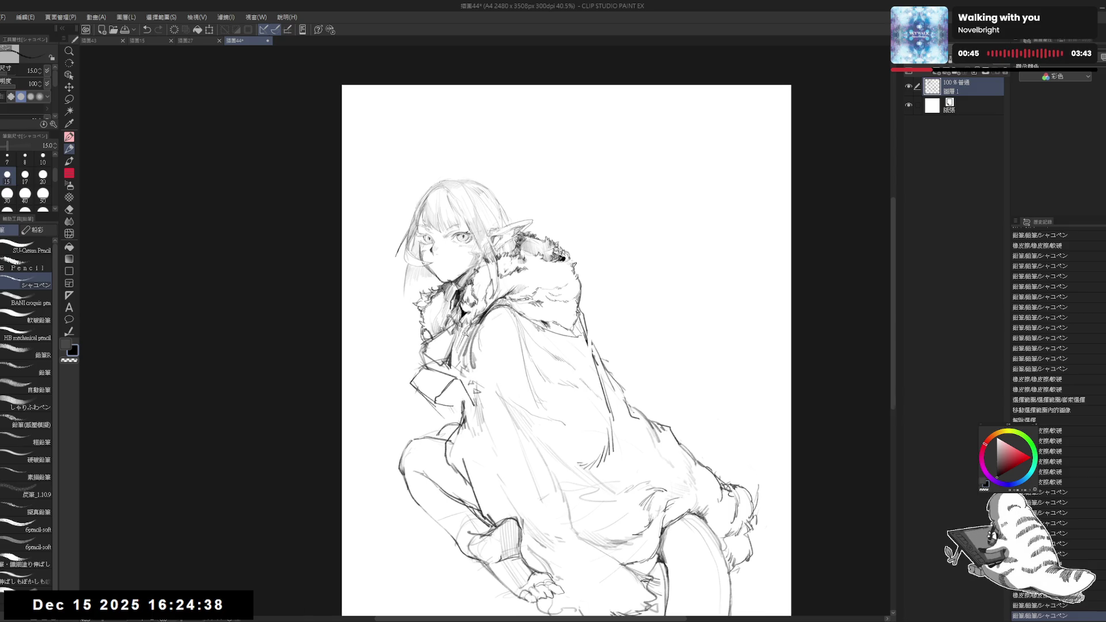
scroll(435, 346, "up", 3)
key("e")
mouse_move(416, 355)
left_mouse_down()
mouse_move(429, 357)
mouse_move(419, 365)
left_mouse_up()
key("p")
Erase a stray line on the fur collar and reframe the full figure
left_click_drag(499, 394, 499, 387)
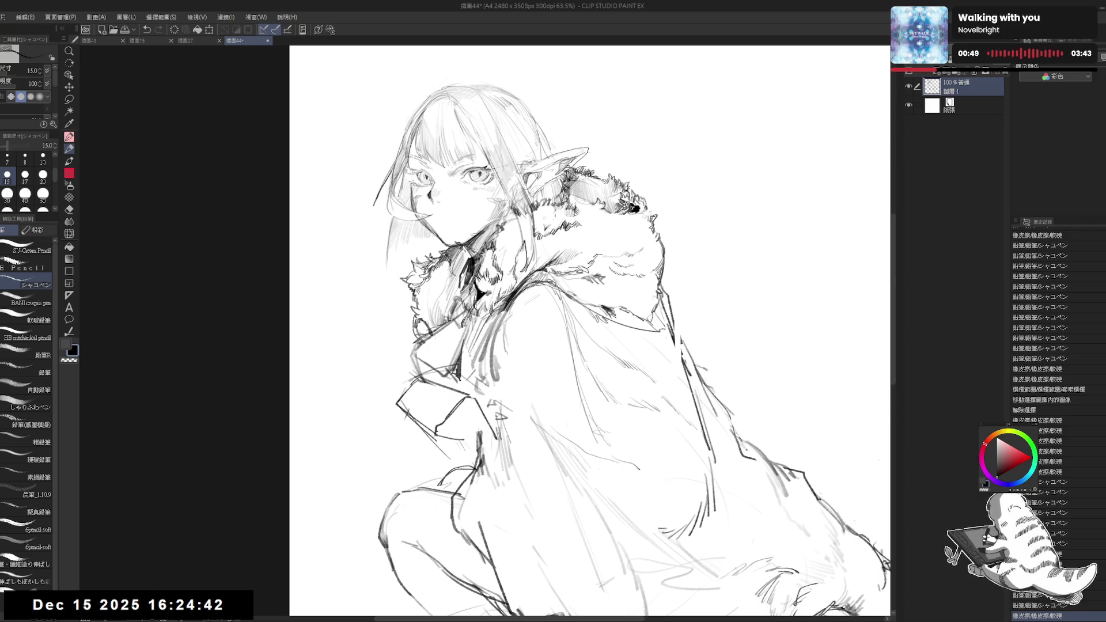
left_click_drag(522, 294, 479, 279)
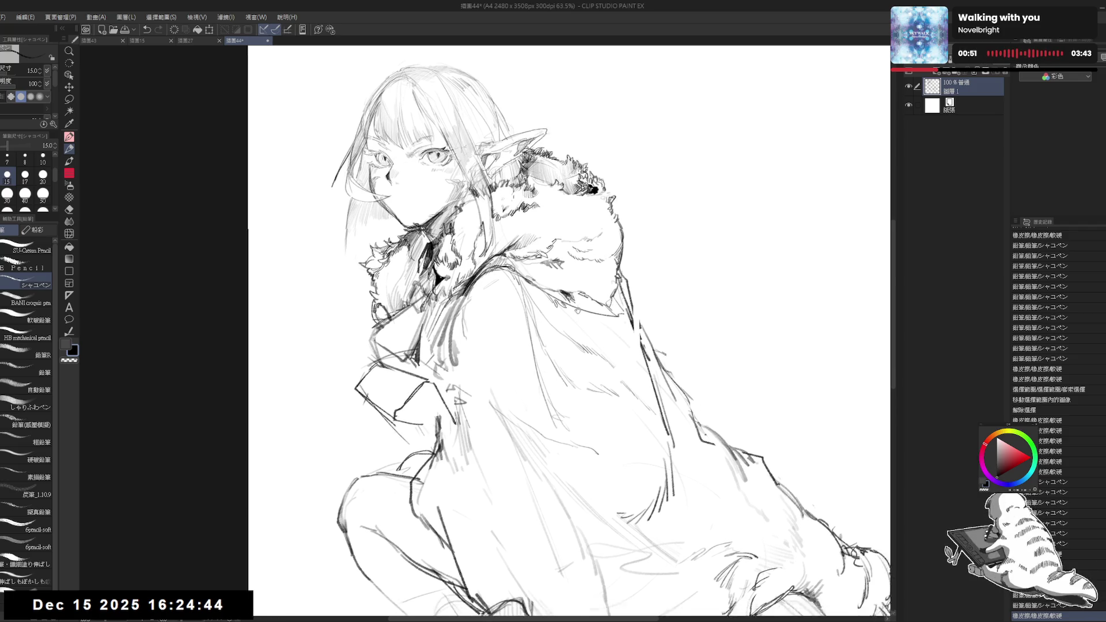
left_click_drag(577, 309, 567, 278)
key("e")
left_click_drag(426, 430, 407, 438)
key("p")
mouse_move(513, 280)
left_mouse_down()
mouse_move(504, 172)
mouse_move(518, 346)
mouse_move(518, 282)
left_mouse_up()
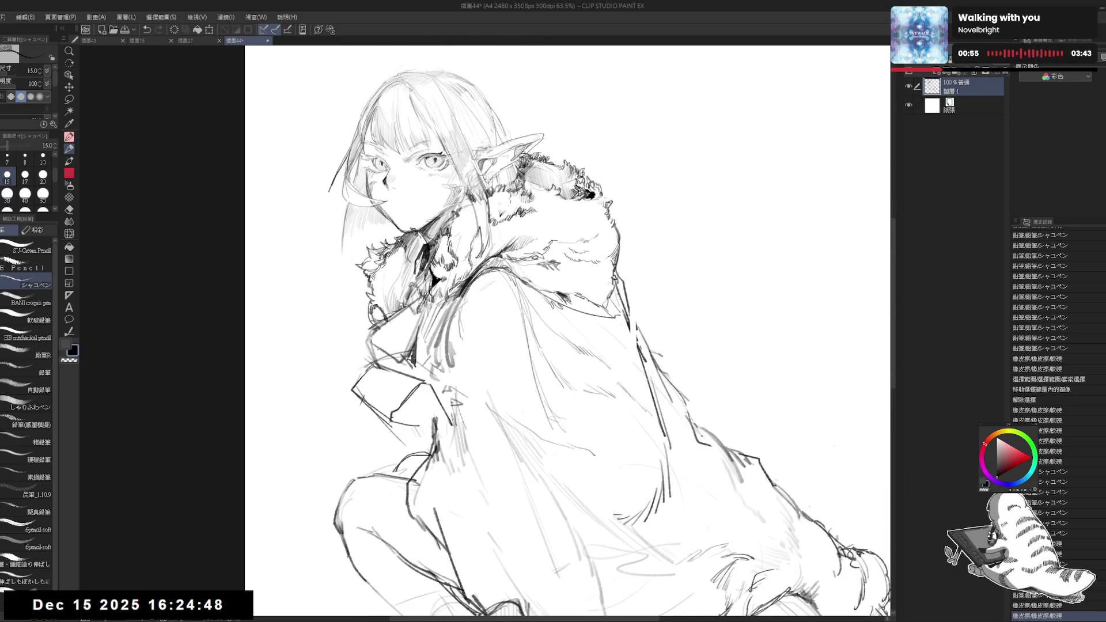
scroll(368, 92, "down", 2)
left_click_drag(420, 351, 435, 336)
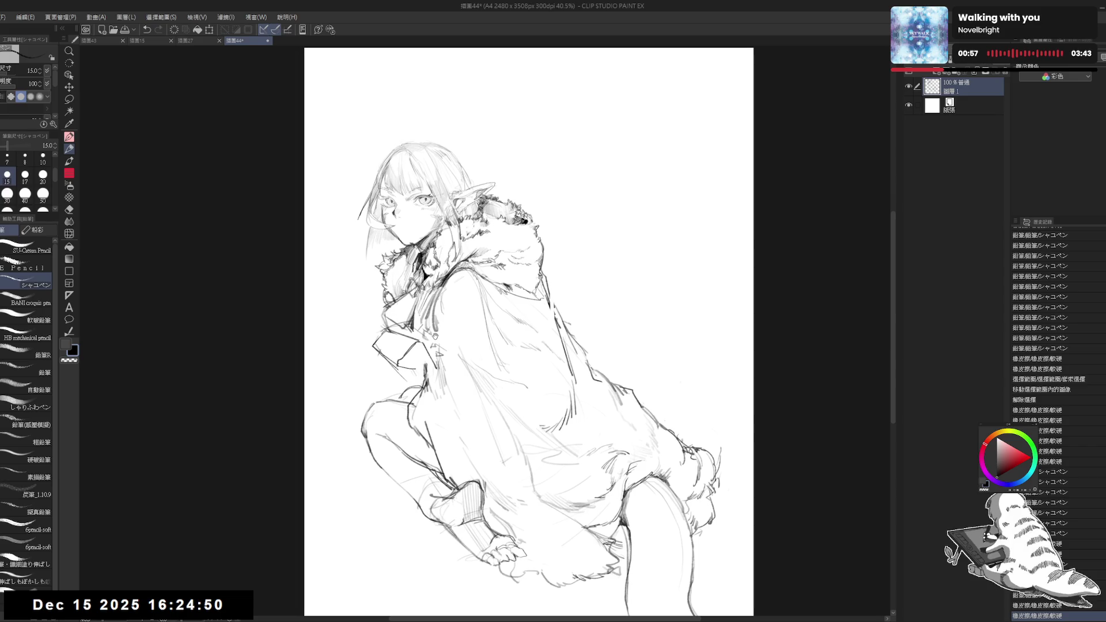
Soften the fur collar lines using a soft eraser brush
key("e")
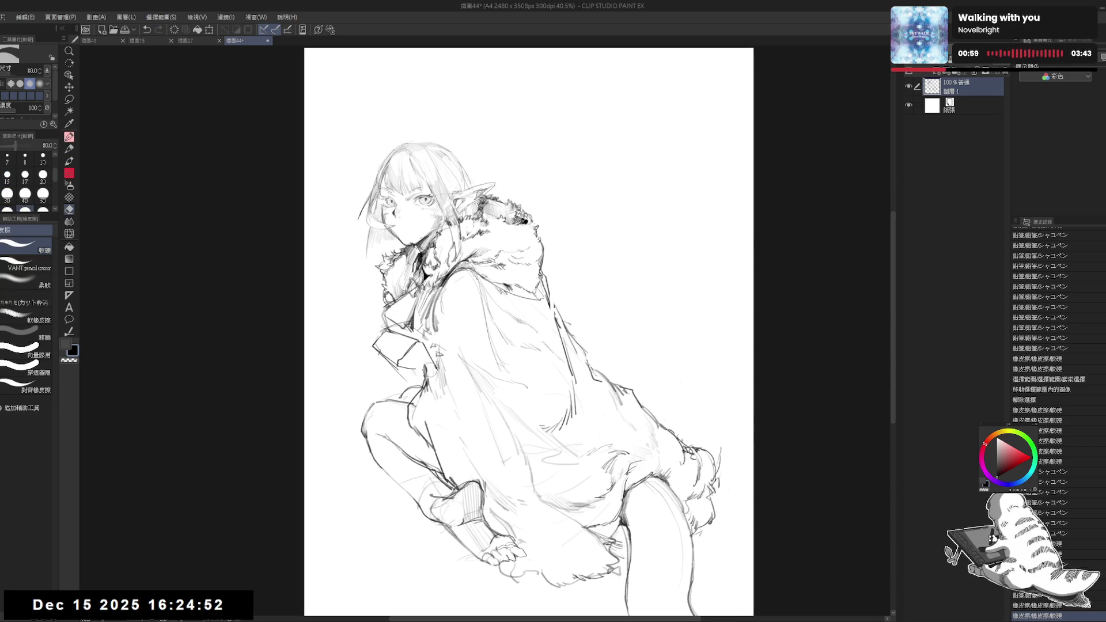
left_click_drag(431, 365, 426, 356)
key("p")
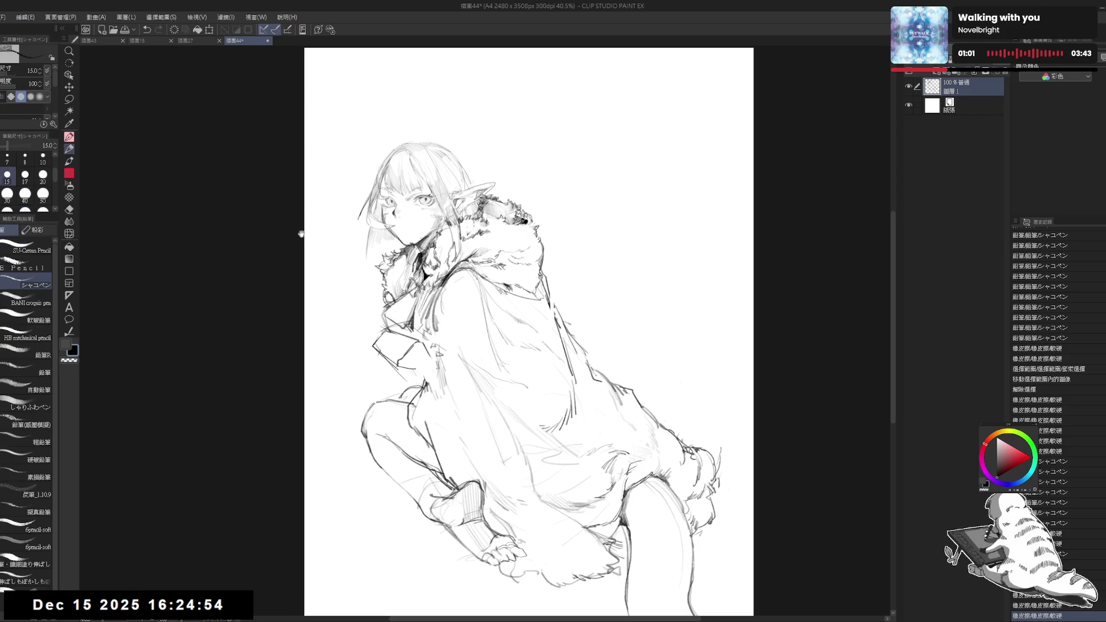
scroll(417, 354, "up", 3)
scroll(416, 354, "up", 1)
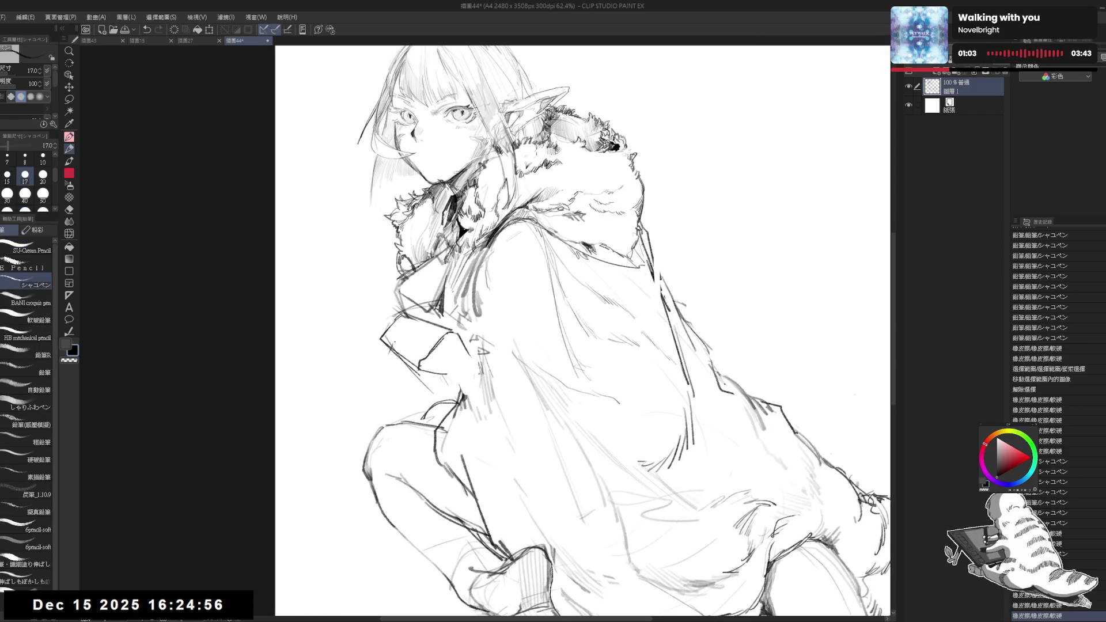
key("e")
left_click(41, 283)
key("p")
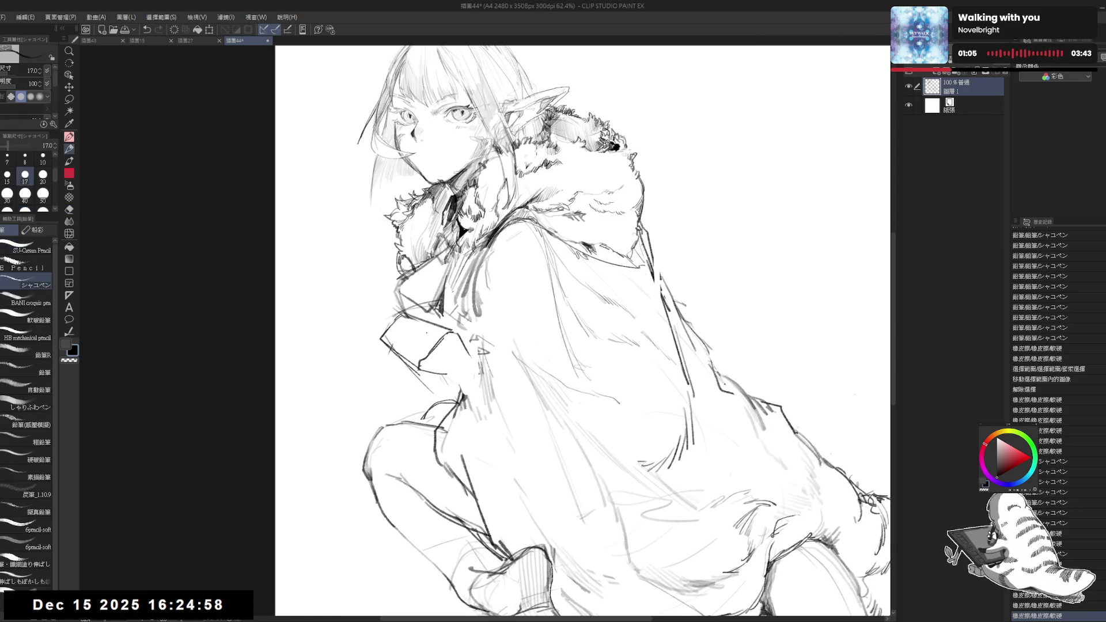
key("e")
left_click(41, 285)
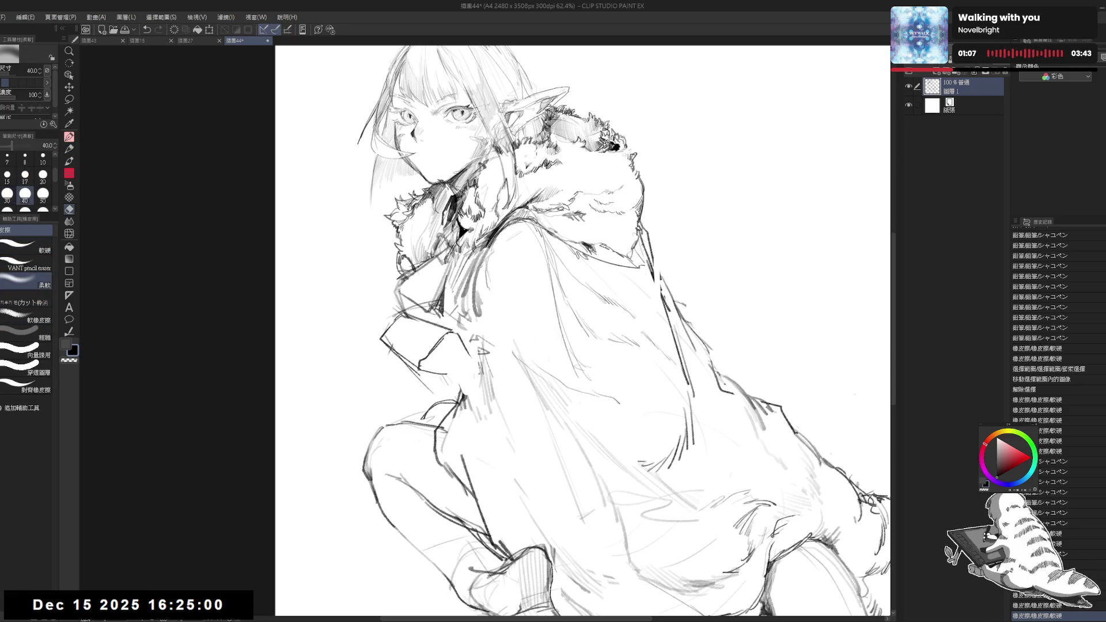
mouse_move(453, 344)
left_mouse_down()
mouse_move(403, 328)
mouse_move(426, 357)
mouse_move(444, 323)
mouse_move(387, 345)
left_mouse_up()
key("p")
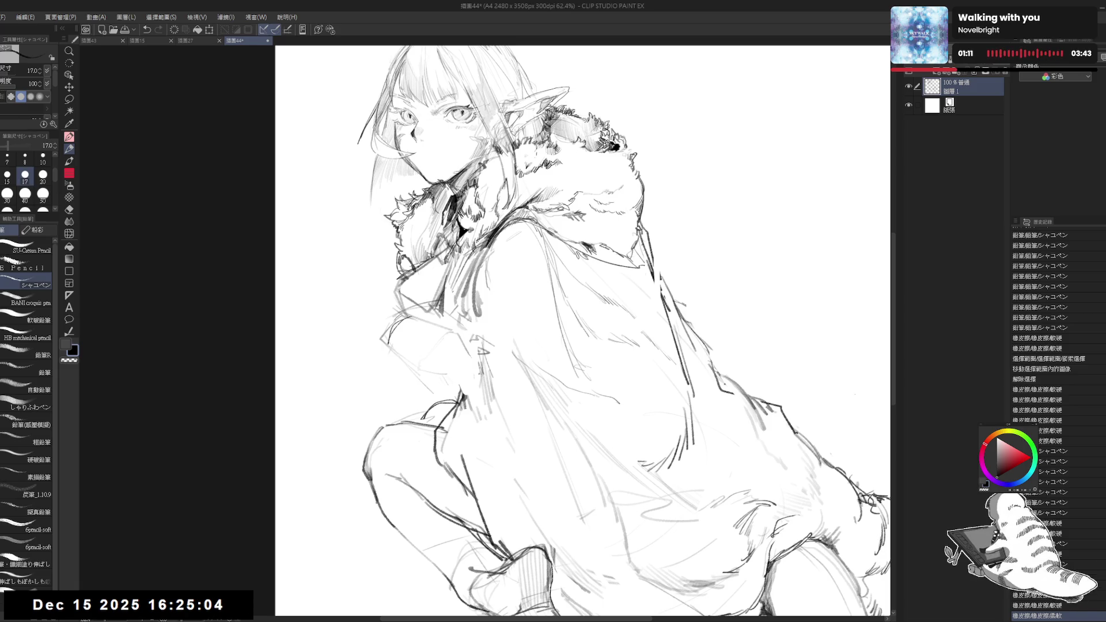
Erase strokes on the fur collar with a harder eraser brush
key("e")
left_click(26, 247)
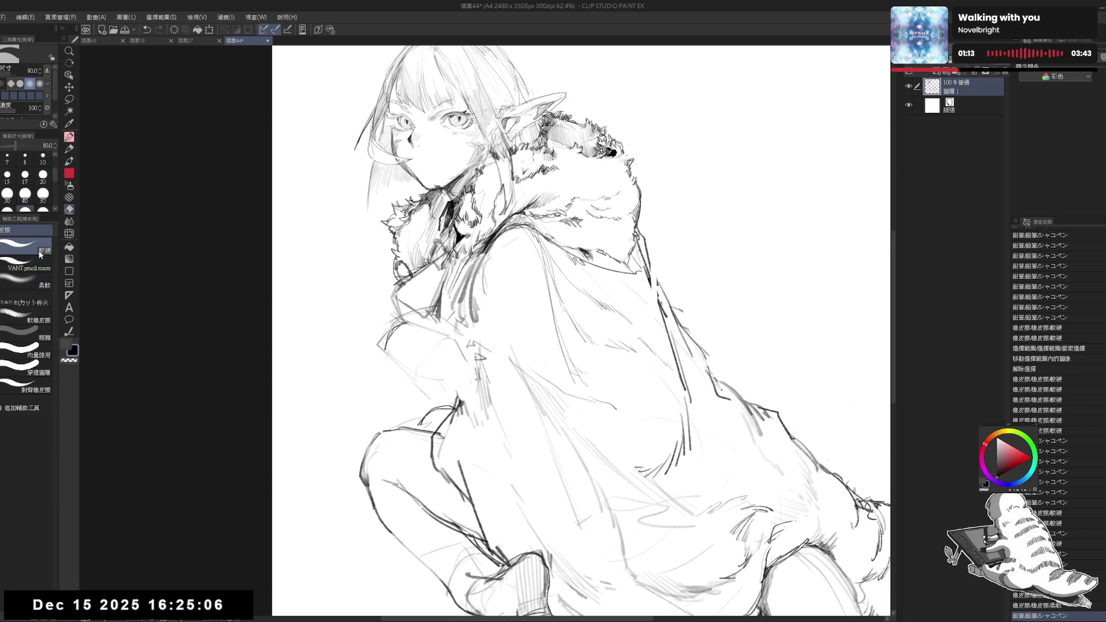
mouse_move(389, 338)
left_mouse_down()
mouse_move(378, 348)
mouse_move(448, 298)
mouse_move(406, 301)
mouse_move(424, 306)
mouse_move(405, 316)
left_mouse_up()
key("p")
key("e")
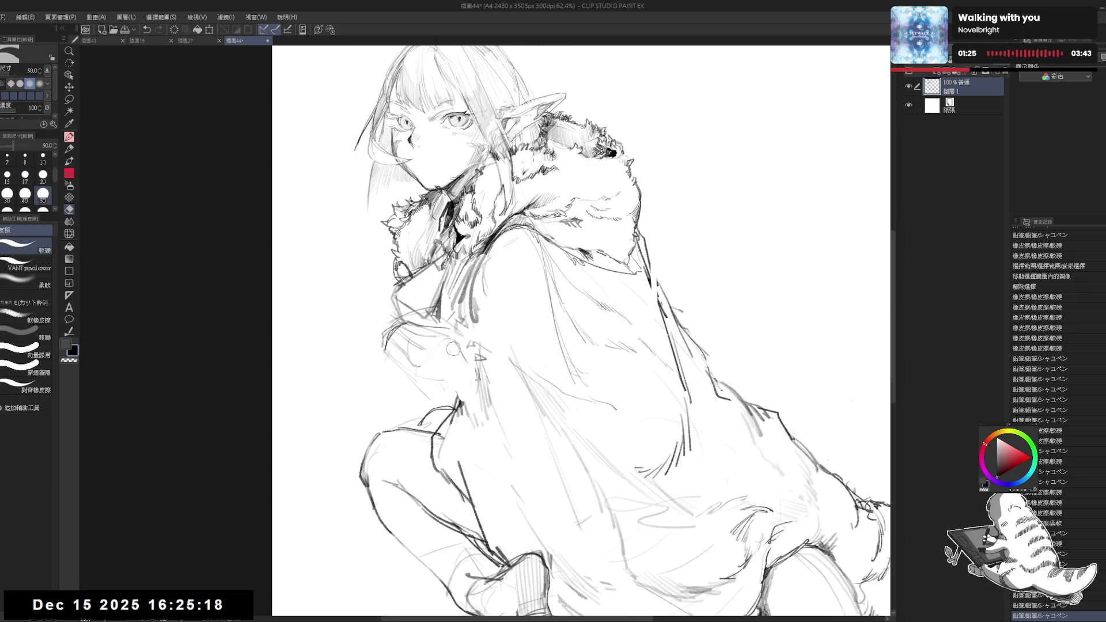
left_click_drag(430, 367, 425, 360)
key("p")
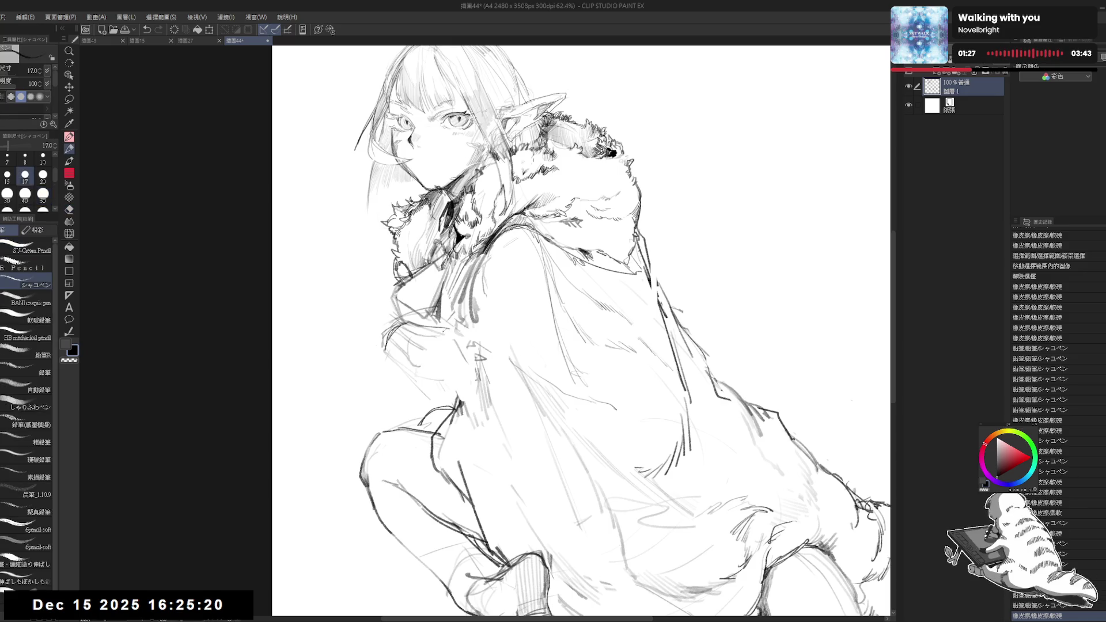
Dot small pencil marks onto the collar and erase one tiny mark
left_click(437, 340)
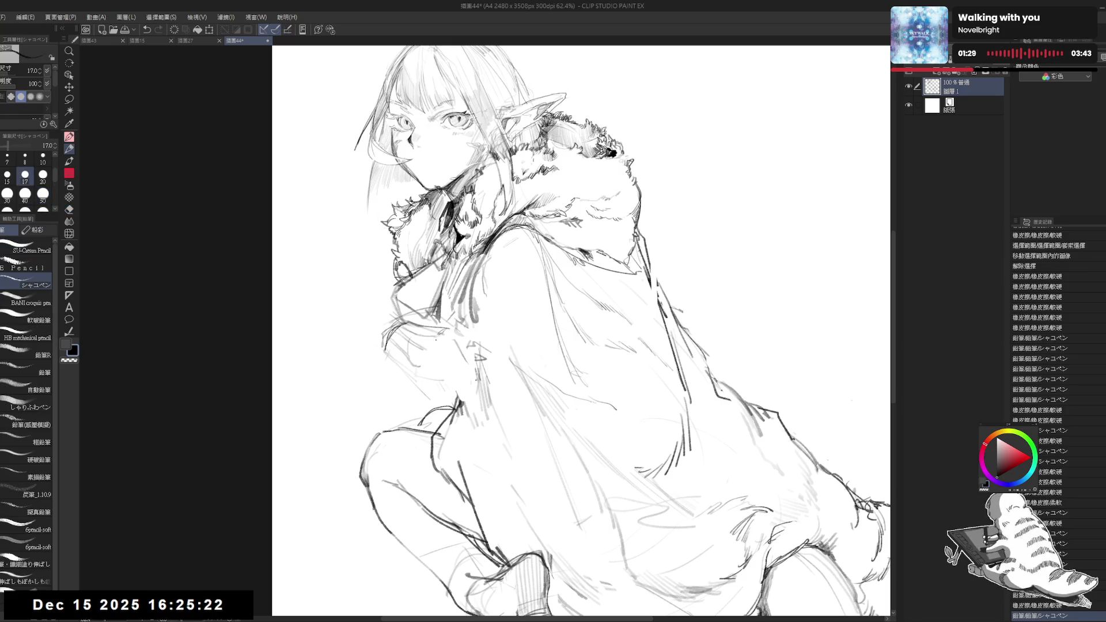
left_click(436, 340)
left_click(436, 340)
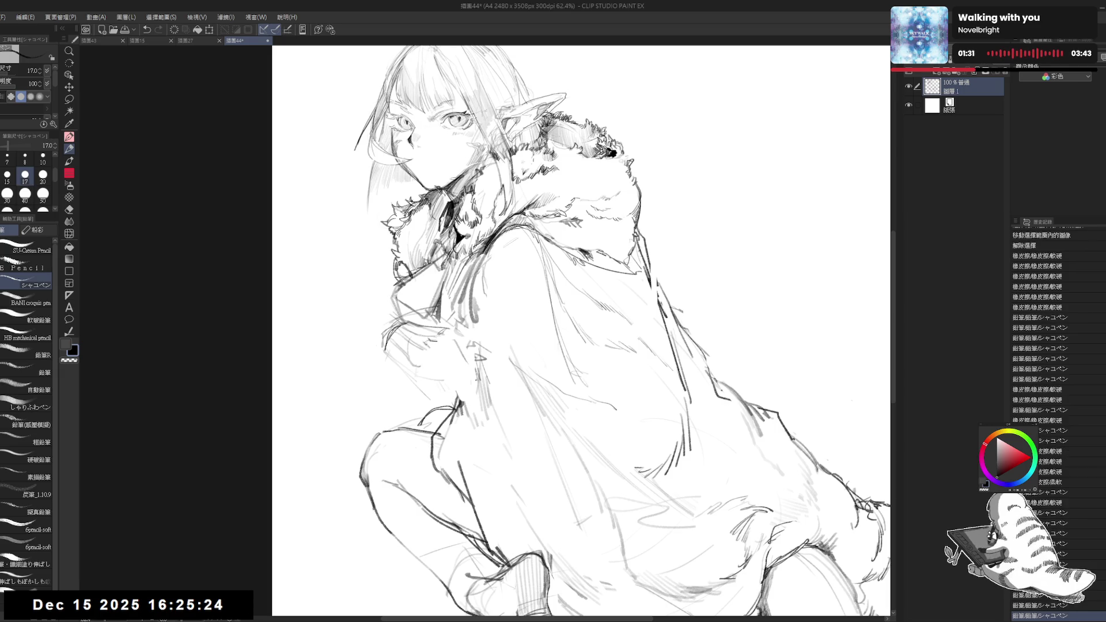
left_click(452, 333)
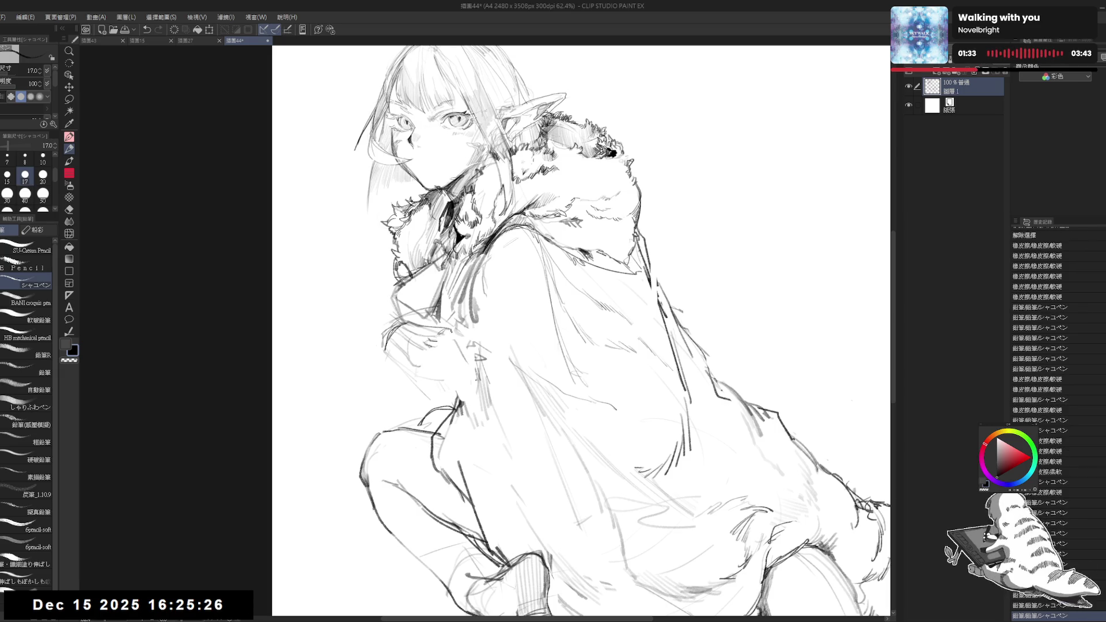
key("e")
left_click(461, 354)
key("p")
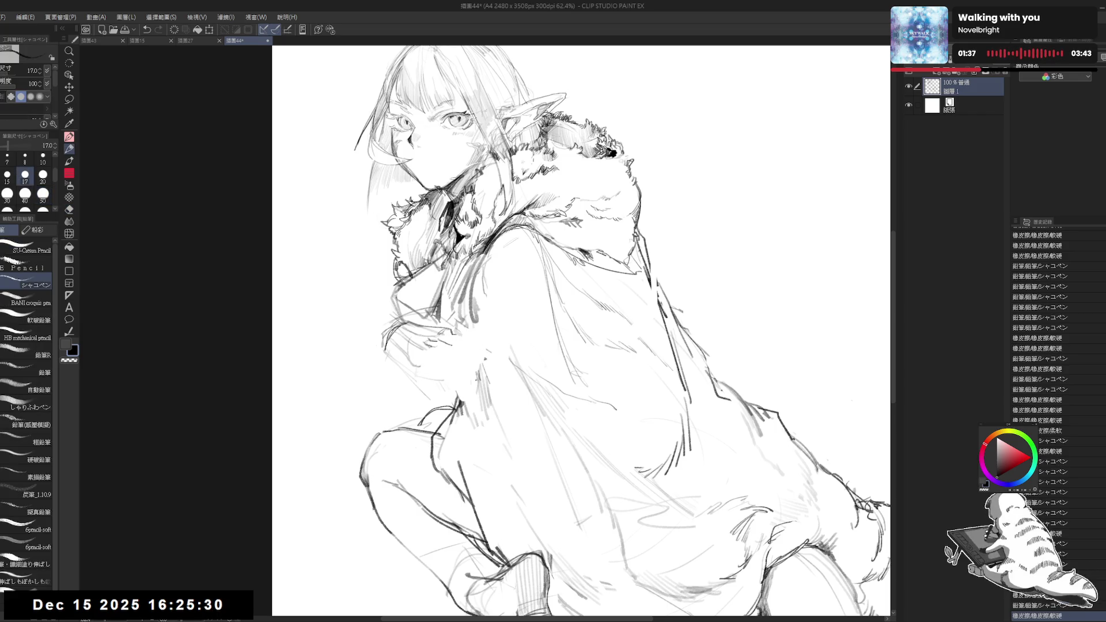
Add more pencil detail to the collar, then mirror-check the canvas and zoom out to 50%
left_click(436, 349)
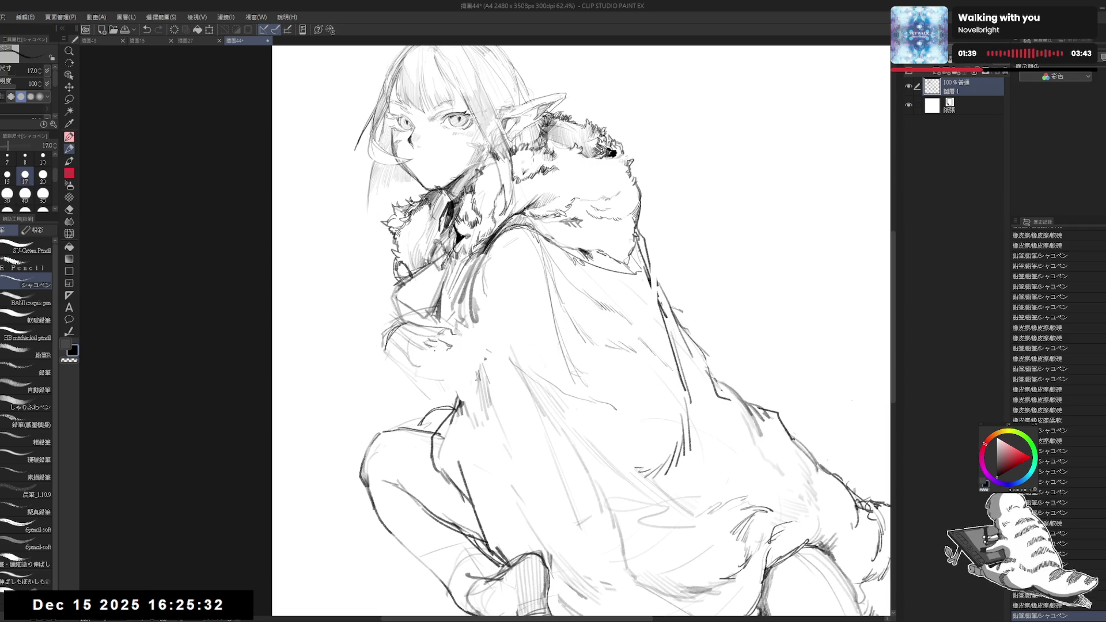
left_click_drag(443, 346, 433, 353)
key("e")
key("e")
key("p")
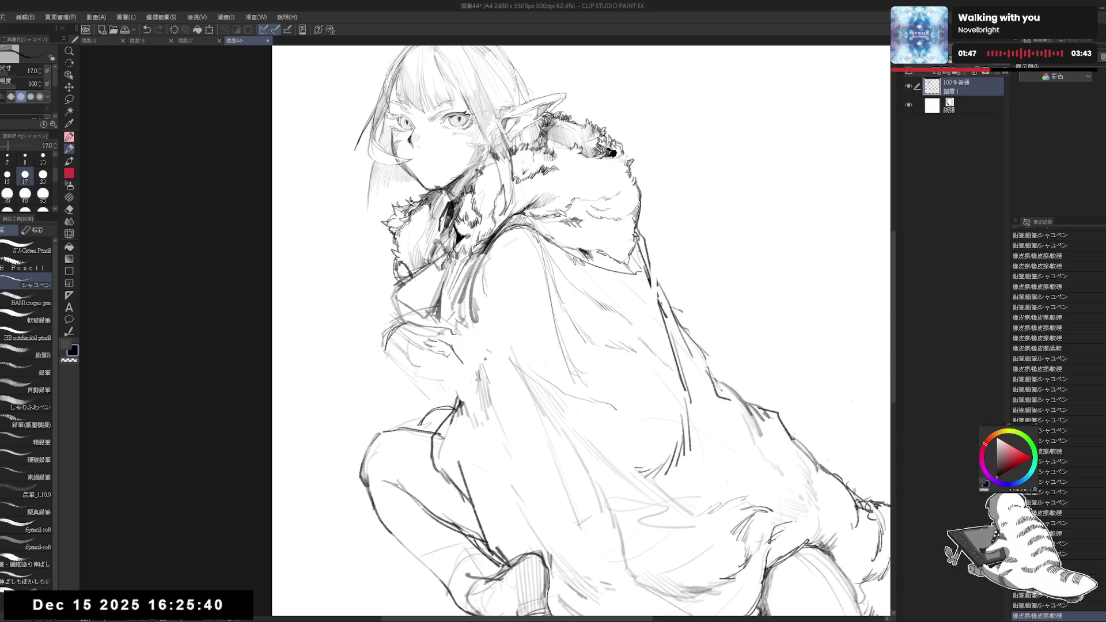
left_click_drag(441, 346, 435, 352)
mouse_move(441, 346)
left_mouse_down()
mouse_move(435, 353)
mouse_move(454, 340)
left_mouse_up()
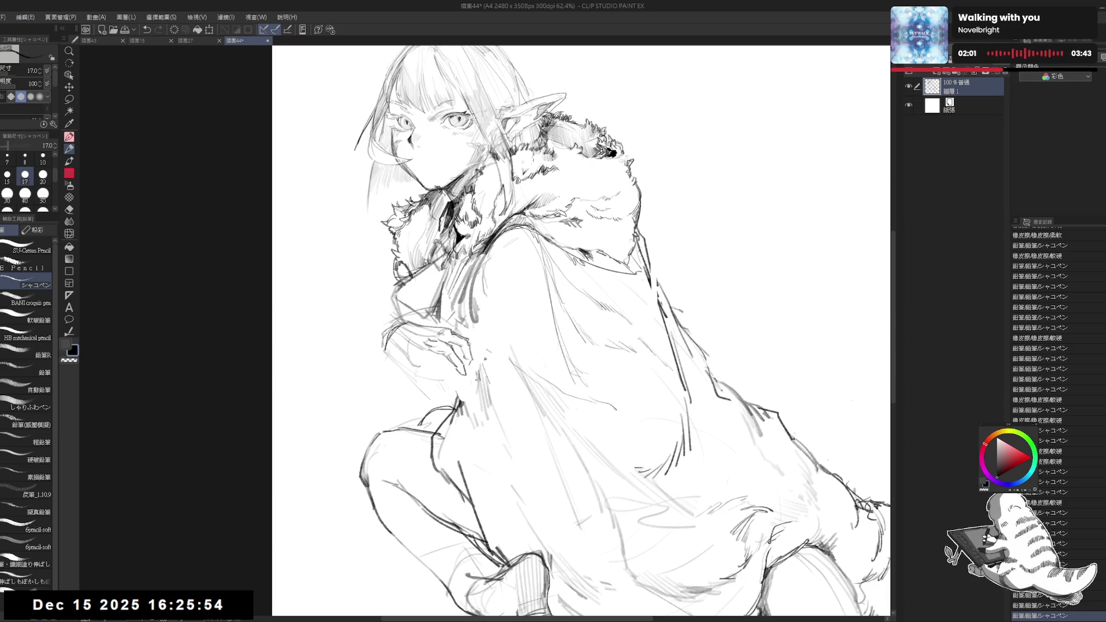
key("h")
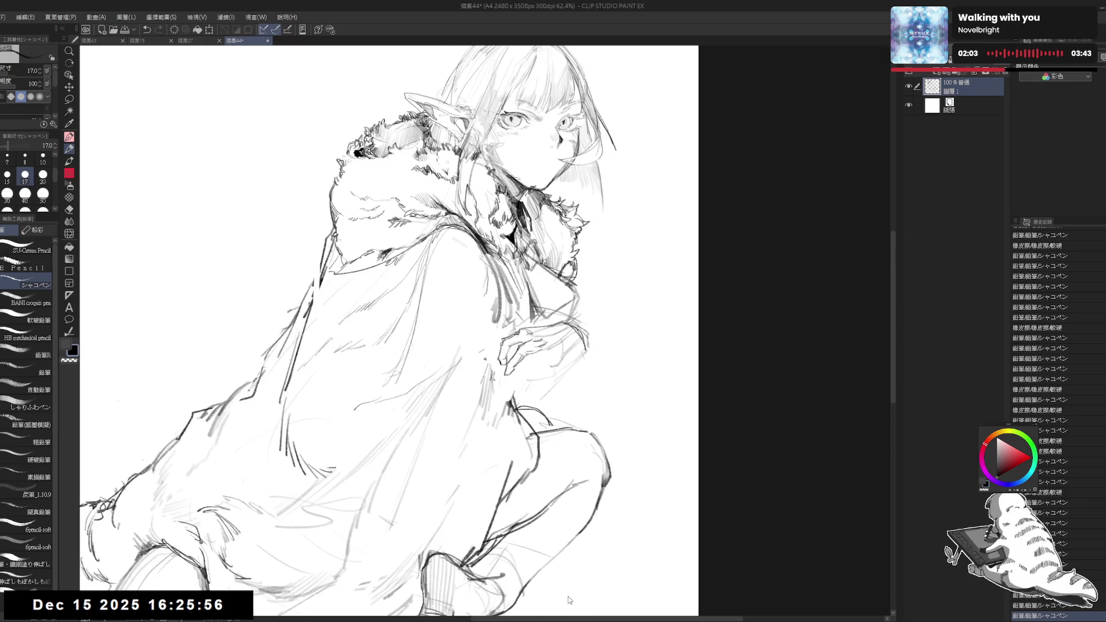
key("h")
scroll(499, 264, "down", 1)
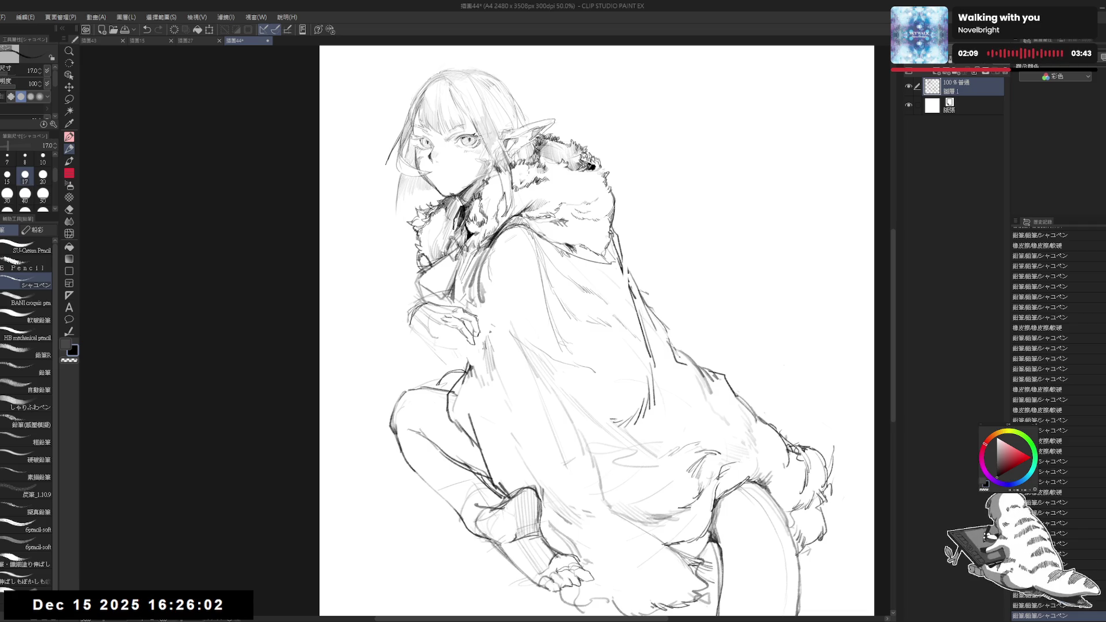
Lasso the raised hand, enlarge and shift it with Scale/Rotate, then deselect
key("m")
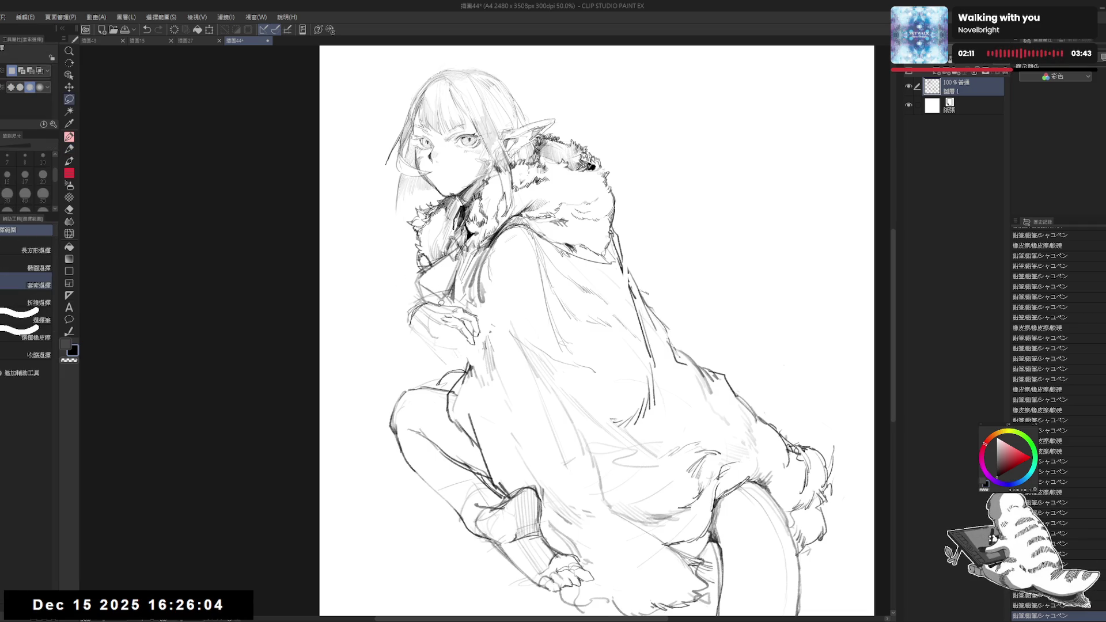
mouse_move(429, 295)
left_mouse_down()
mouse_move(401, 319)
mouse_move(464, 349)
mouse_move(487, 320)
mouse_move(444, 295)
left_mouse_up()
key("ctrl+t")
left_click_drag(442, 355, 462, 314)
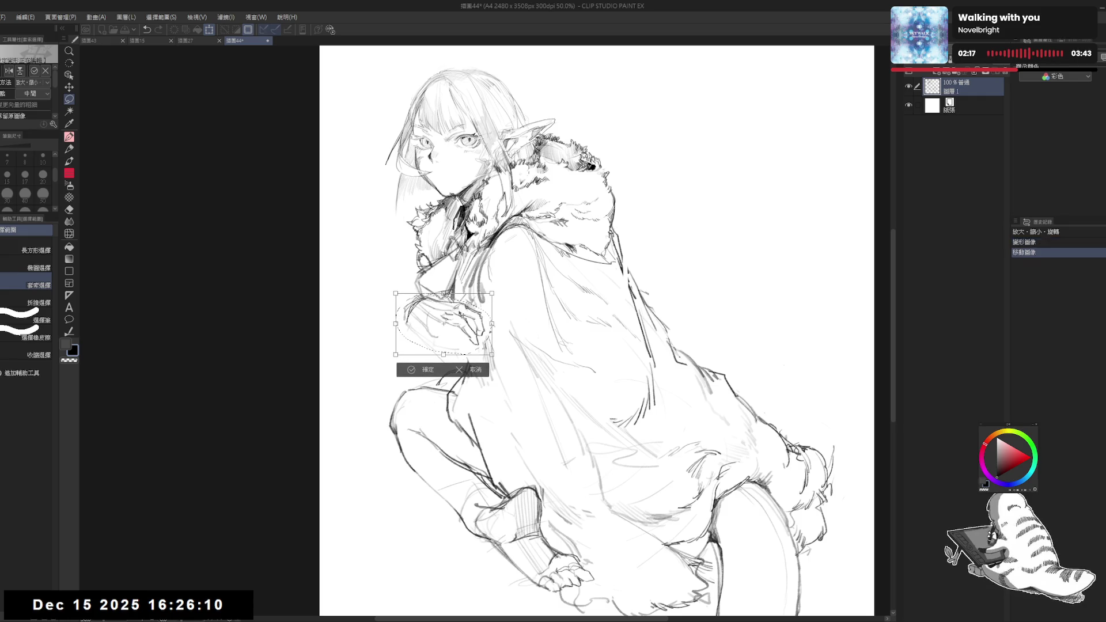
left_click(429, 369)
key("ctrl+d")
Touch up the hand with pencil marks and eraser, undoing one redrawn stroke
key("p")
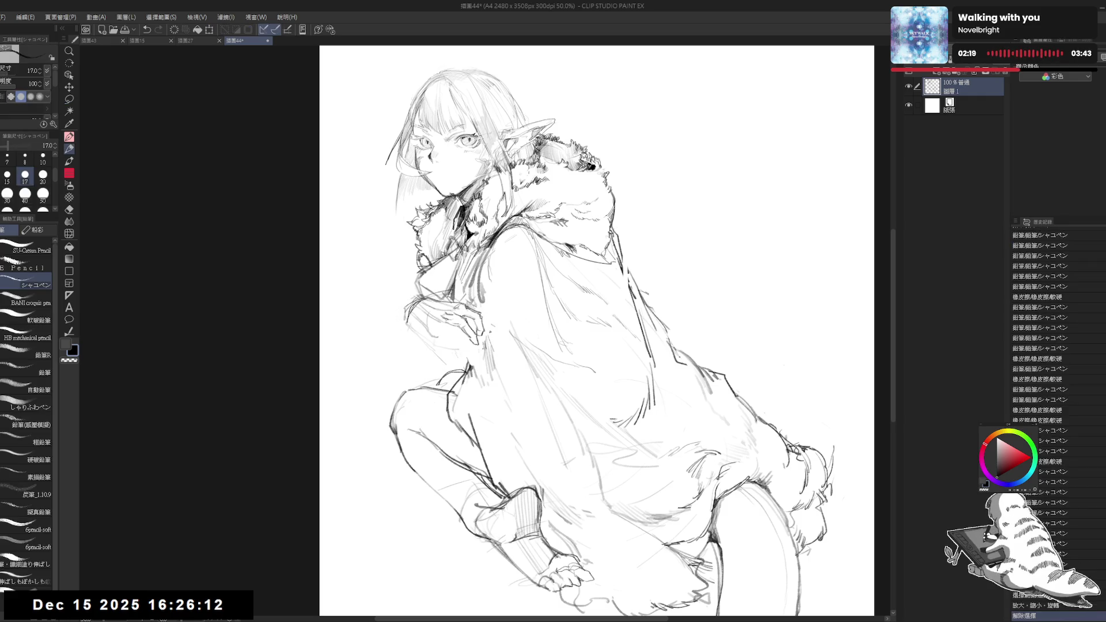
left_click_drag(782, 364, 785, 365)
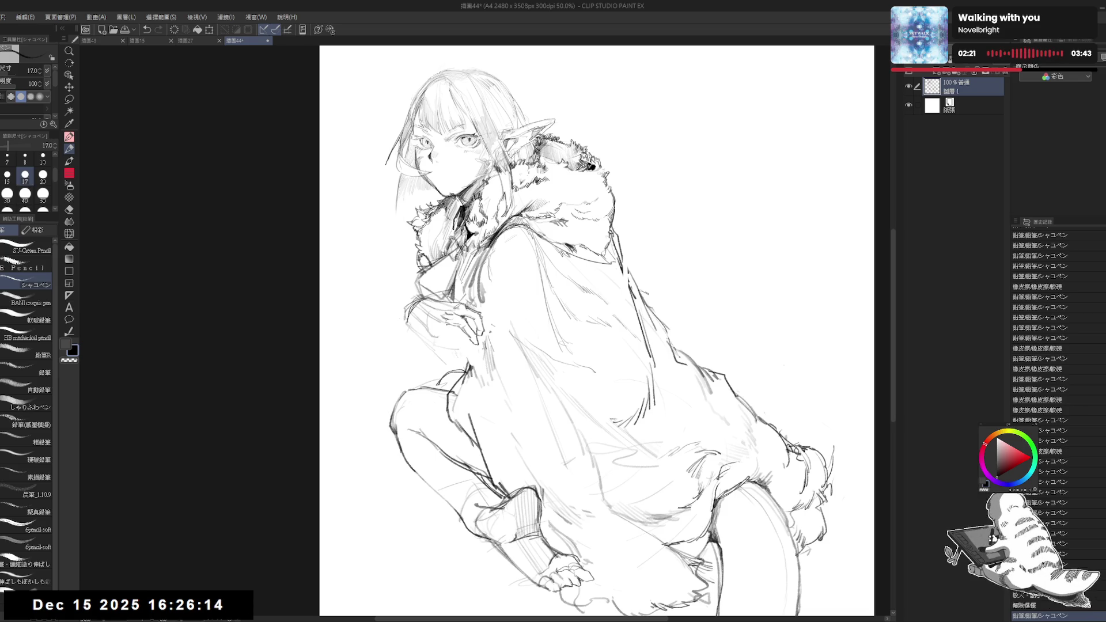
key("e")
left_click_drag(447, 323, 461, 331)
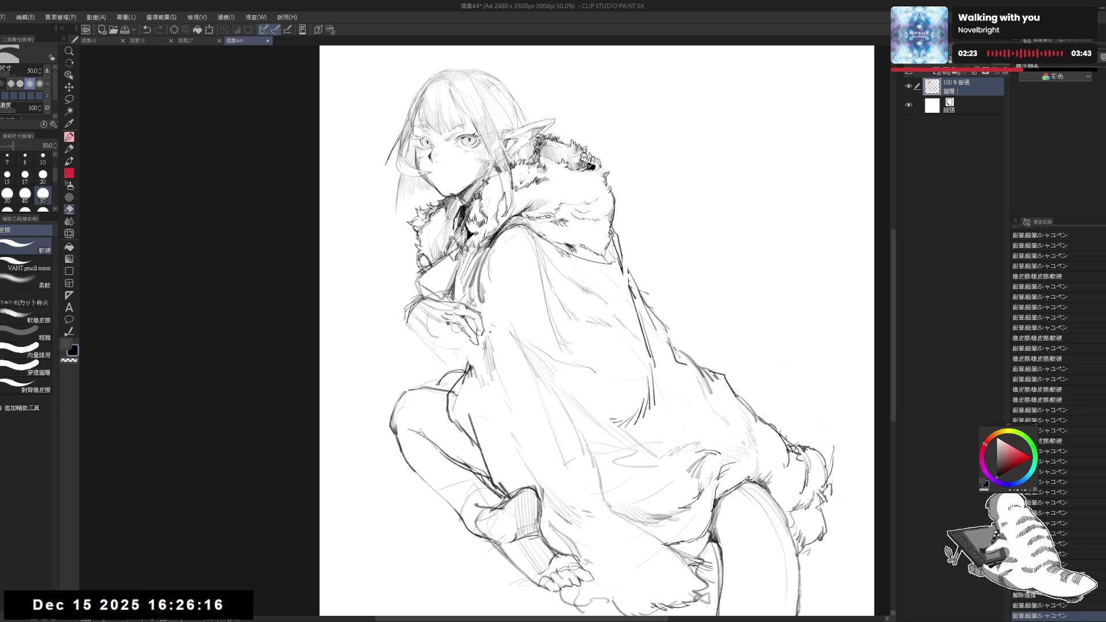
key("p")
key("p")
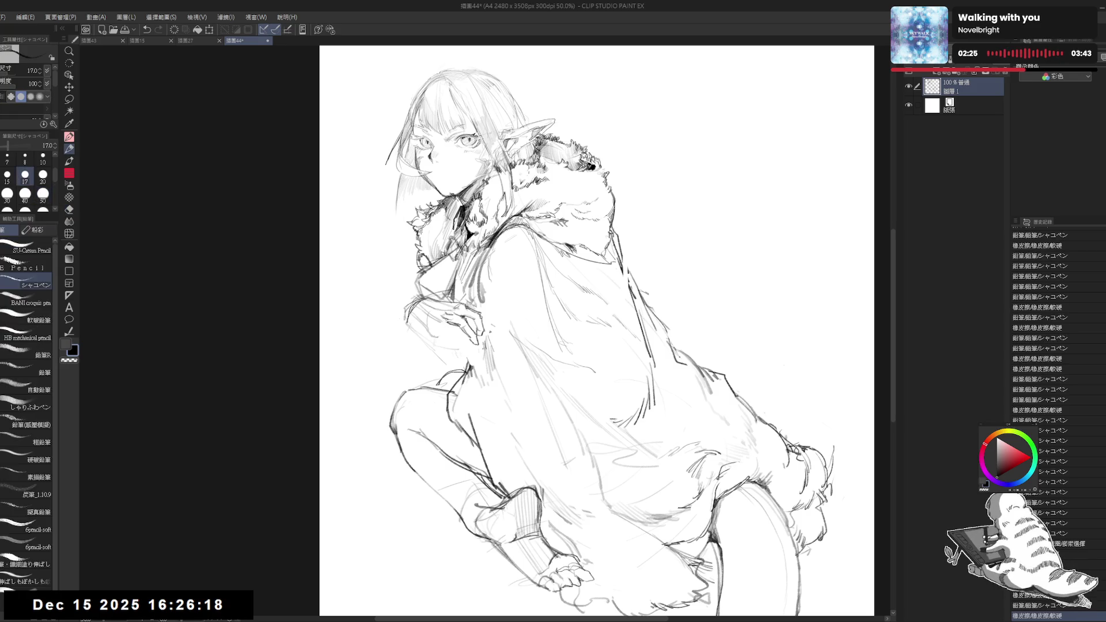
left_click_drag(411, 318, 417, 330)
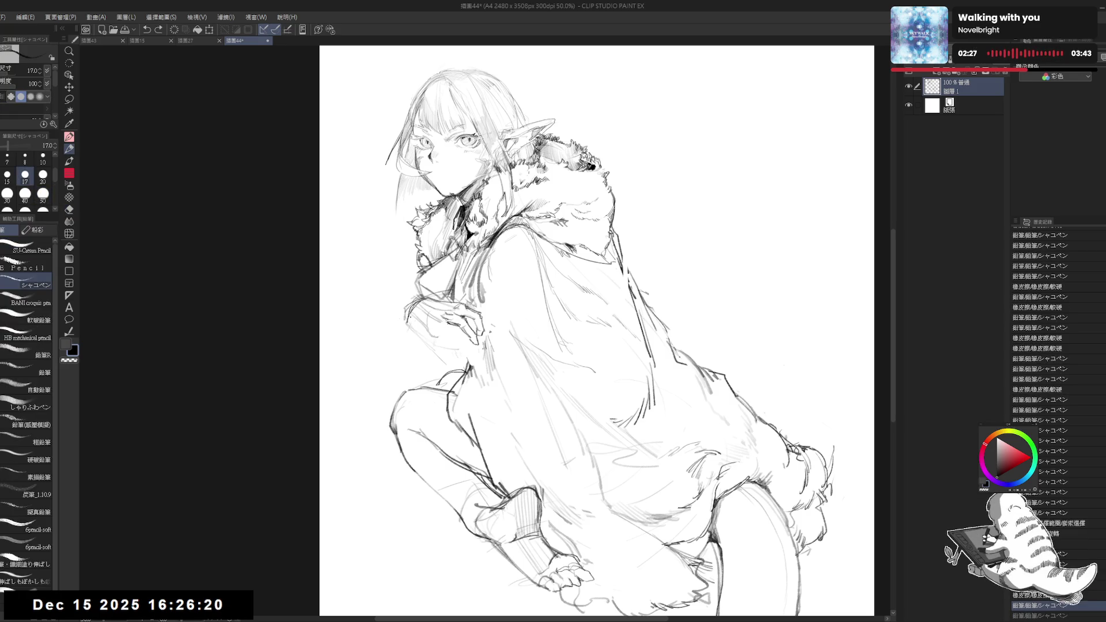
mouse_move(410, 323)
left_mouse_down()
mouse_move(432, 337)
mouse_move(442, 318)
mouse_move(461, 328)
left_mouse_up()
key("ctrl+z")
Erase stray lines near the hand and add small pencil strokes to it
key("e")
key("p")
key("ctrl+z")
key("e")
key("p")
left_click_drag(476, 418, 449, 368)
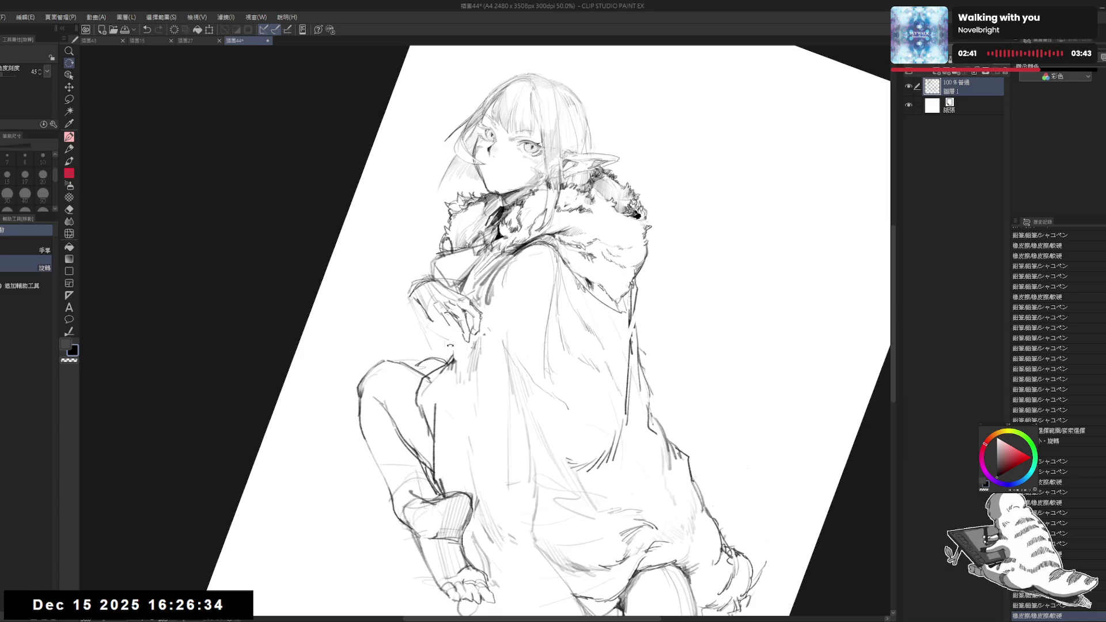
key("e")
left_click_drag(445, 325, 458, 325)
key("p")
left_click_drag(455, 323, 464, 329)
key("ctrl+at")
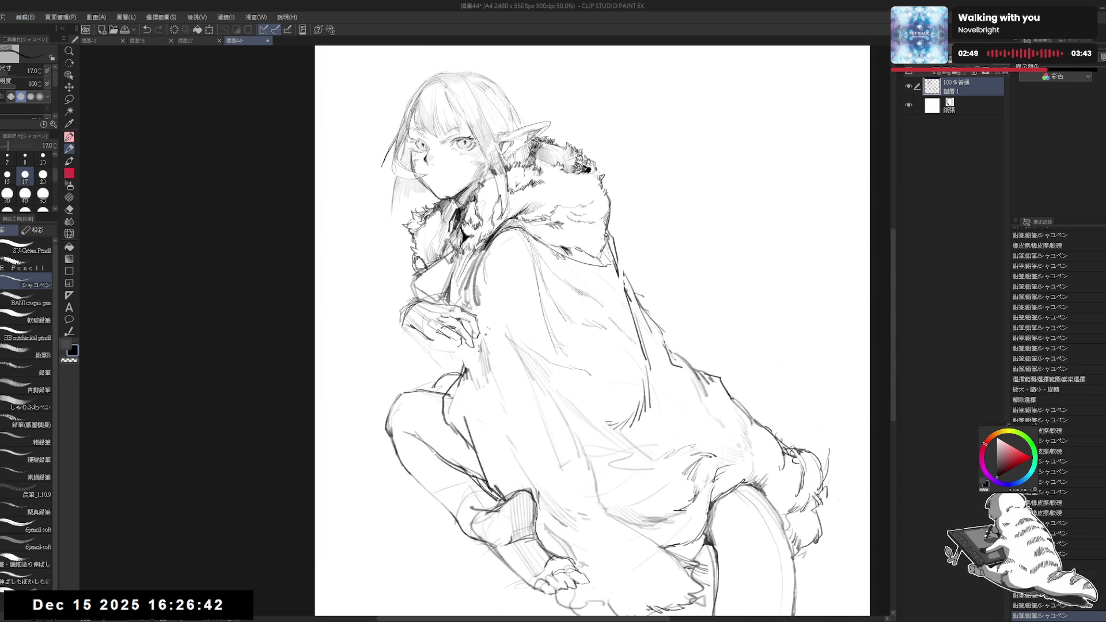
Tilt the view about 28° clockwise and erase stray lines around the hand
mouse_move(447, 340)
left_mouse_down()
mouse_move(461, 352)
mouse_move(450, 347)
left_mouse_up()
key("ctrl+z")
key("h")
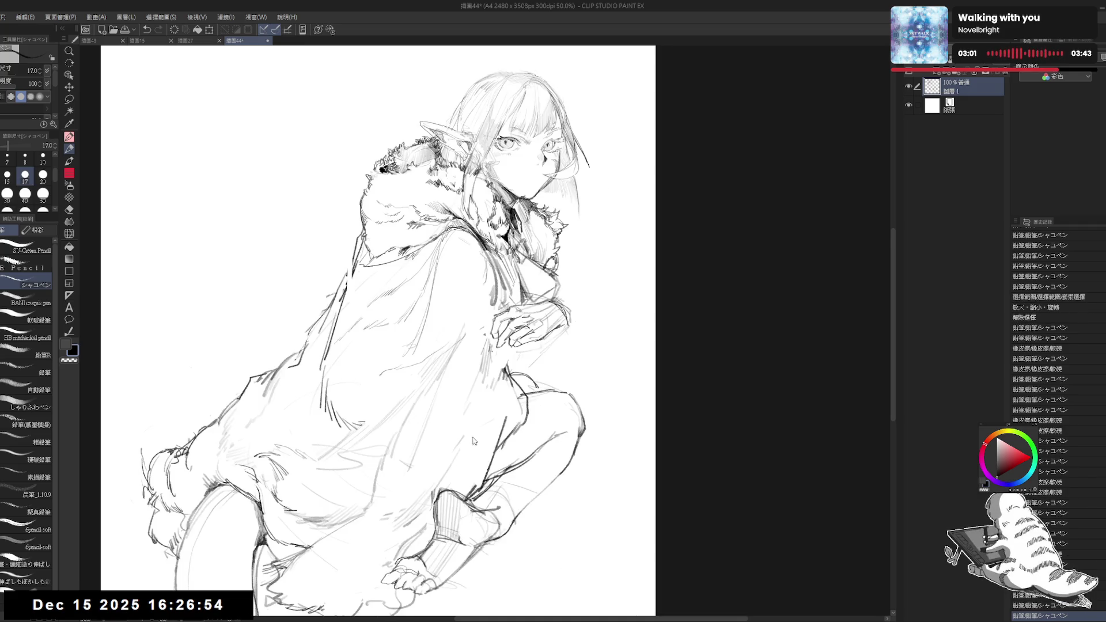
key("h")
left_click_drag(473, 441, 423, 423)
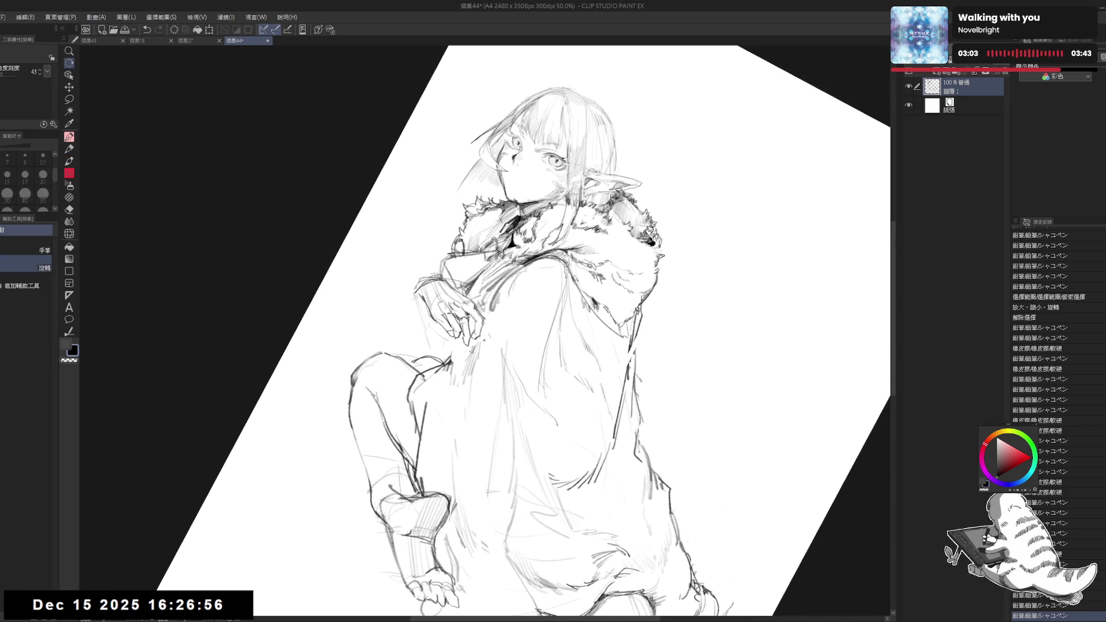
key("e")
mouse_move(462, 317)
left_mouse_down()
mouse_move(471, 349)
mouse_move(468, 329)
left_mouse_up()
key("p")
Reset to the upright whole-page view, then zoom and tilt to erase more hand lines
key("e")
key("p")
key("ctrl+0")
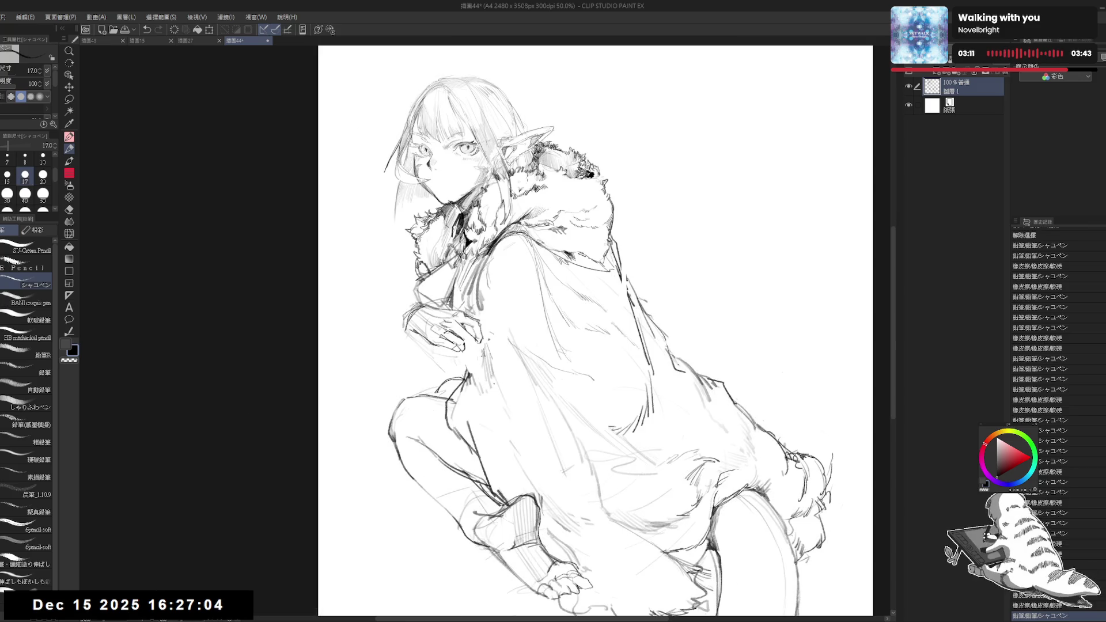
key("e")
left_click_drag(472, 337, 481, 347)
key("p")
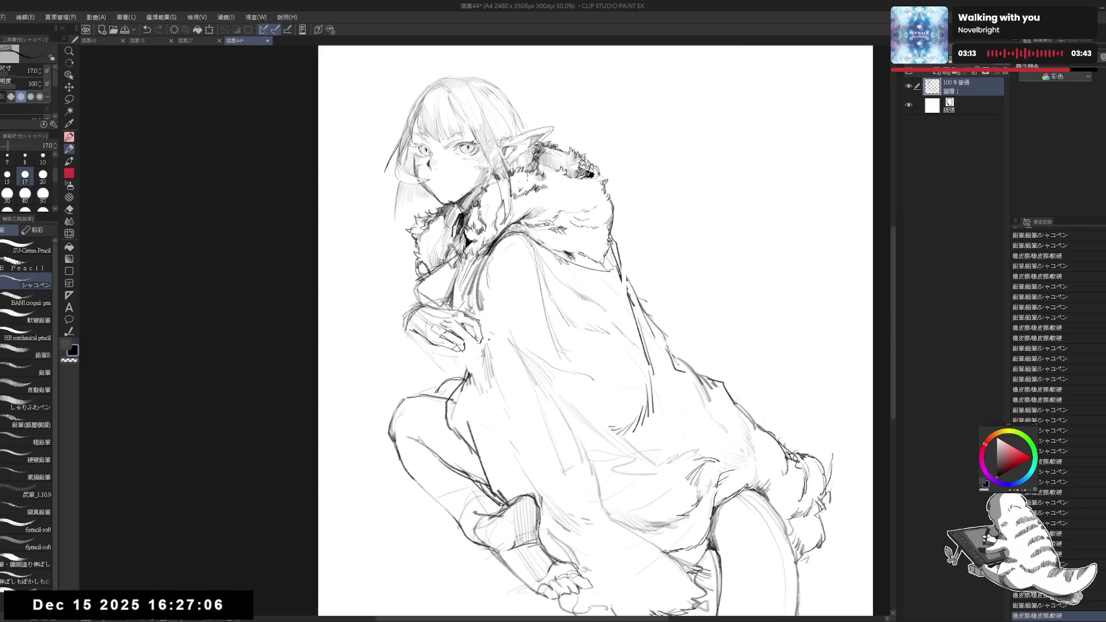
scroll(465, 321, "up", 3)
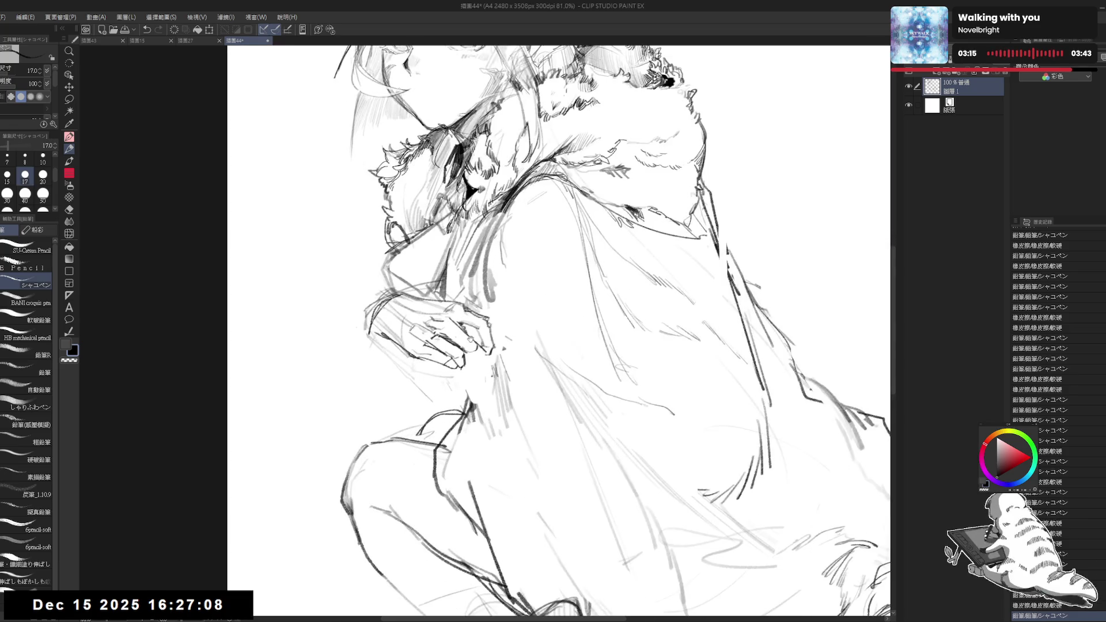
key("e")
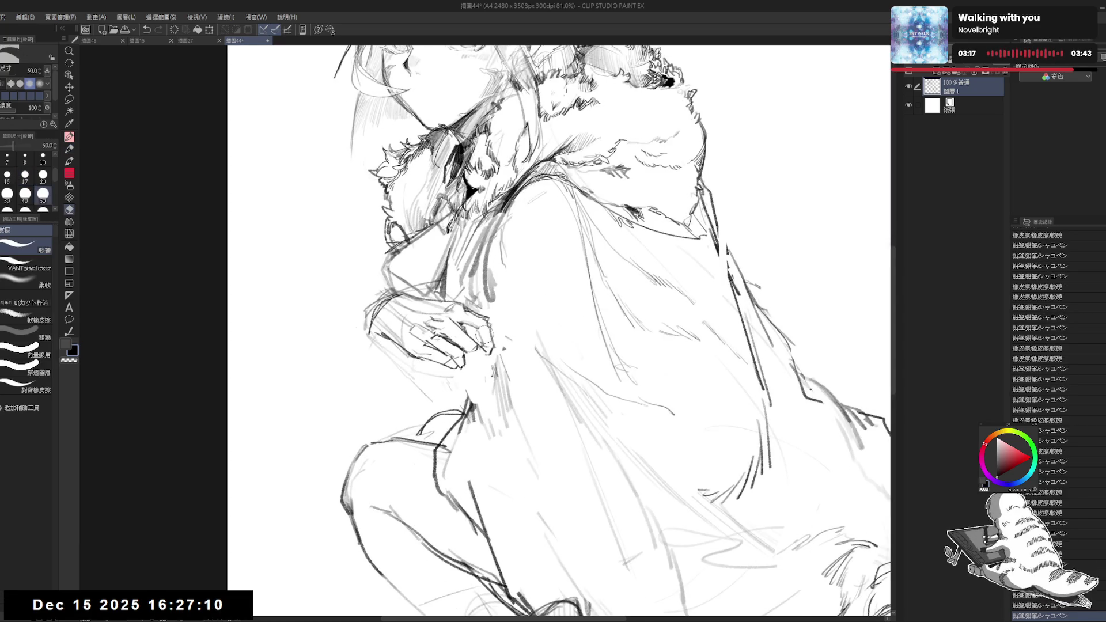
key("minus")
left_click_drag(494, 330, 474, 359)
key("p")
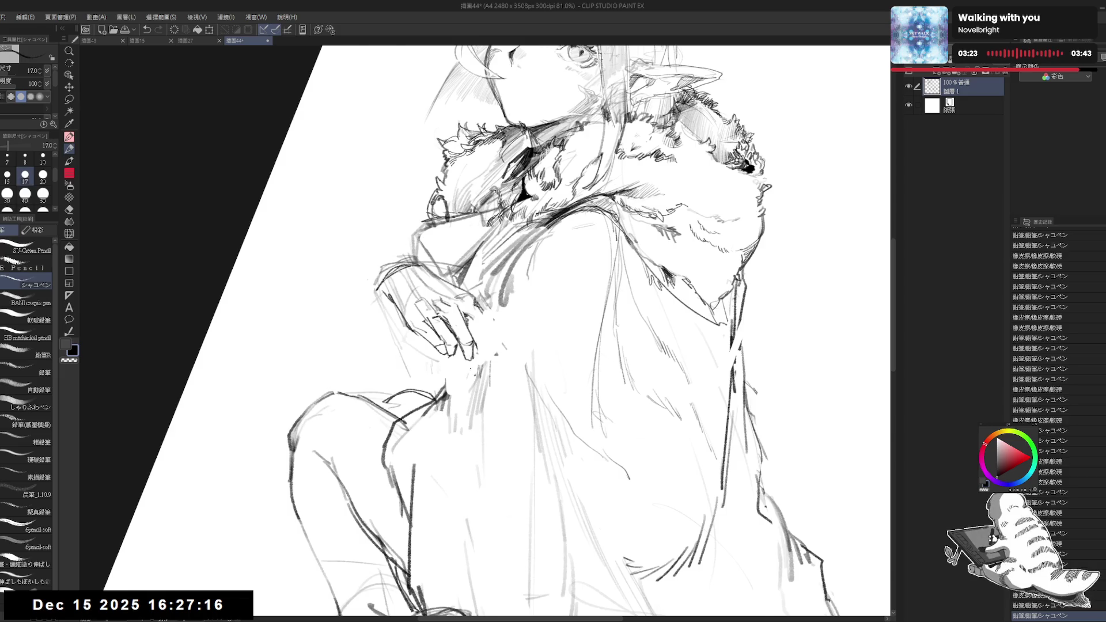
Redraw pencil strokes around the hand on a 15° tilted view, then return upright and zoomed out
key("asciicircum")
key("ctrl+minus")
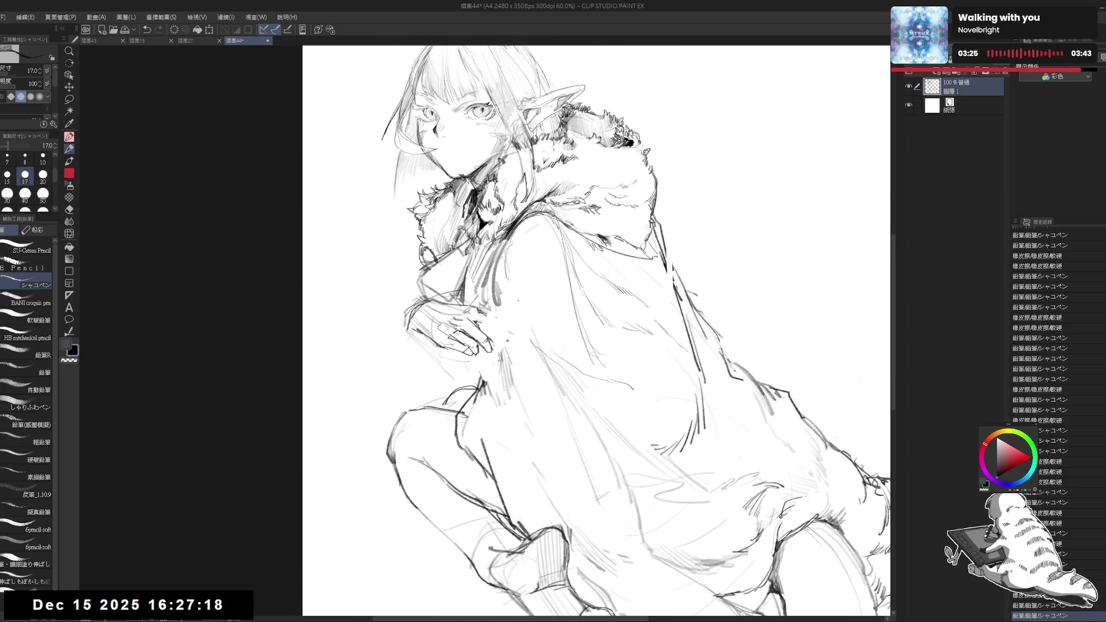
key("h")
key("h")
mouse_move(442, 338)
left_mouse_down("shift")
mouse_move(435, 451)
mouse_move(446, 455)
left_mouse_up("shift")
key("e")
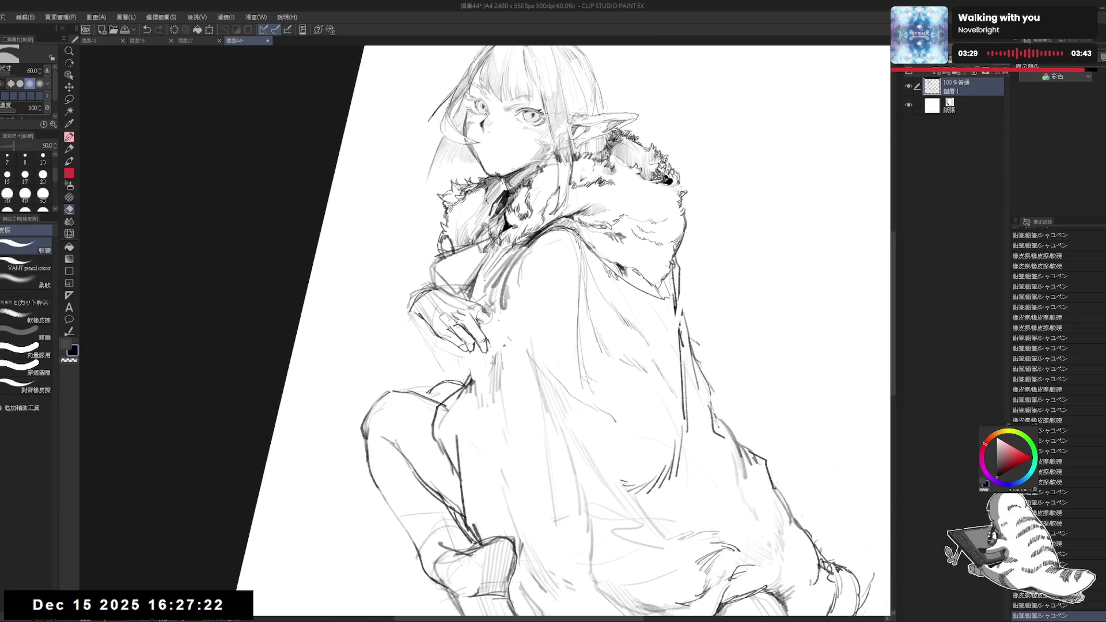
mouse_move(487, 314)
left_mouse_down()
mouse_move(501, 339)
mouse_move(487, 335)
left_mouse_up()
key("p")
left_click_drag(475, 317, 492, 337)
key("e")
key("p")
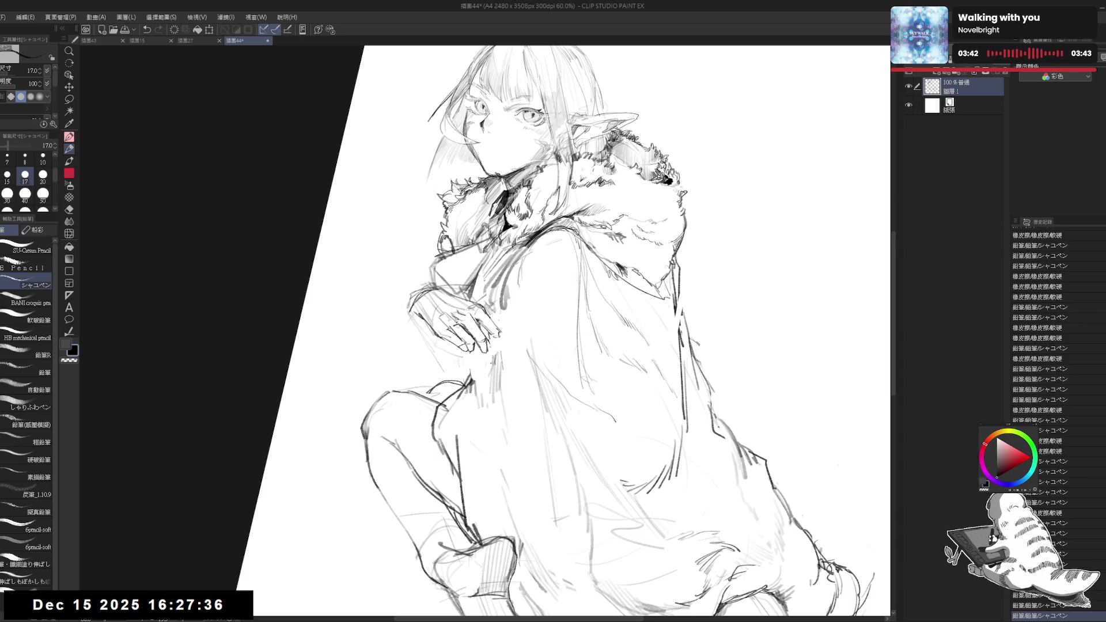
key("ctrl+@")
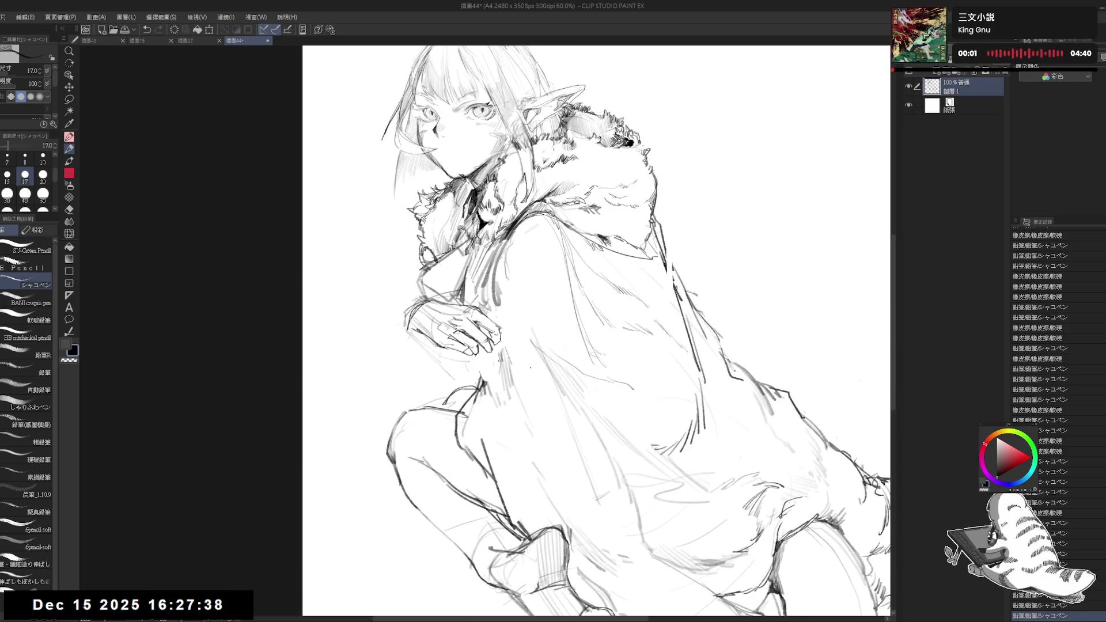
key("ctrl+minus")
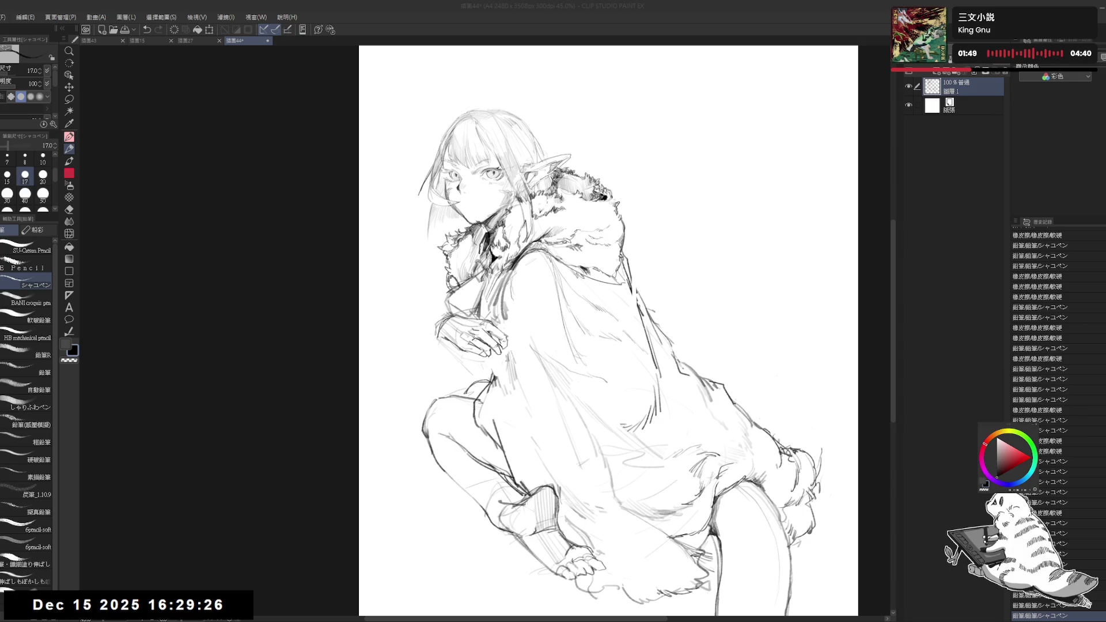
left_click(670, 230)
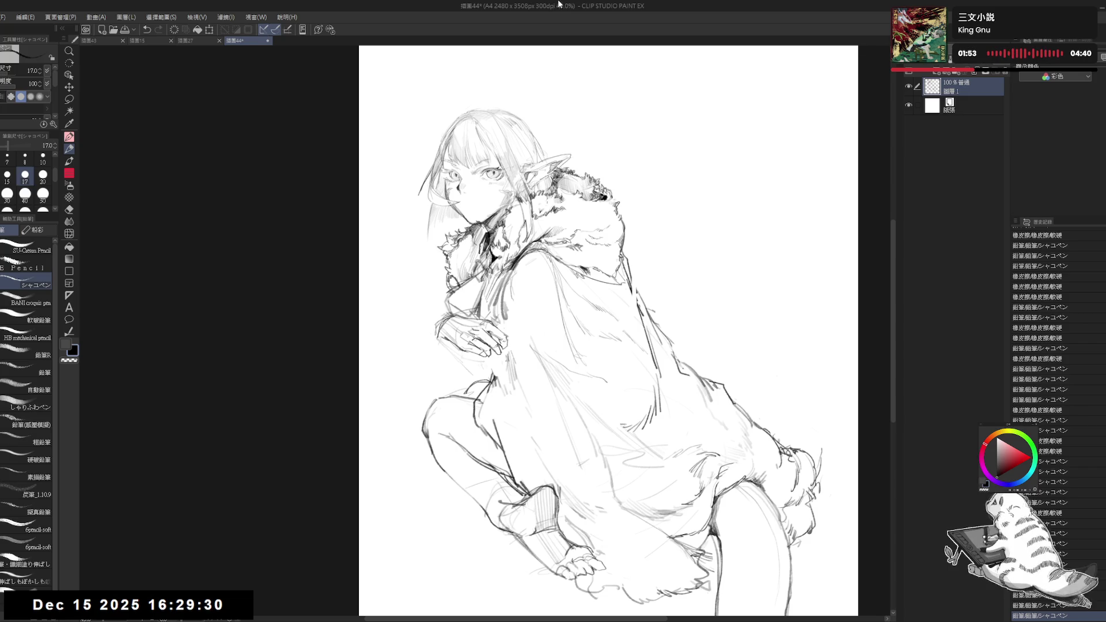
Erase a line near the left hand and replace it with a short pencil stroke
key("e")
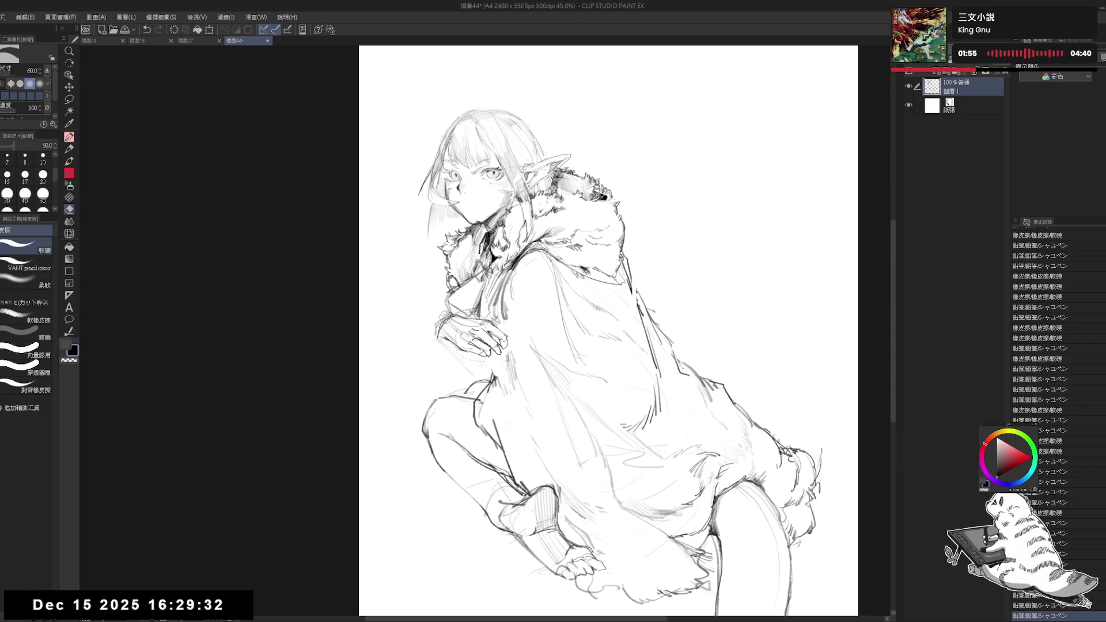
left_click_drag(443, 314, 443, 340)
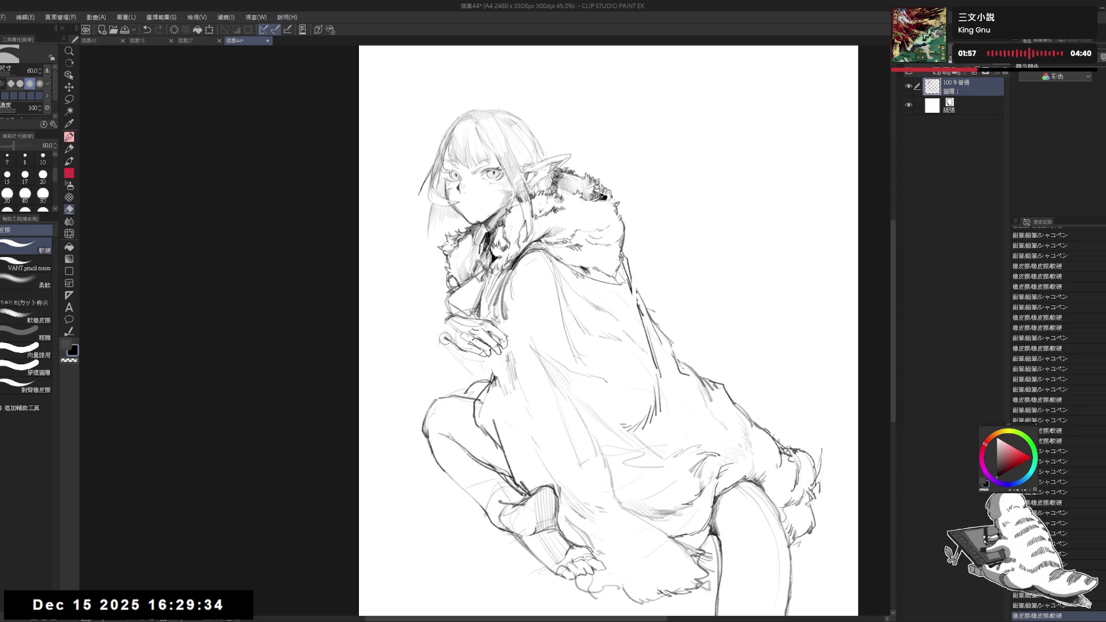
key("p")
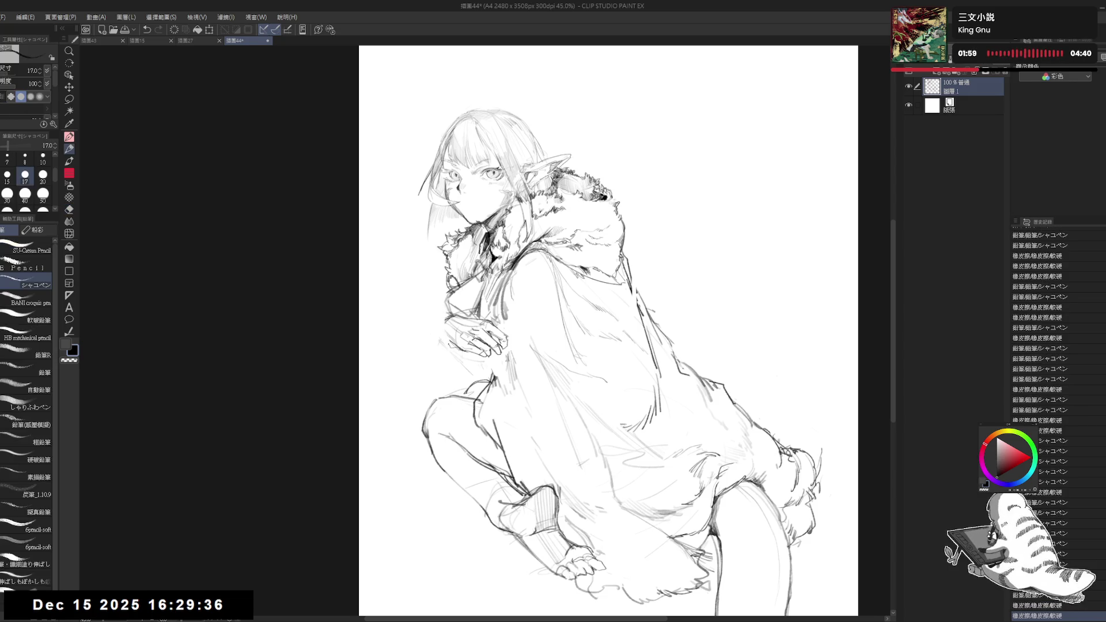
left_click_drag(442, 322, 444, 337)
key("ctrl+z")
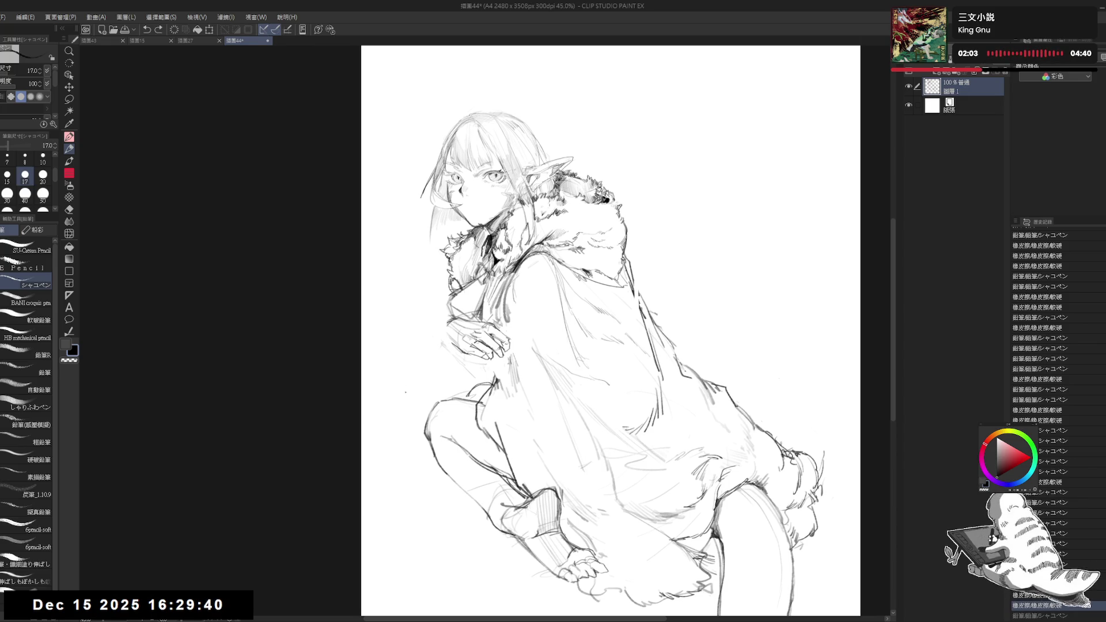
left_click_drag(458, 331, 450, 326)
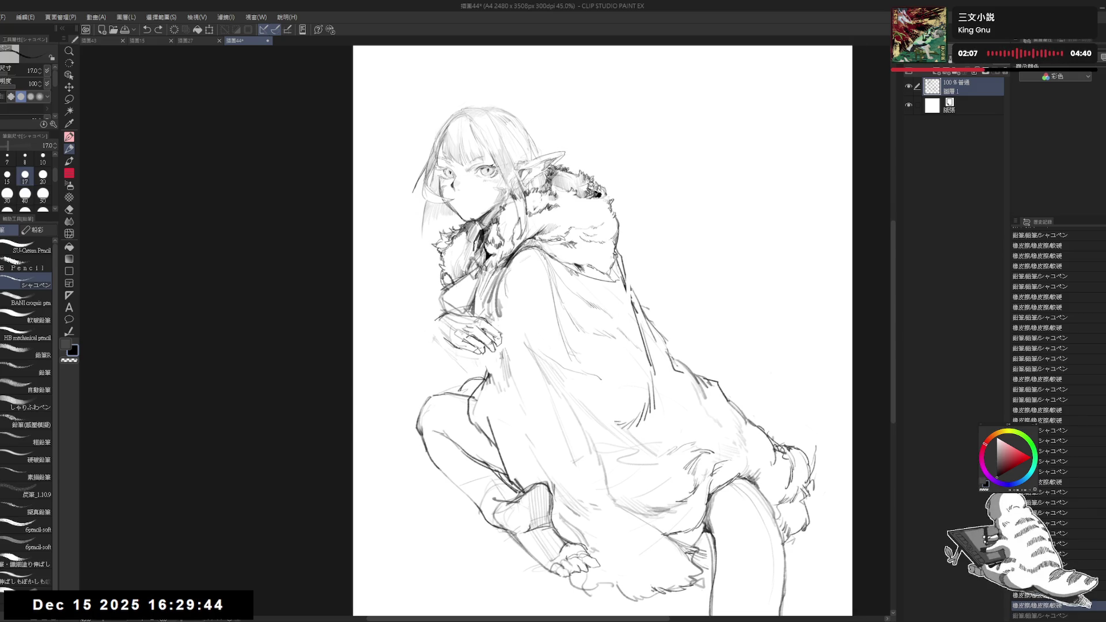
left_click_drag(436, 327, 437, 343)
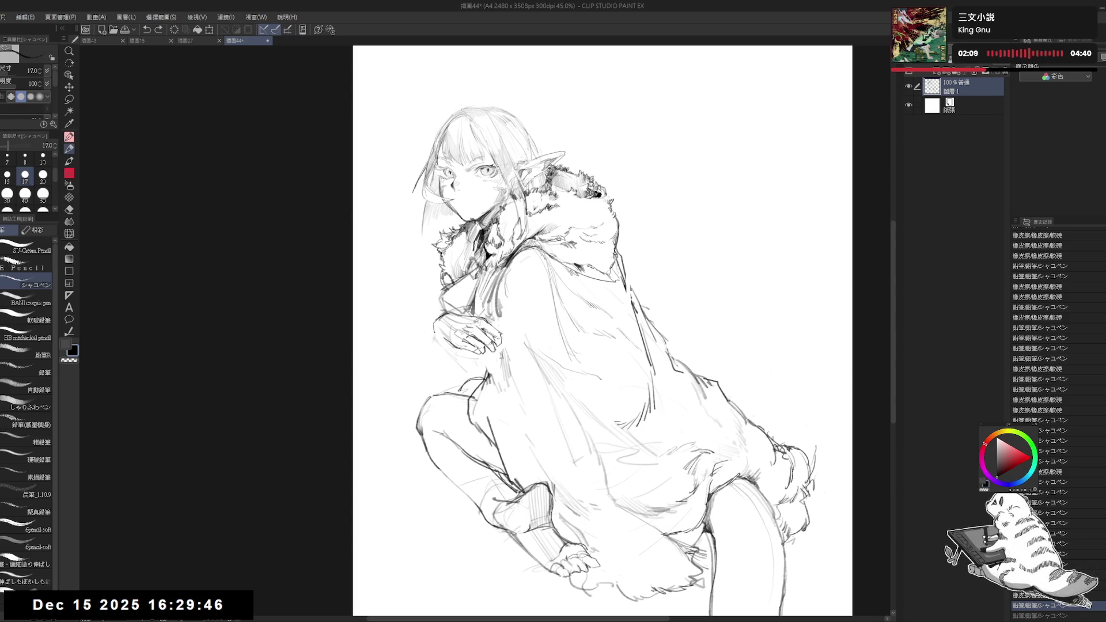
Check the hand in a mirrored view, undo trial marks near it, and reset the rotation
key("h")
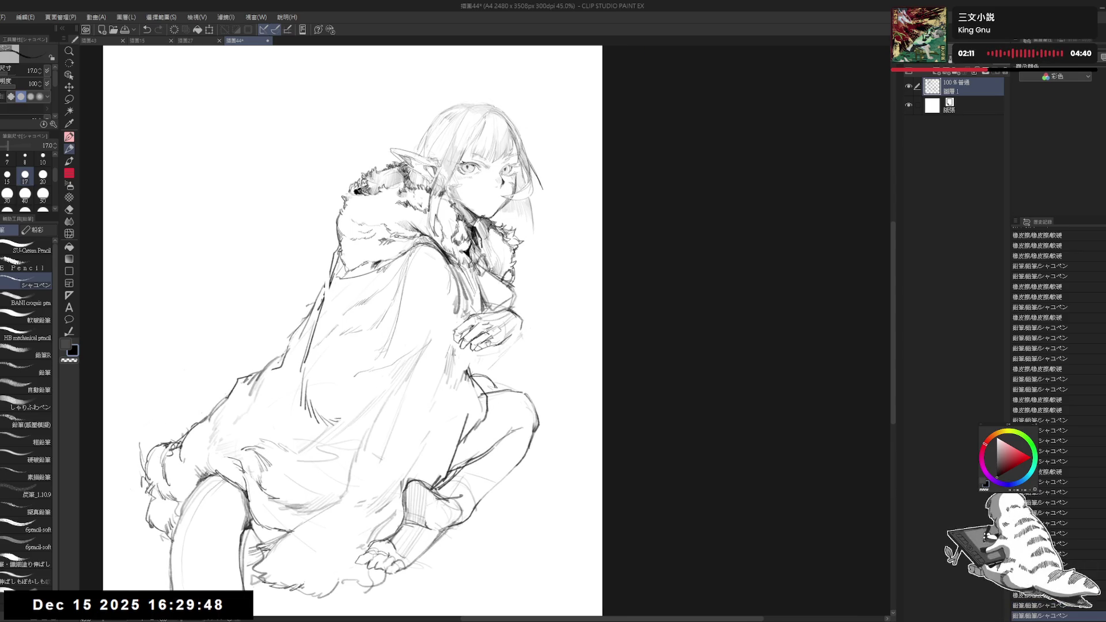
left_click_drag(473, 352, 478, 363)
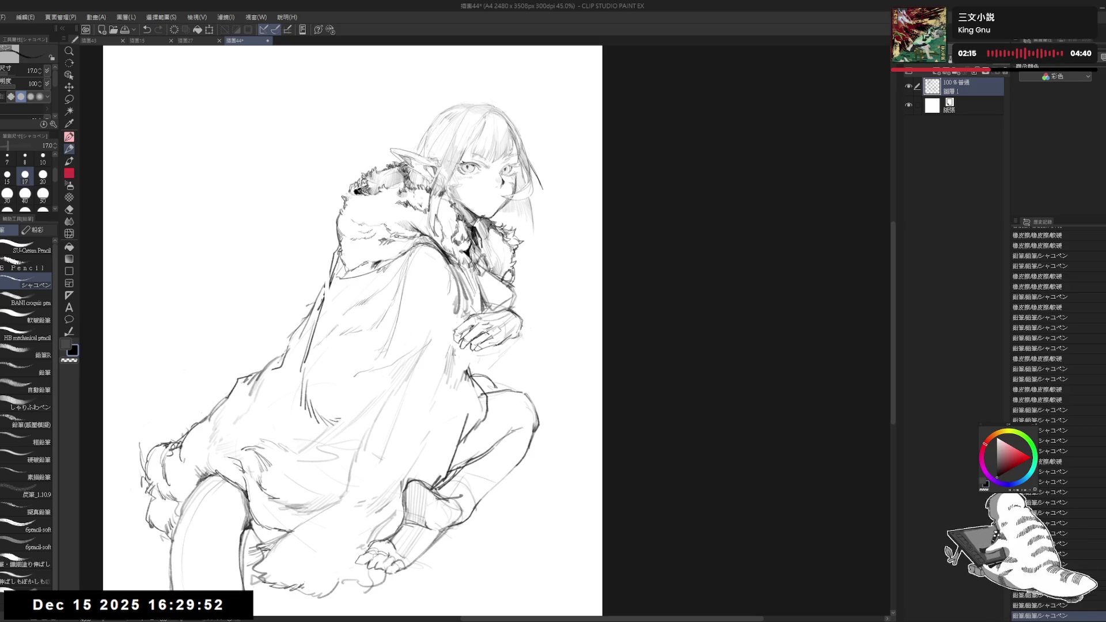
key("h")
left_click_drag(446, 326, 429, 366)
key("ctrl+z")
left_click(431, 346)
key("ctrl+z")
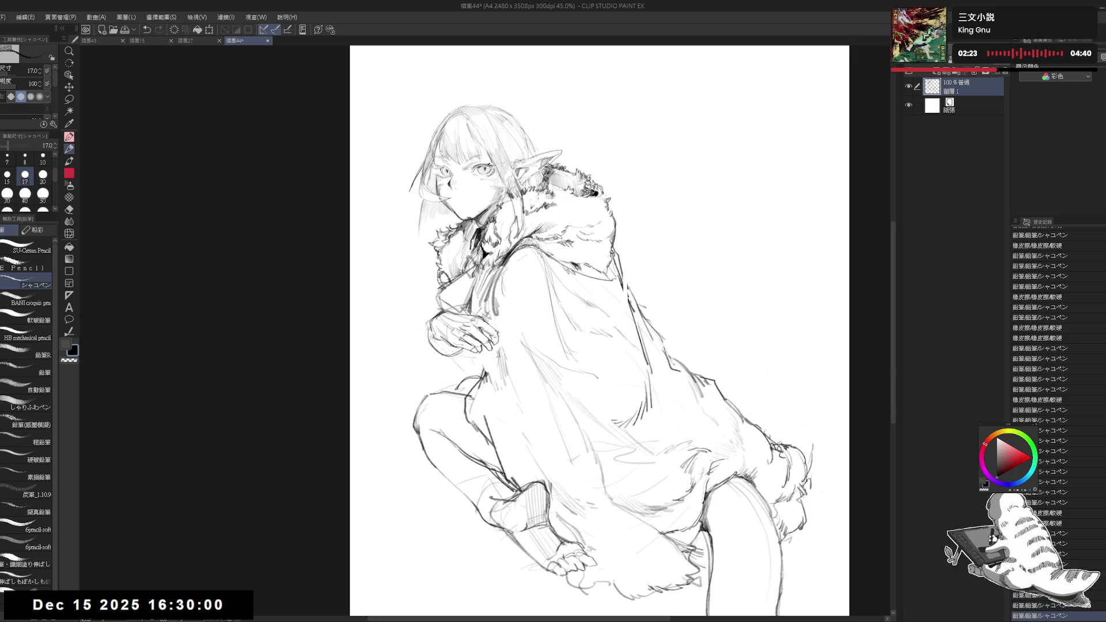
key("r")
left_click_drag(444, 414, 433, 356)
key("ctrl+at")
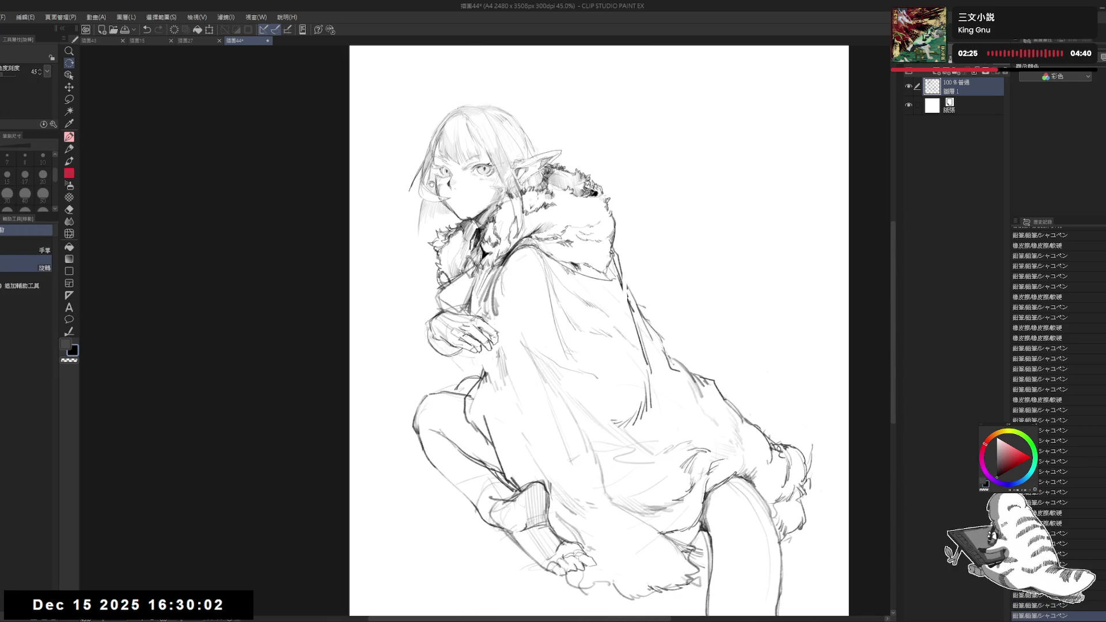
Zoom in on the collar, erase a small spot, and add a pencil touch near it
scroll(584, 332, "up", 3)
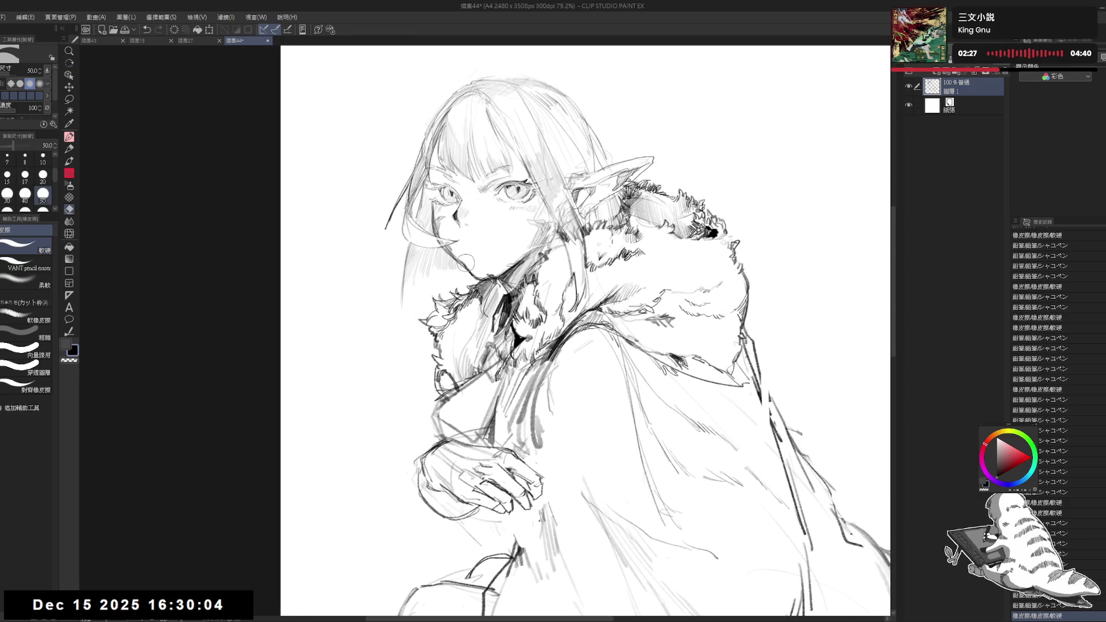
mouse_move(480, 245)
left_mouse_down()
mouse_move(461, 279)
mouse_move(461, 297)
mouse_move(469, 293)
left_mouse_up()
key("e")
left_click(465, 304)
key("p")
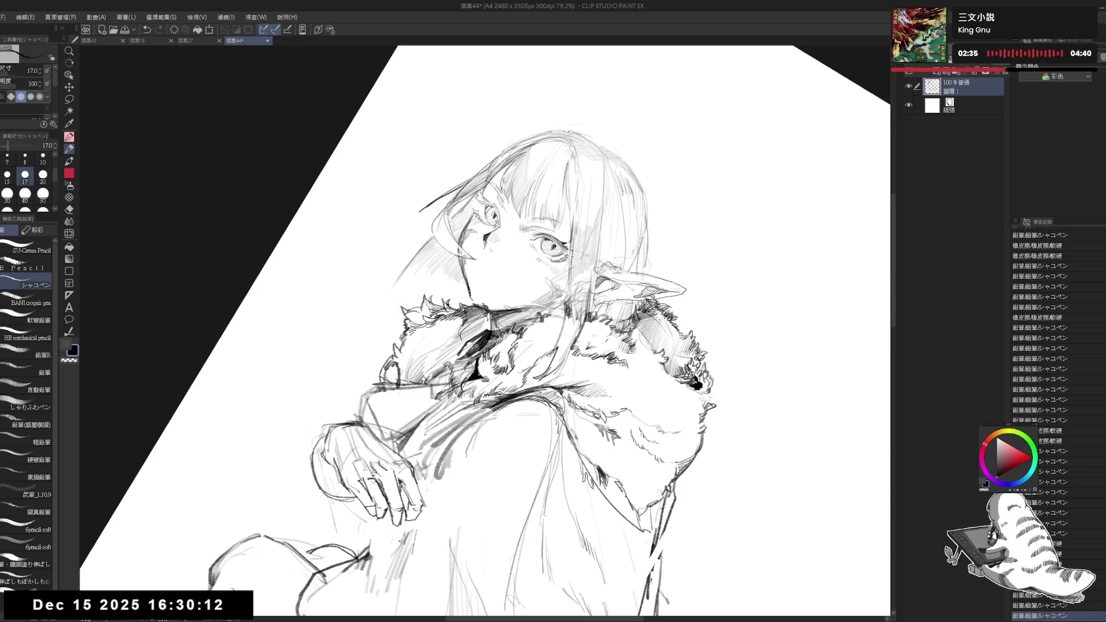
key("ctrl+z")
key("ctrl+z")
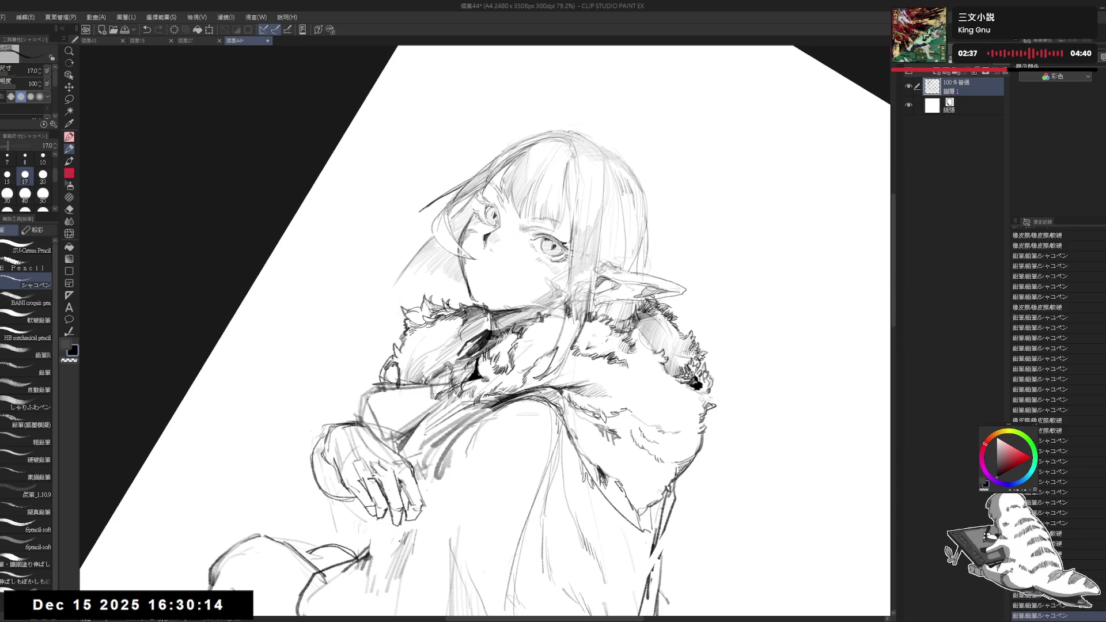
key("ctrl+@")
key("e")
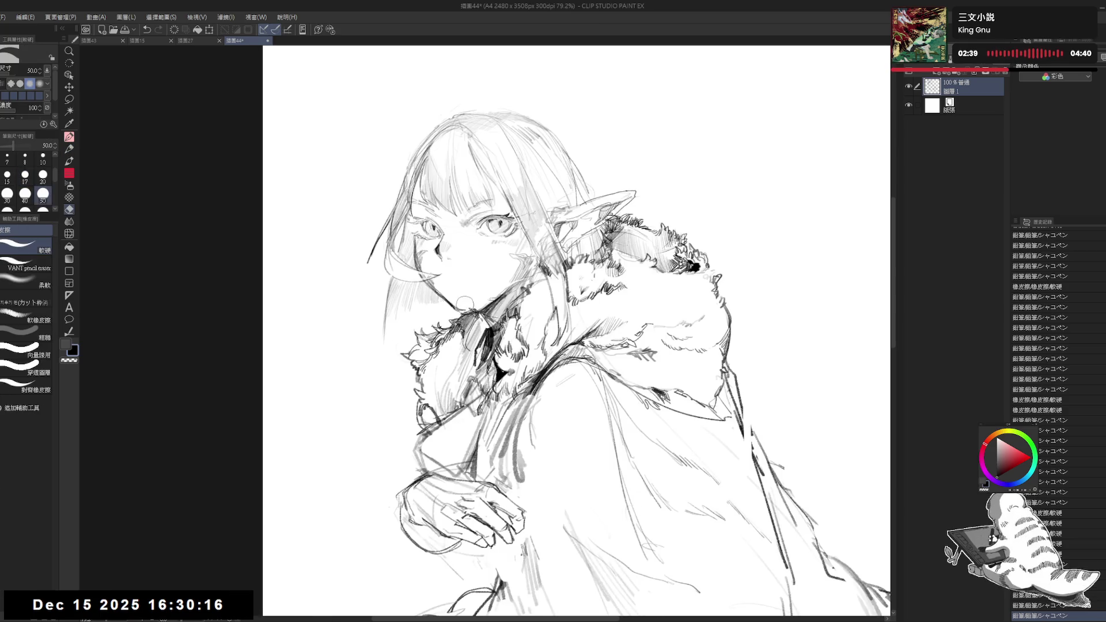
key("p")
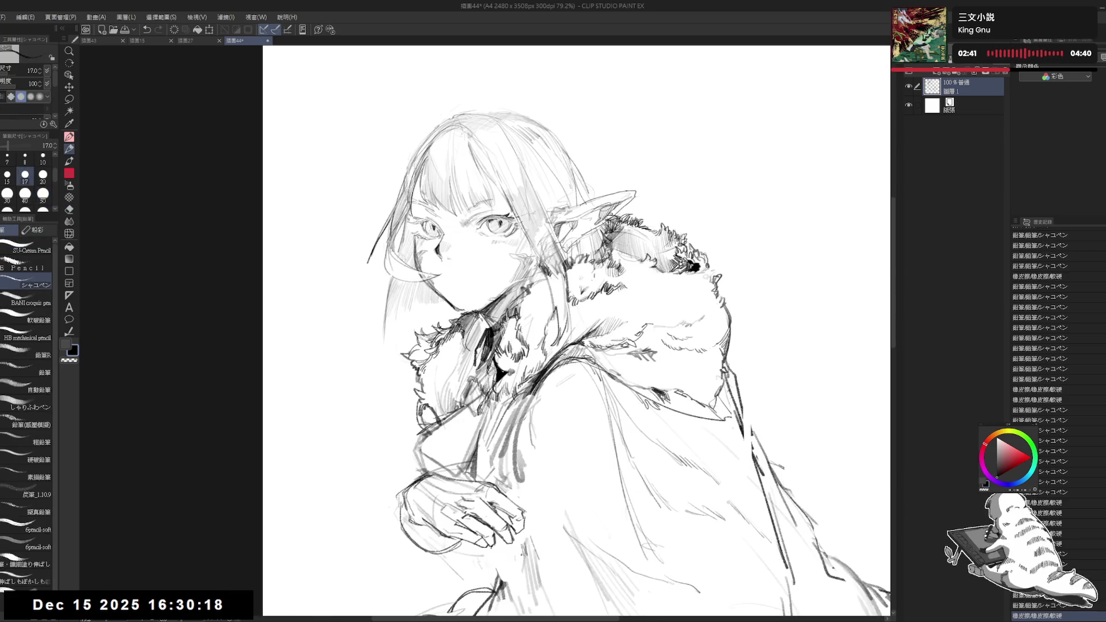
left_click_drag(478, 308, 515, 277)
key("e")
key("p")
Check the drawing mirrored, zoom out, and redraw the line below the hand
key("h")
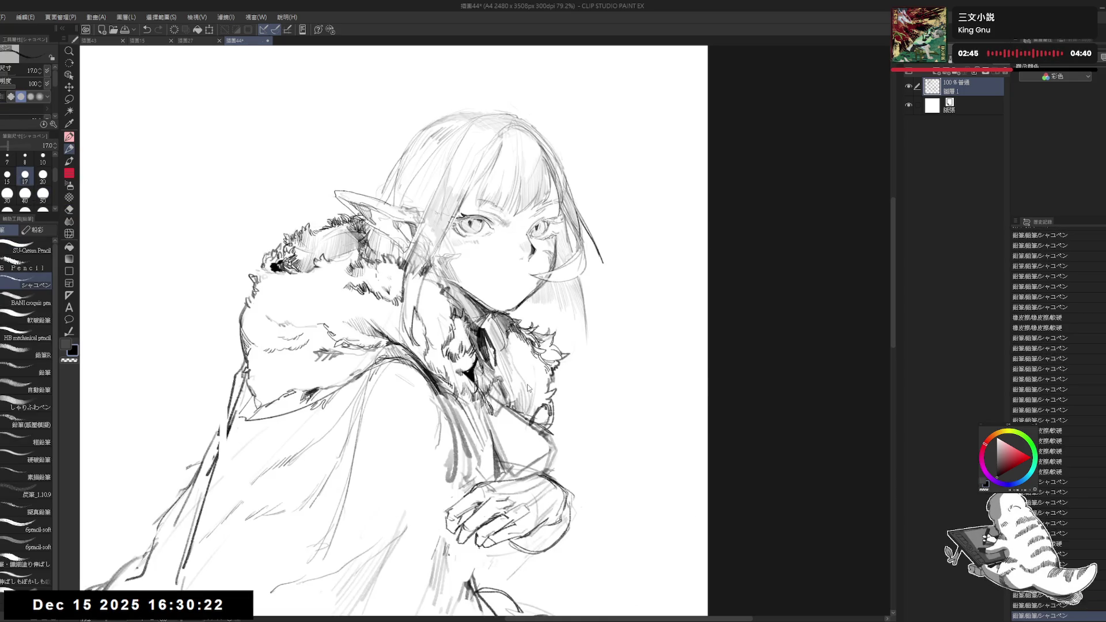
key("h")
left_click_drag(403, 328, 398, 304)
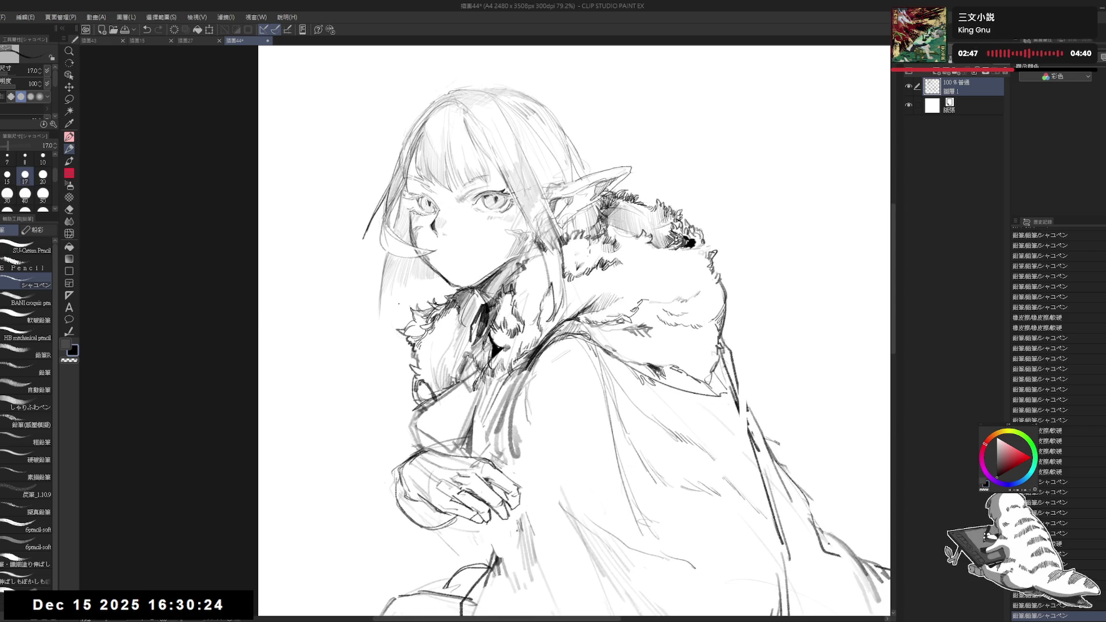
key("ctrl+minus")
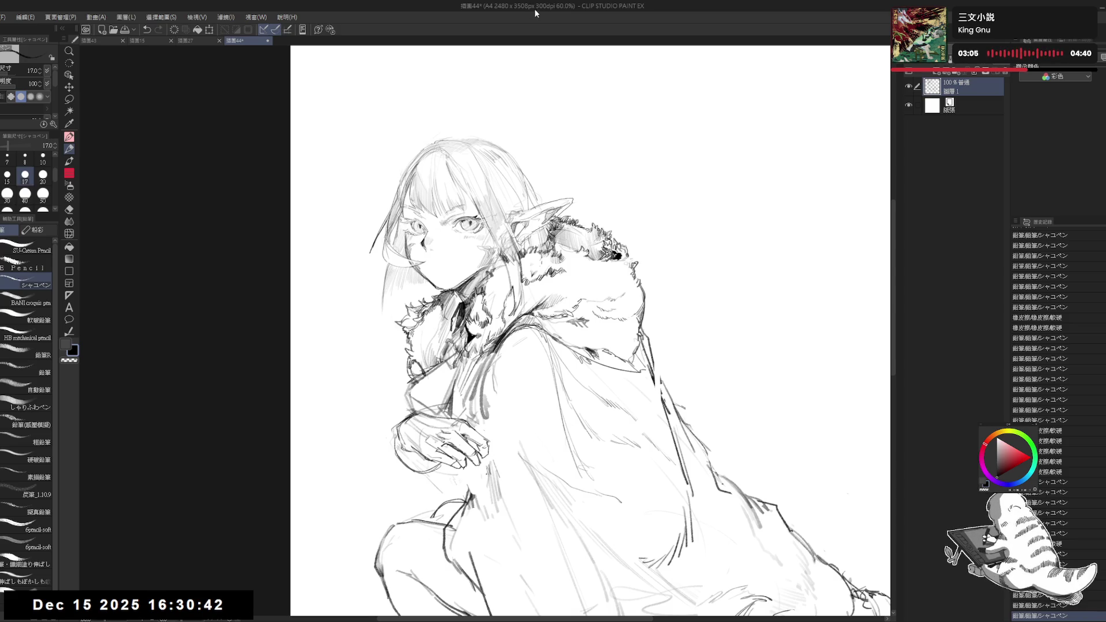
scroll(591, 332, "down", 2)
mouse_move(422, 362)
left_mouse_down()
mouse_move(416, 394)
mouse_move(482, 435)
mouse_move(483, 455)
left_mouse_up()
key("ctrl+z")
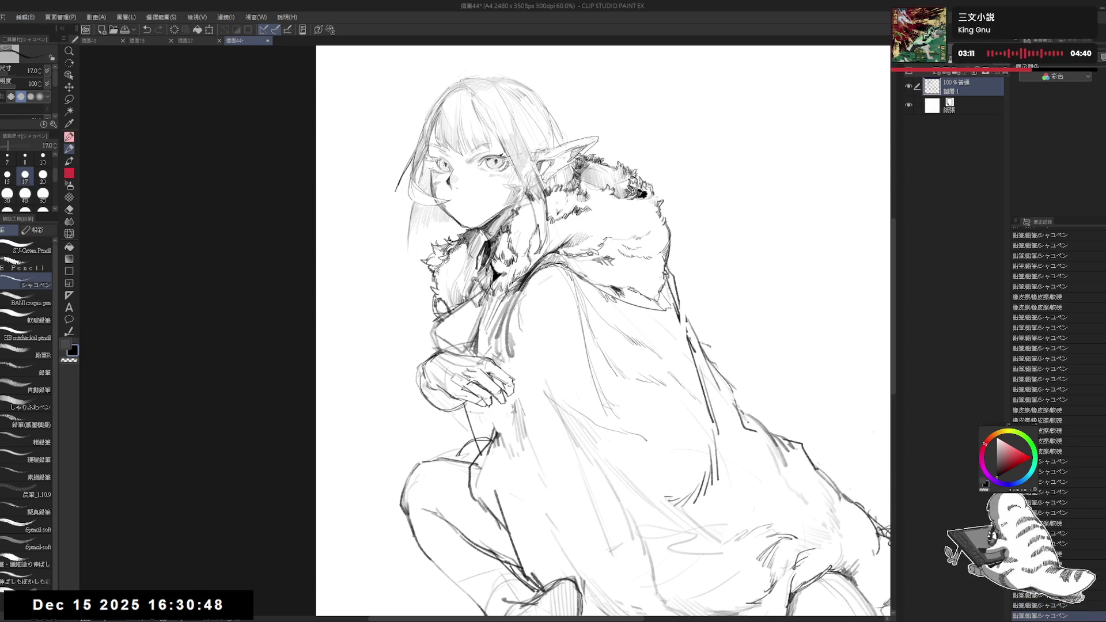
key("ctrl+z")
mouse_move(464, 403)
left_mouse_down()
mouse_move(481, 448)
mouse_move(496, 423)
mouse_move(483, 448)
left_mouse_up()
Lighten the coat lines below the collar with the eraser
key("e")
key("p")
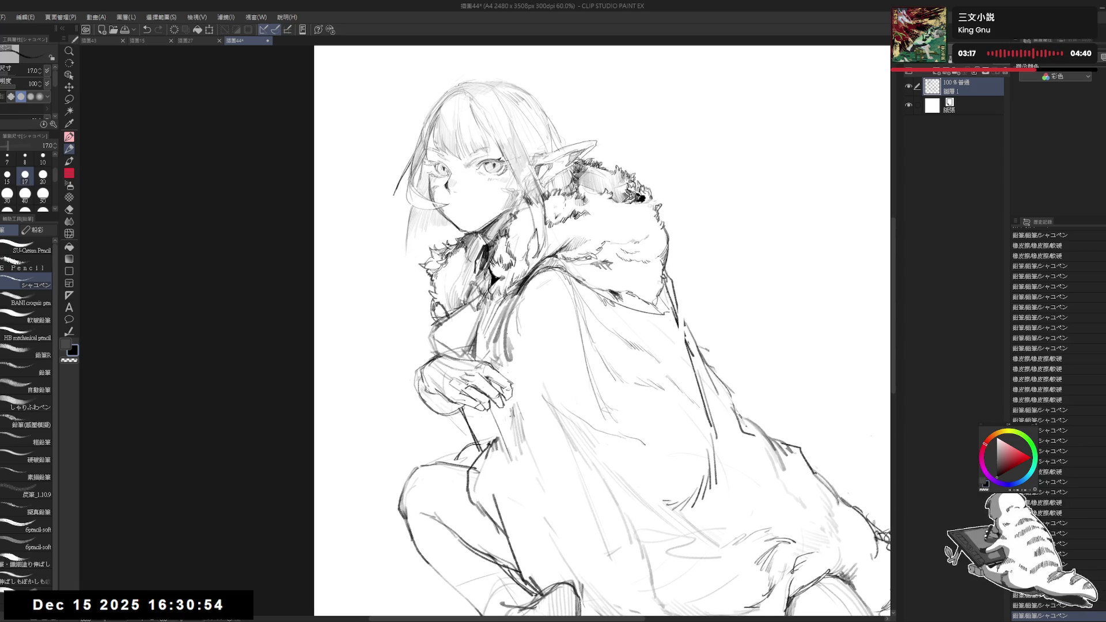
key("e")
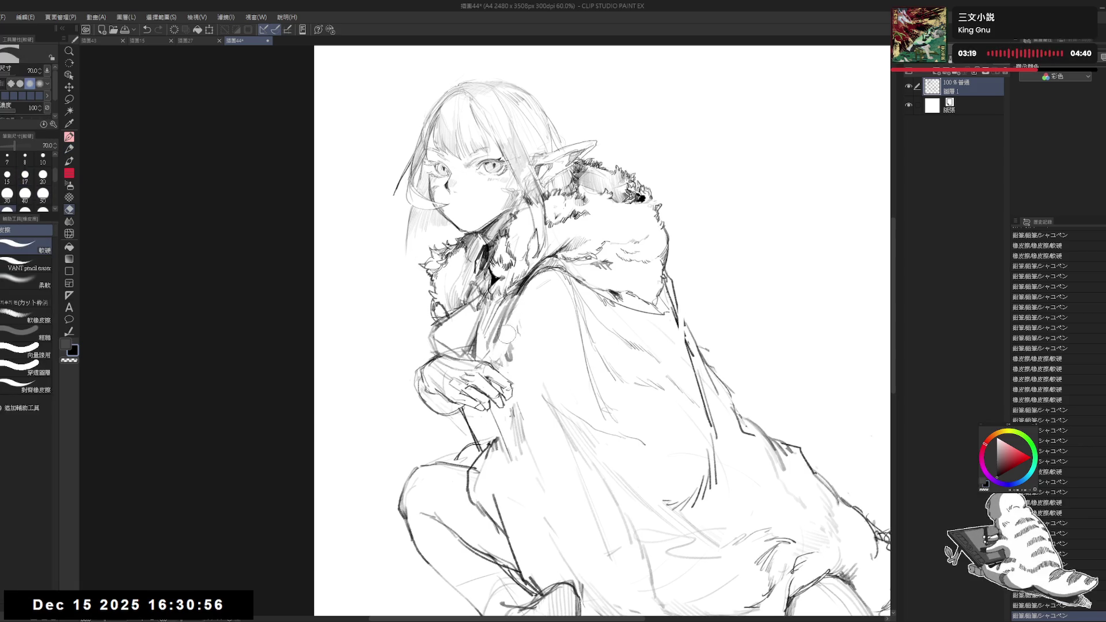
left_click_drag(499, 361, 504, 355)
left_click_drag(518, 305, 487, 354)
key("p")
key("ctrl+z")
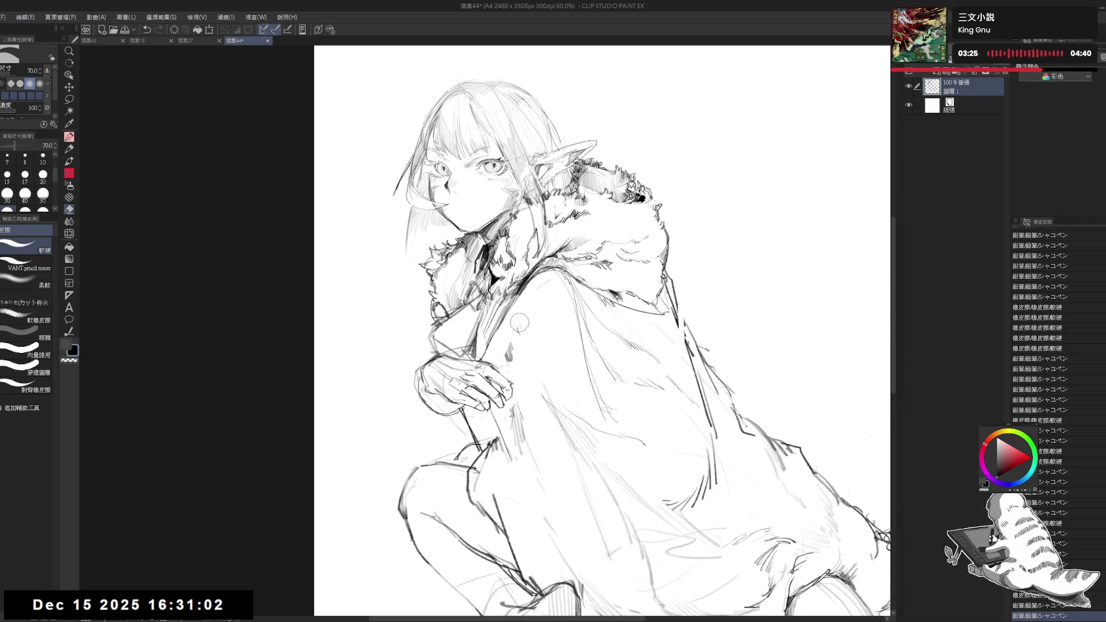
Add small dark marks along the cloak edge after briefly tilting the view
key("r")
left_click_drag(473, 479, 487, 489)
key("p")
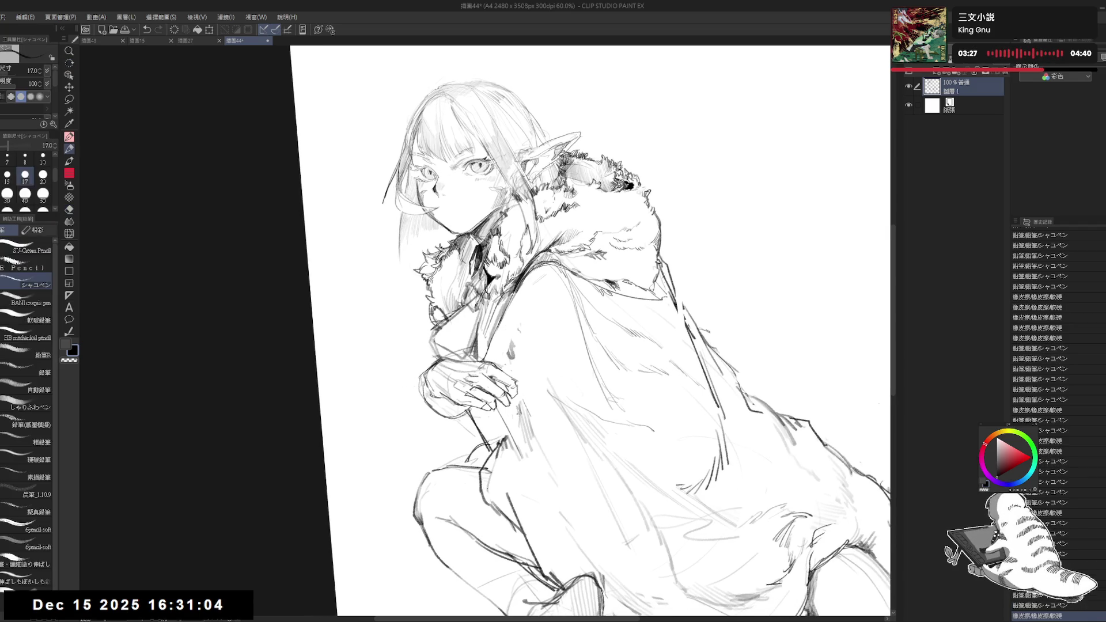
key("@")
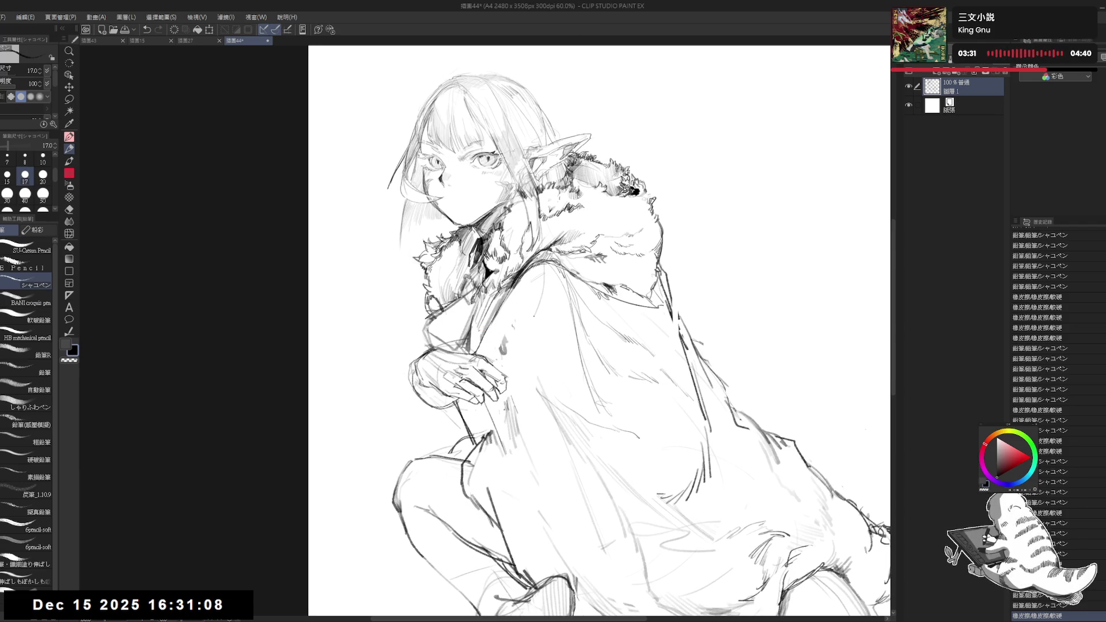
left_click_drag(521, 323, 502, 348)
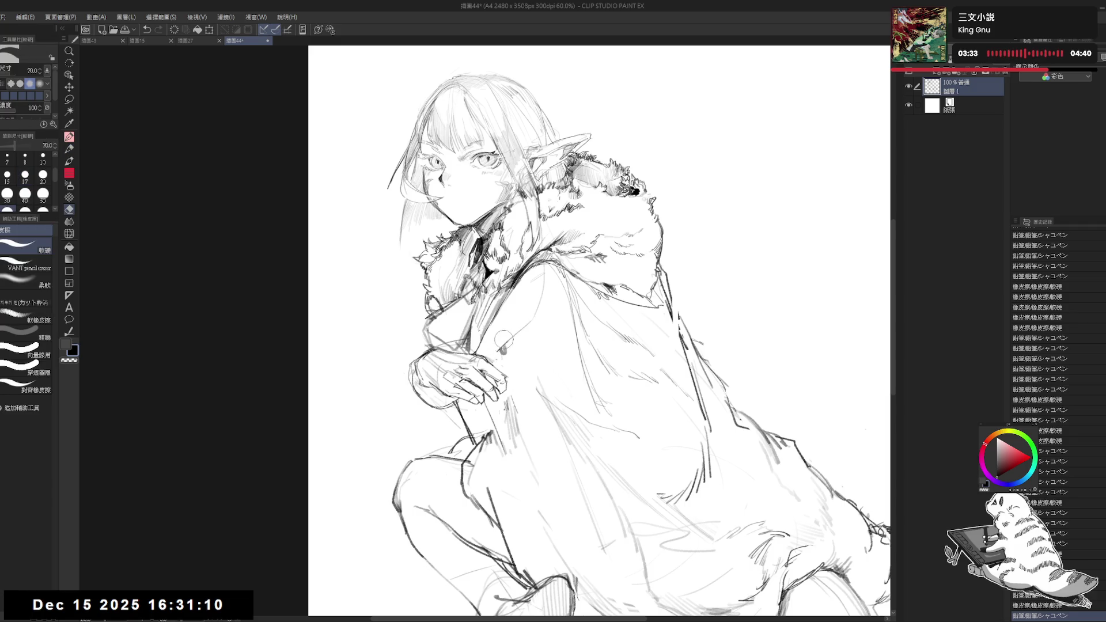
mouse_move(491, 348)
left_mouse_down()
mouse_move(500, 356)
mouse_move(524, 344)
mouse_move(513, 347)
left_mouse_up()
Draw lines across the cloak in a mirrored view
key("h")
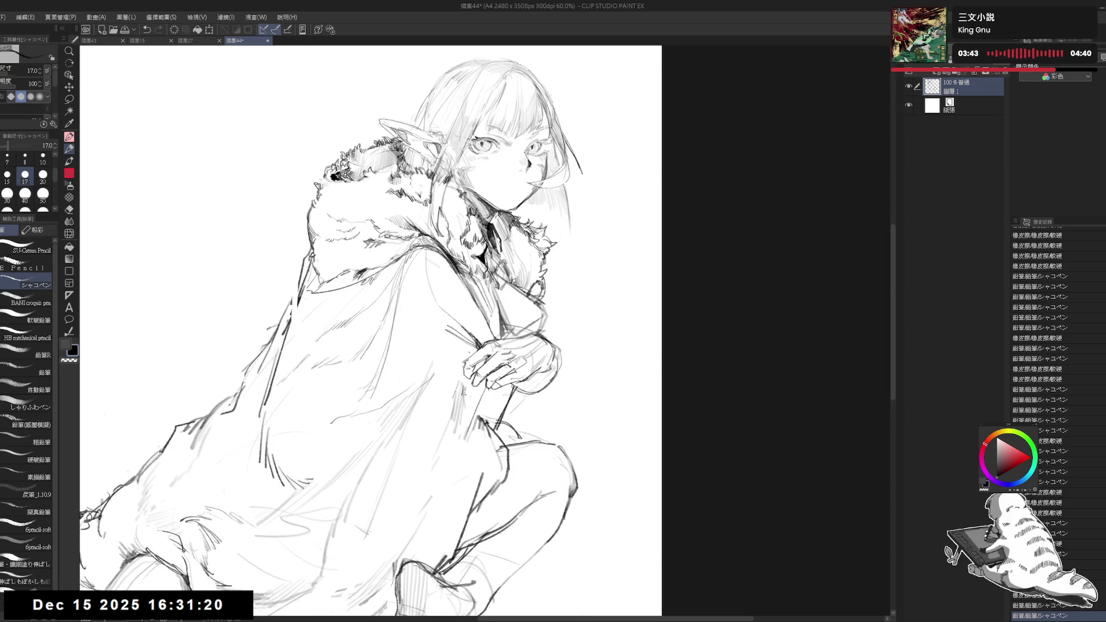
left_click_drag(421, 380, 479, 349)
key("ctrl+z")
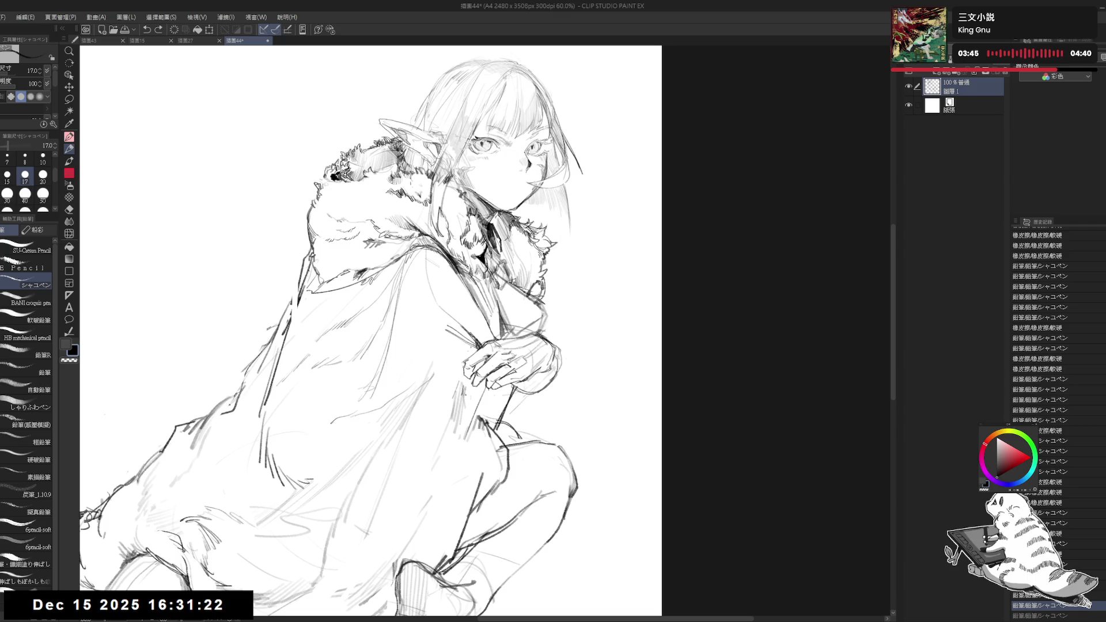
key("ctrl+y")
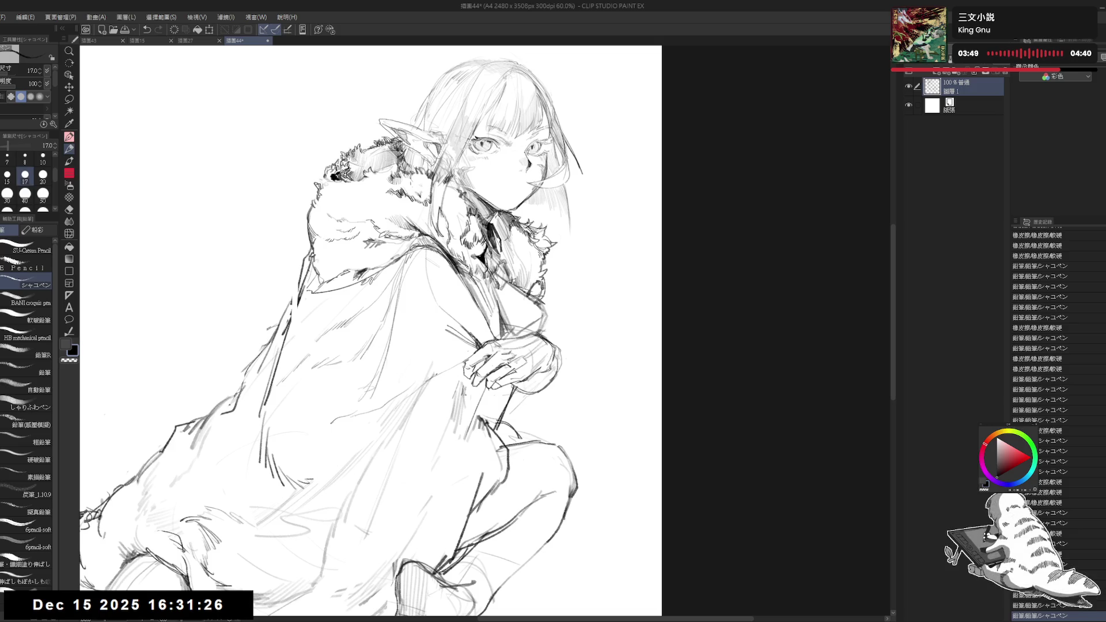
left_click_drag(429, 378, 461, 358)
key("e")
key("p")
On a rotated, enlarged view, add cloak fold strokes and erase small bits of them
key("h")
key("minus")
key("minus")
key("minus")
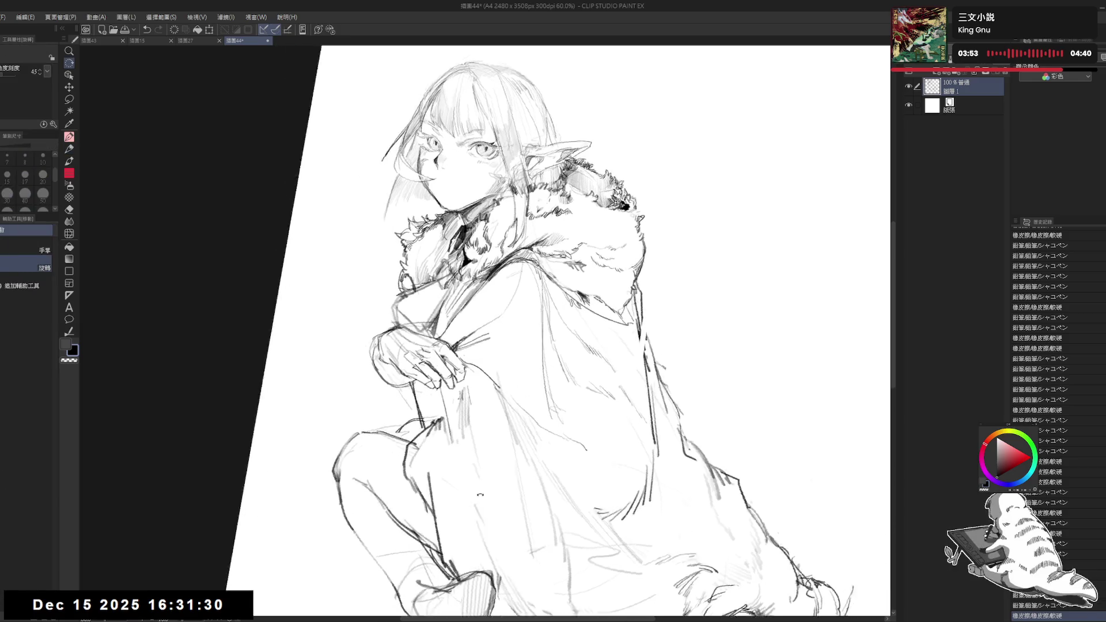
mouse_move(438, 368)
left_mouse_down()
mouse_move(458, 362)
mouse_move(473, 396)
left_mouse_up()
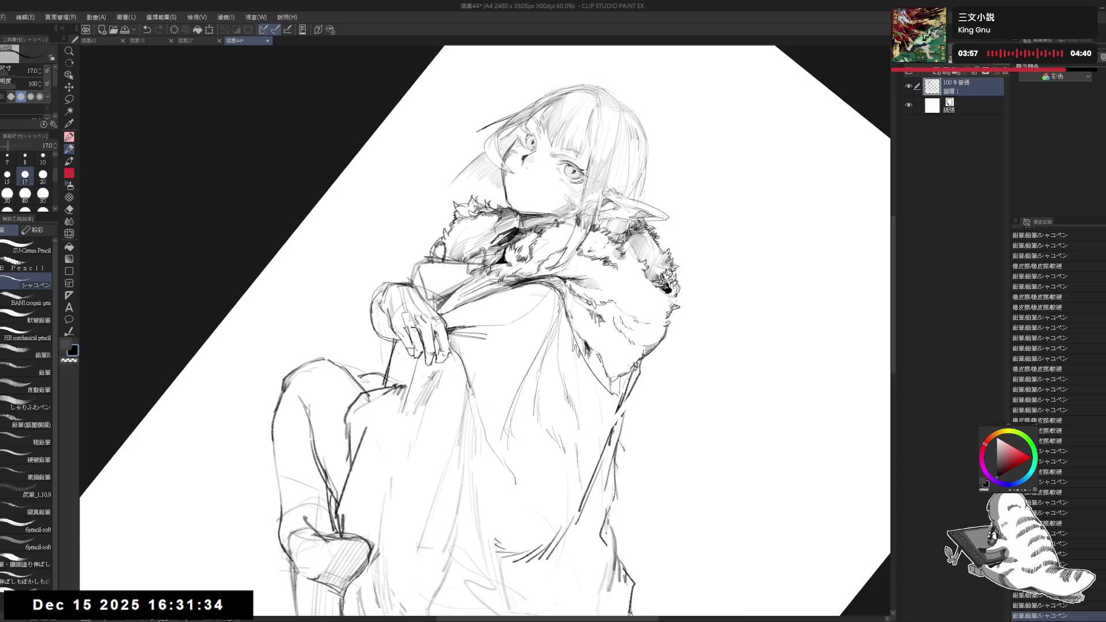
key("e")
left_click_drag(450, 347, 484, 397)
key("p")
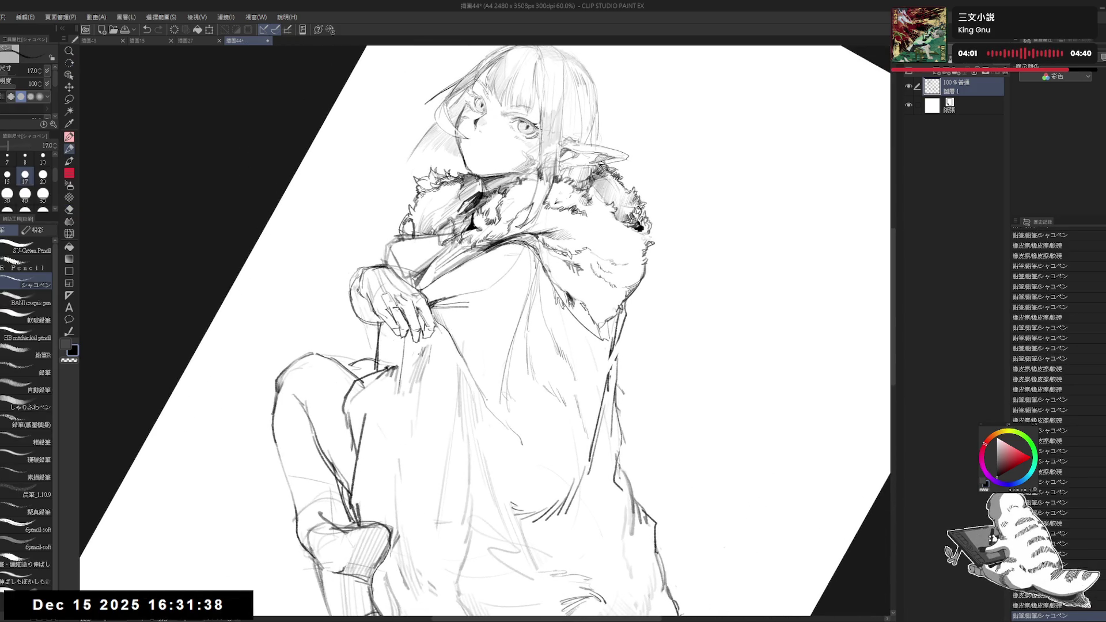
mouse_move(466, 360)
left_mouse_down()
mouse_move(502, 400)
mouse_move(483, 395)
mouse_move(492, 400)
left_mouse_up()
key("e")
key("p")
Fit the whole page in view and mirror it briefly to compare
key("ctrl+0")
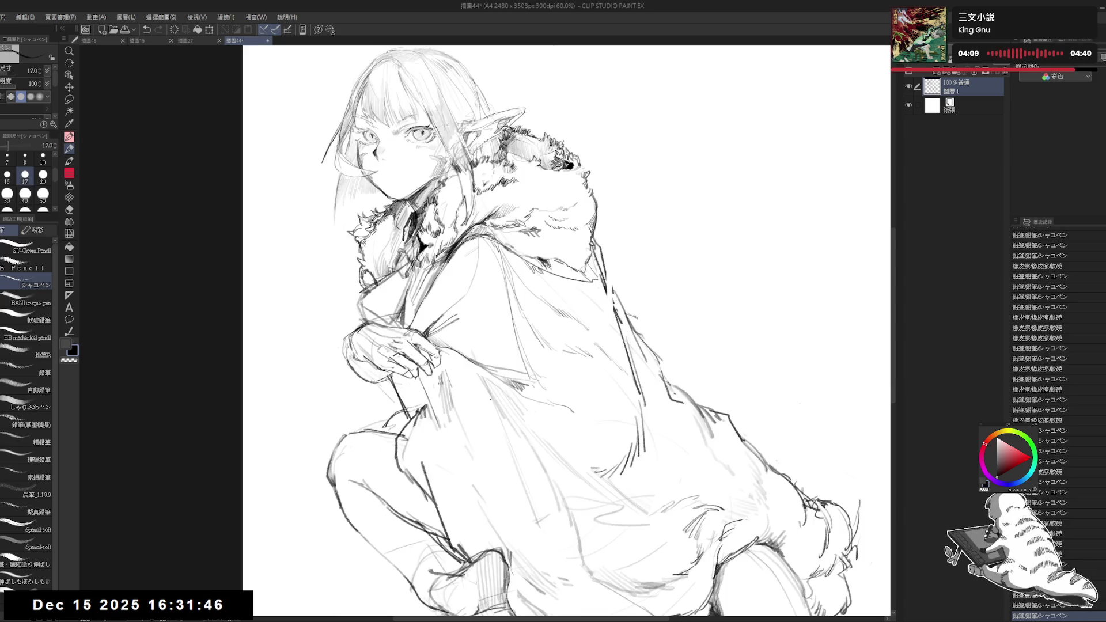
key("h")
key("h")
left_click_drag(491, 362, 476, 357)
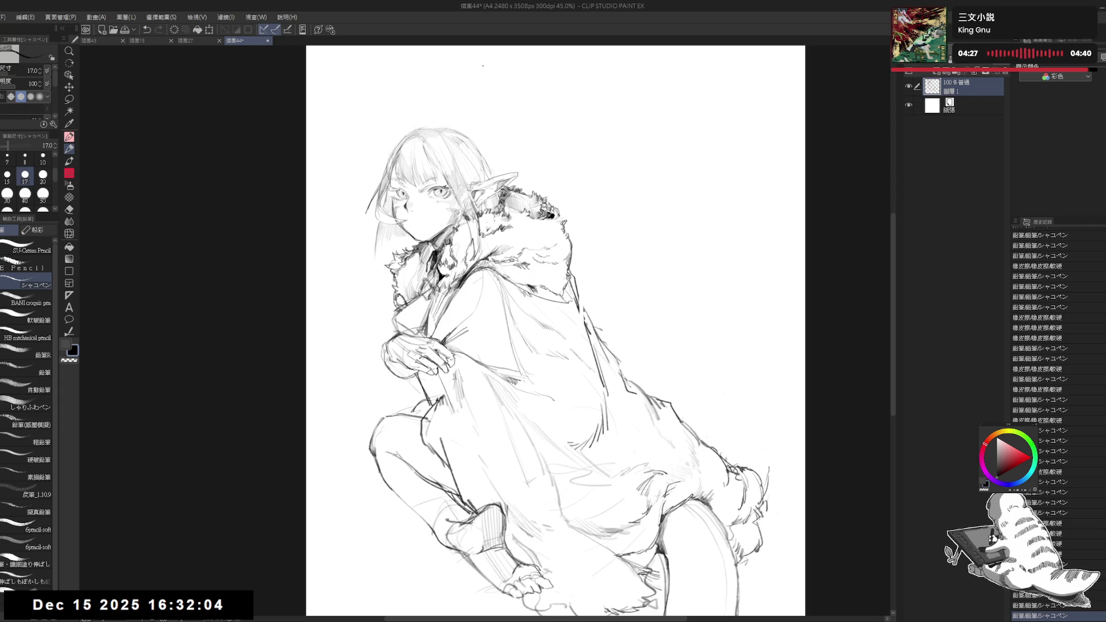
Undo several recent strokes on the collar
scroll(426, 306, "up", 2)
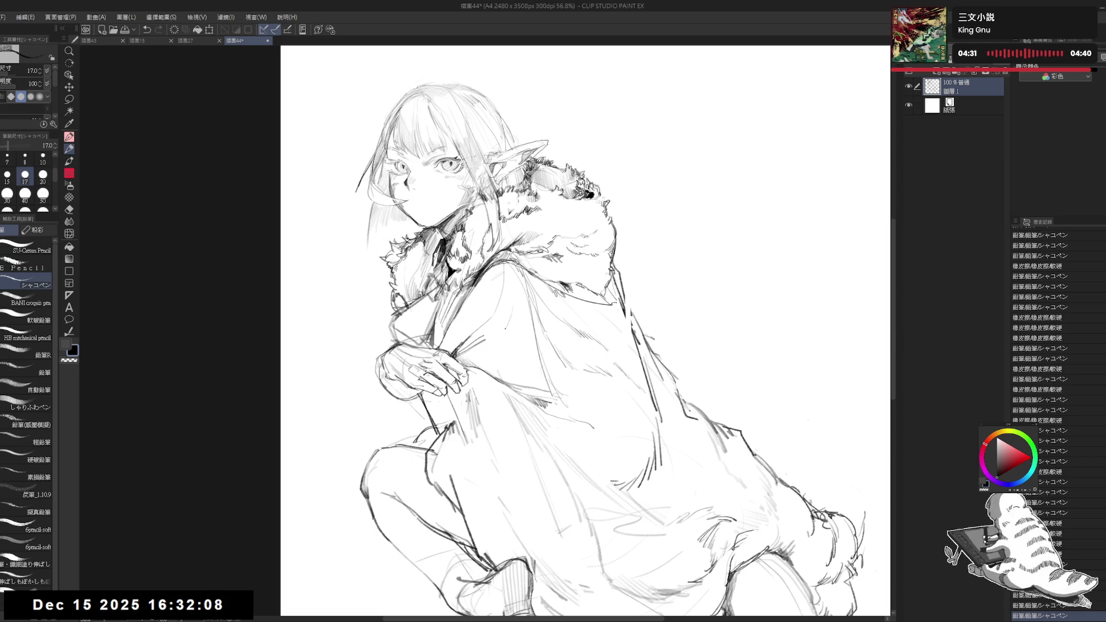
key("ctrl+z")
key("ctrl+z")
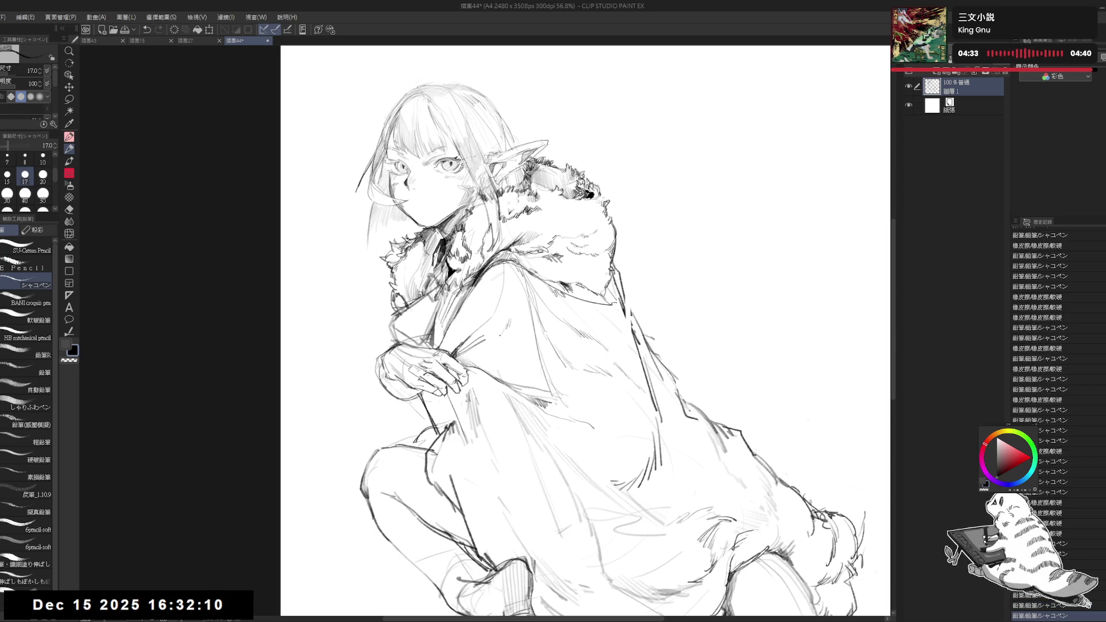
key("ctrl+z")
key("ctrl+z")
key("ctrl+z")
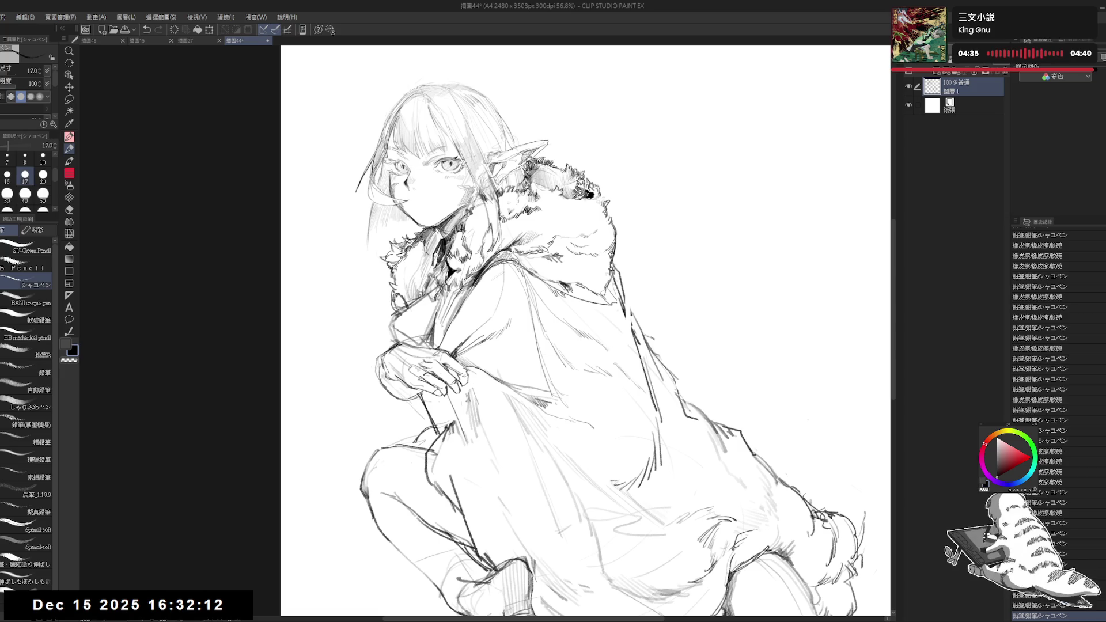
key("ctrl+z")
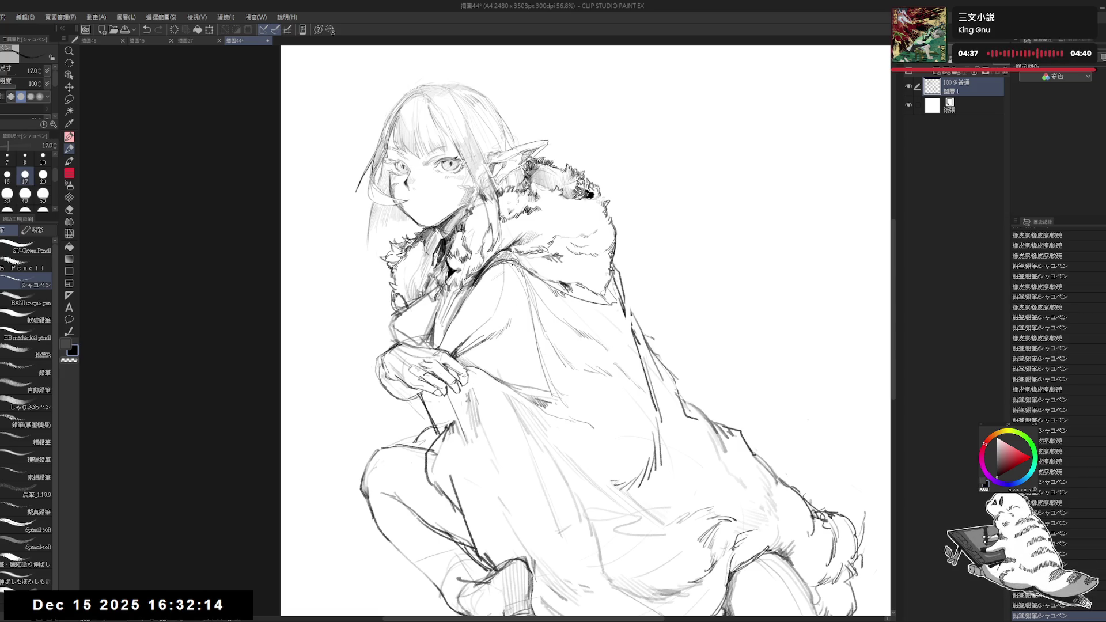
key("ctrl+z")
key("ctrl+z")
key("ctrl+z")
key("ctrl+z")
left_click_drag(472, 375, 505, 369)
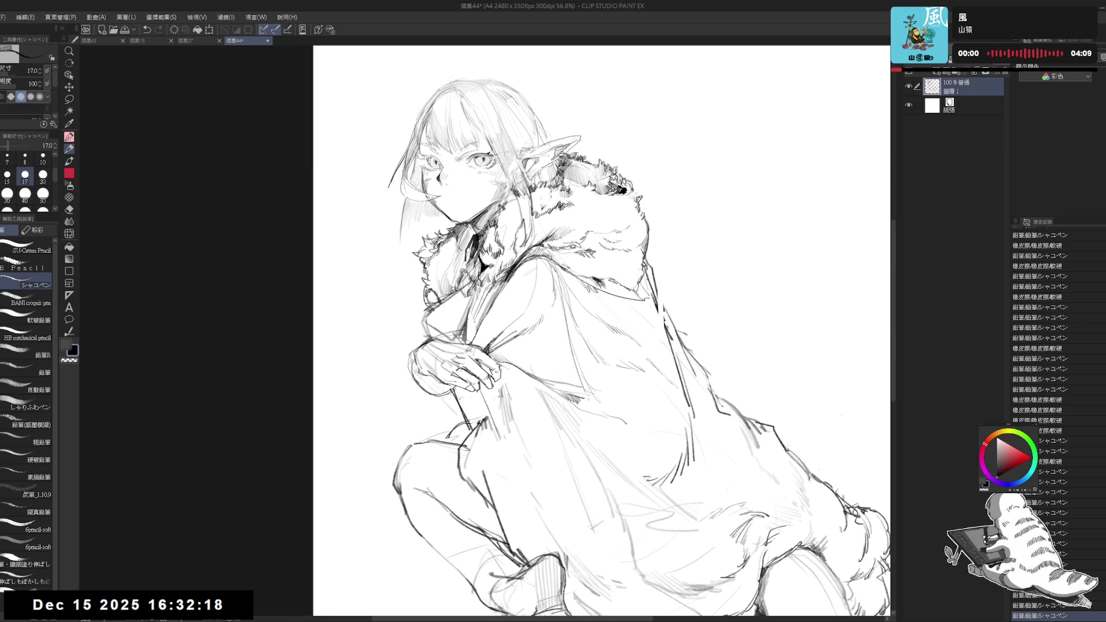
key("ctrl+z")
mouse_move(421, 316)
left_mouse_down()
mouse_move(434, 329)
mouse_move(443, 319)
mouse_move(435, 339)
left_mouse_up()
Set the pencil to size 20 and add two short lines at the knee
key("e")
key("p")
key("]")
key("ctrl+z")
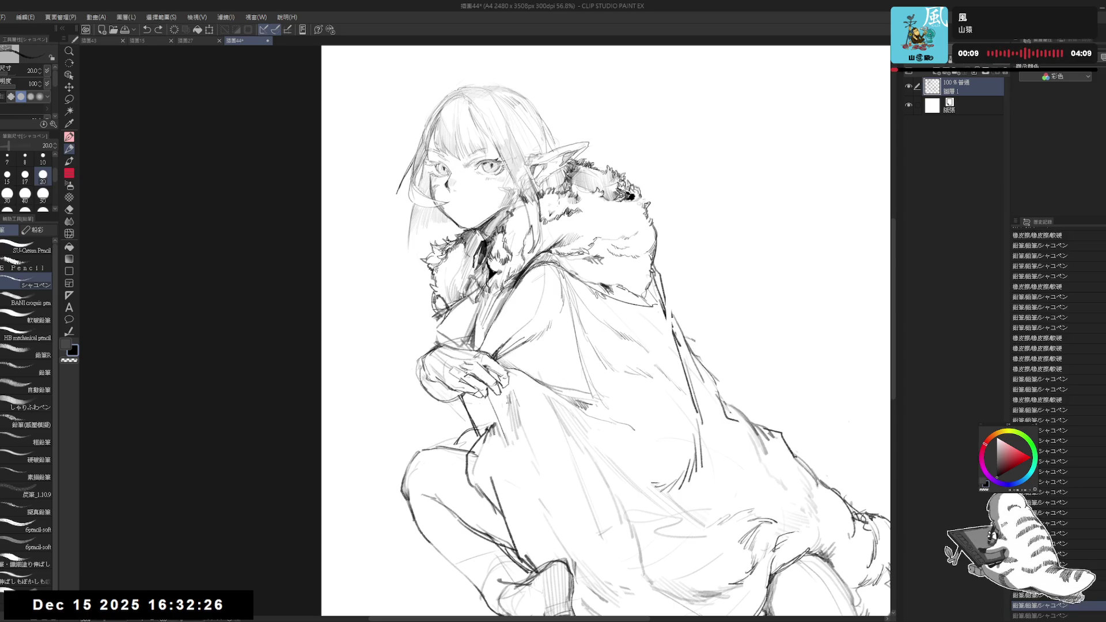
left_click_drag(455, 302, 446, 317)
left_click_drag(502, 398, 464, 377)
key("ctrl+minus")
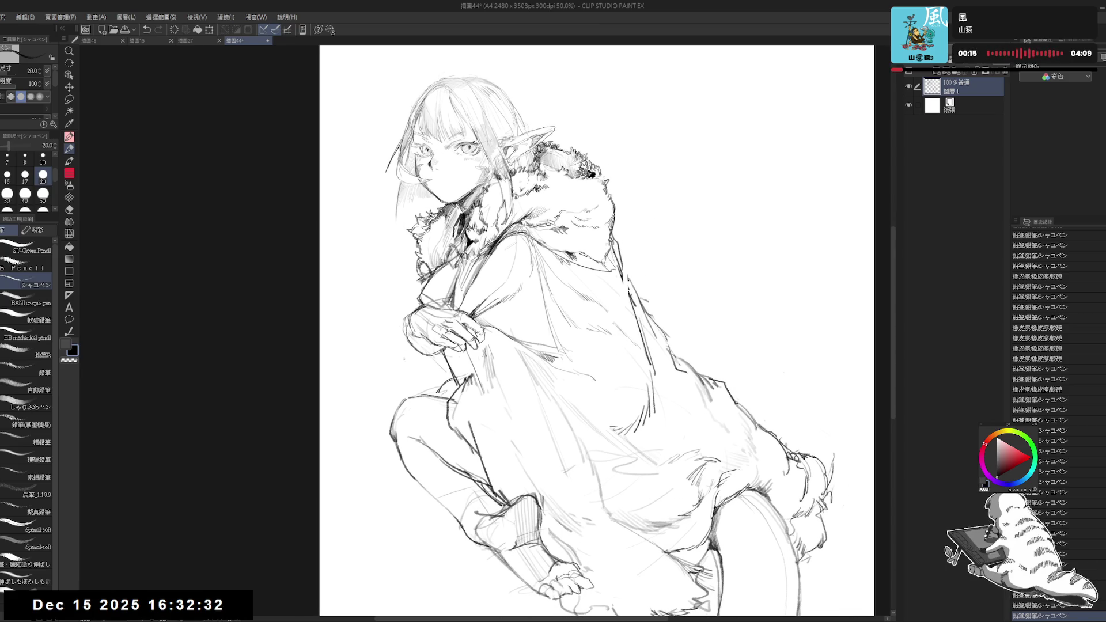
Rotate the view counter-clockwise and touch up the knee edge with pencil and eraser
key("e")
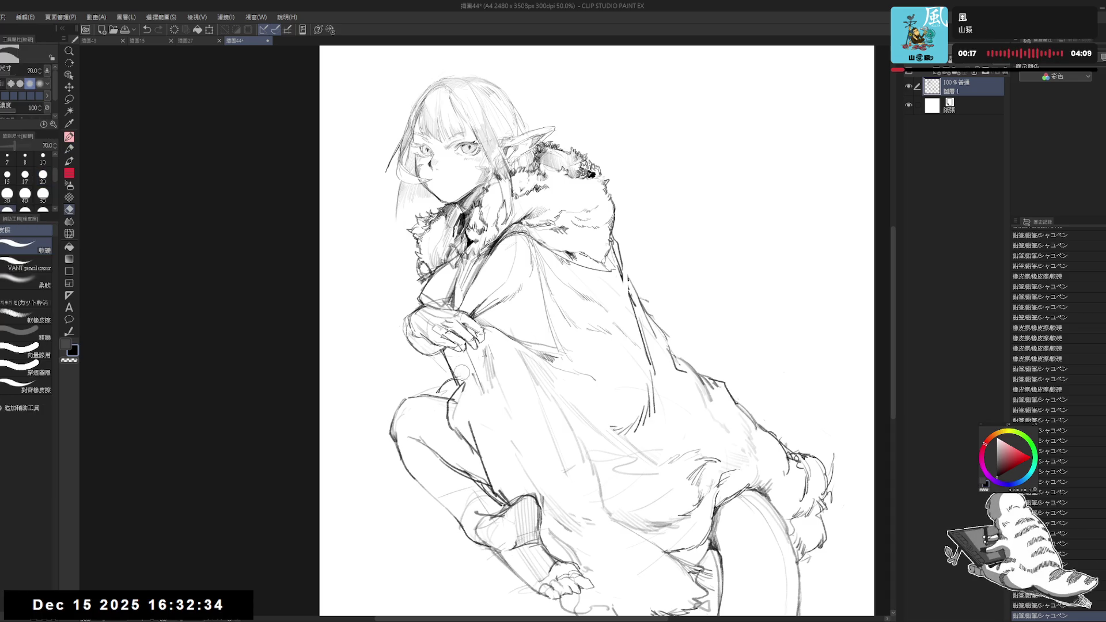
key("p")
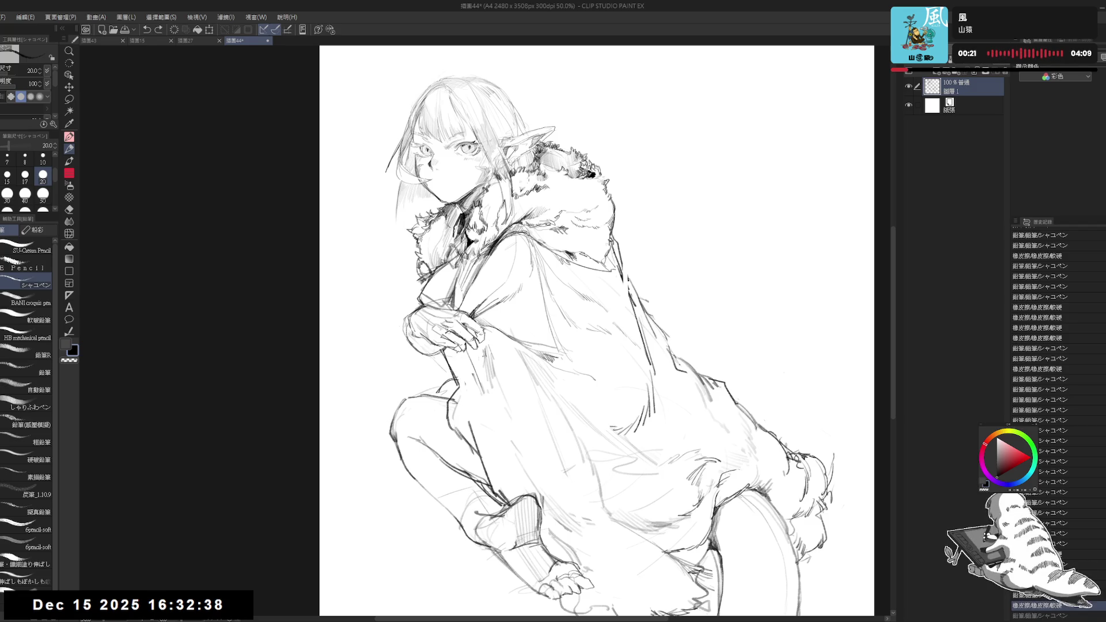
key("e")
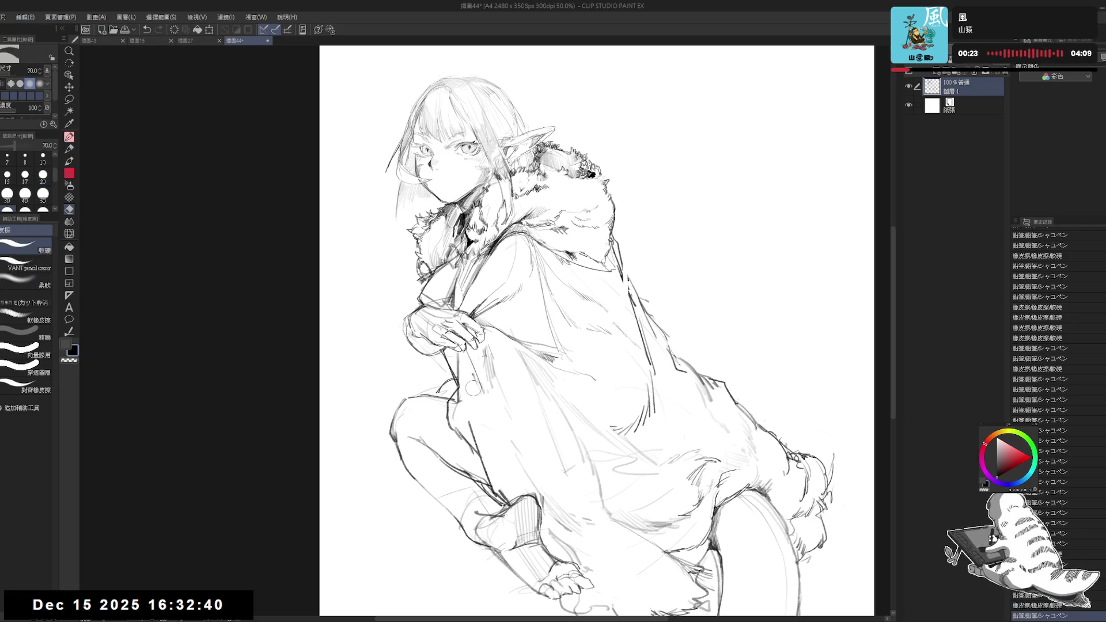
mouse_move(473, 387)
left_mouse_down()
mouse_move(468, 413)
mouse_move(441, 396)
mouse_move(432, 414)
mouse_move(455, 375)
mouse_move(433, 423)
mouse_move(454, 448)
mouse_move(433, 427)
mouse_move(474, 469)
left_mouse_up()
key("p")
key("e")
key("p")
Reduce the pencil to size 17 and erase stray knee lines
key("bracketleft")
key("e")
key("p")
key("e")
key("p")
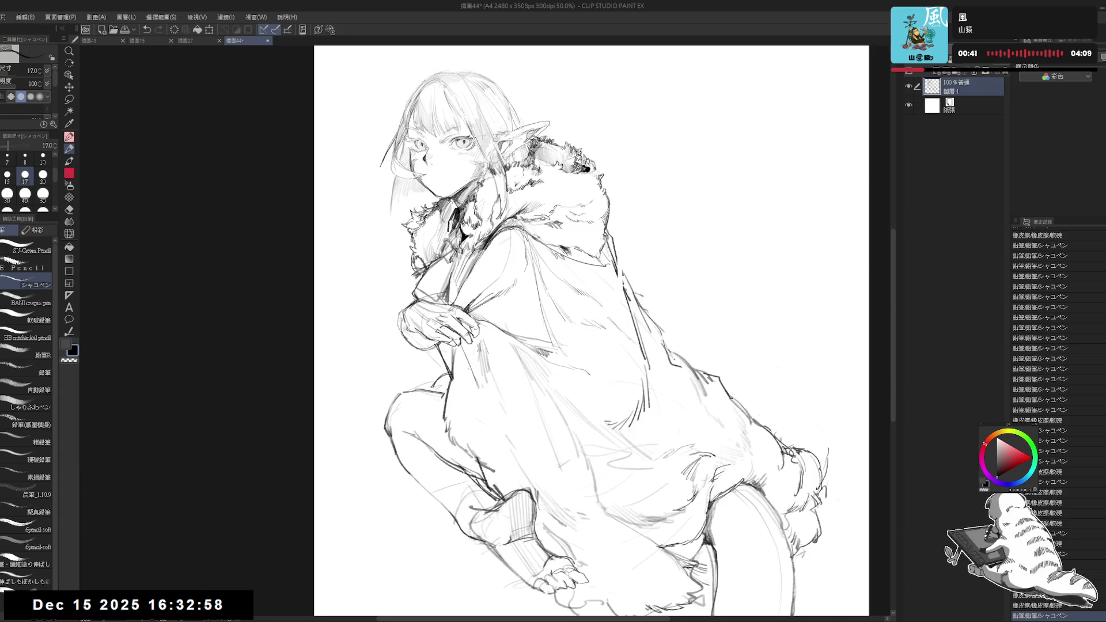
scroll(471, 470, "down", 2)
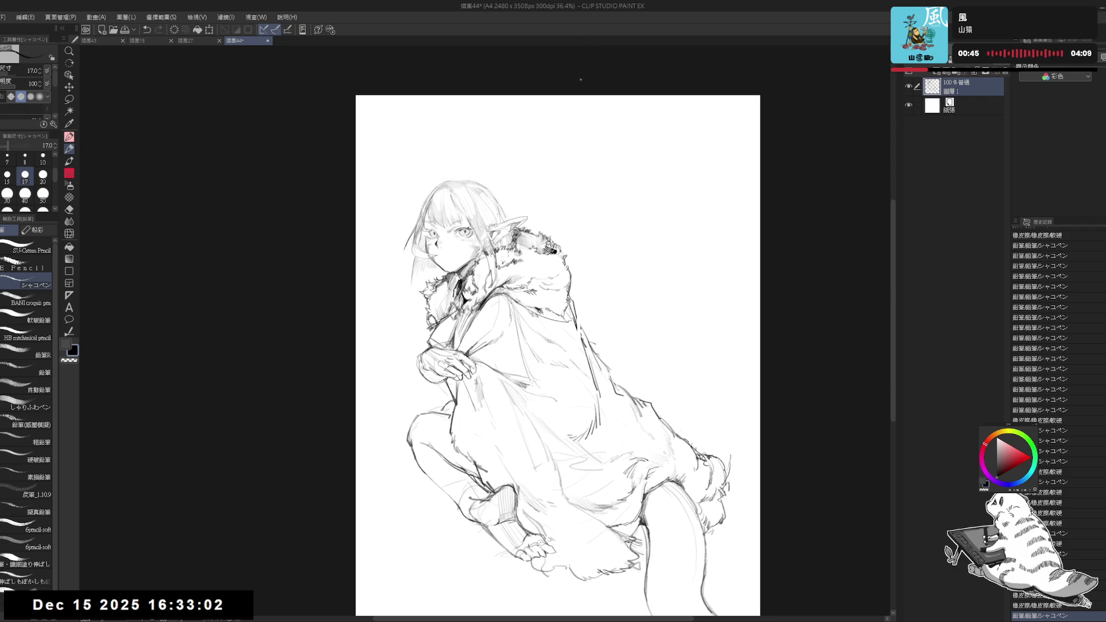
Tilt the view about 8° clockwise for touch-ups, then turn it back upright
left_click_drag(558, 355, 524, 319)
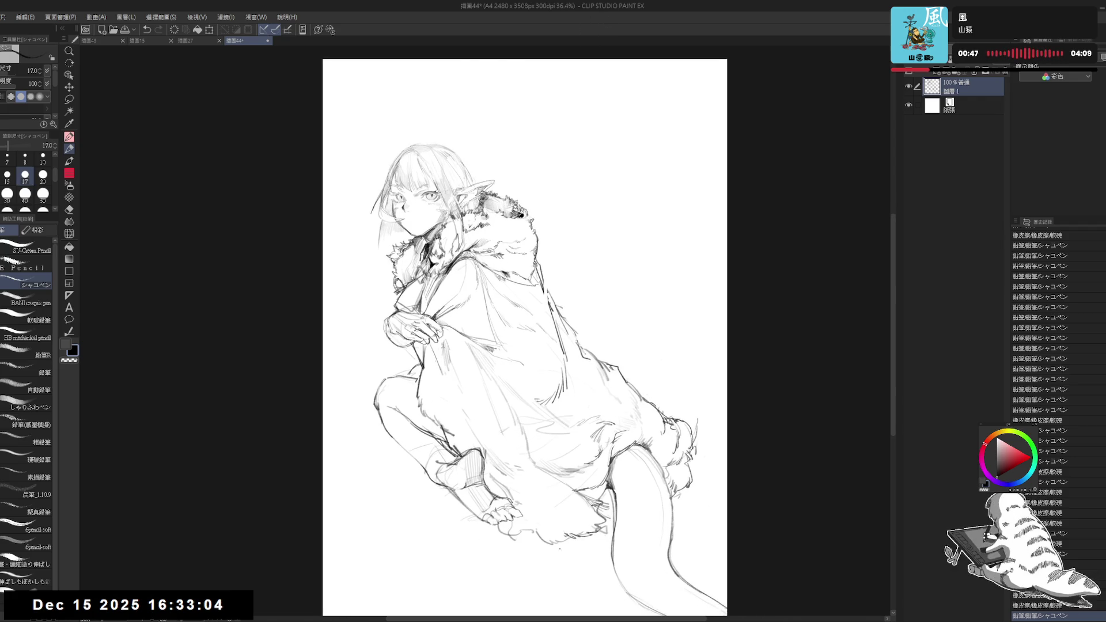
key("asciicircum")
key("e")
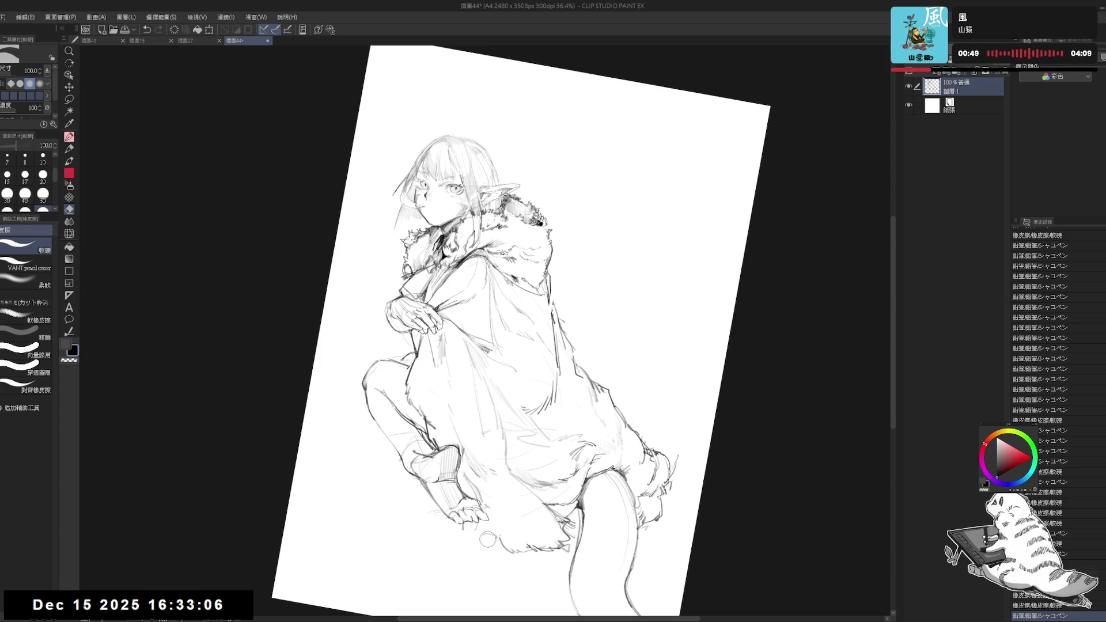
key("p")
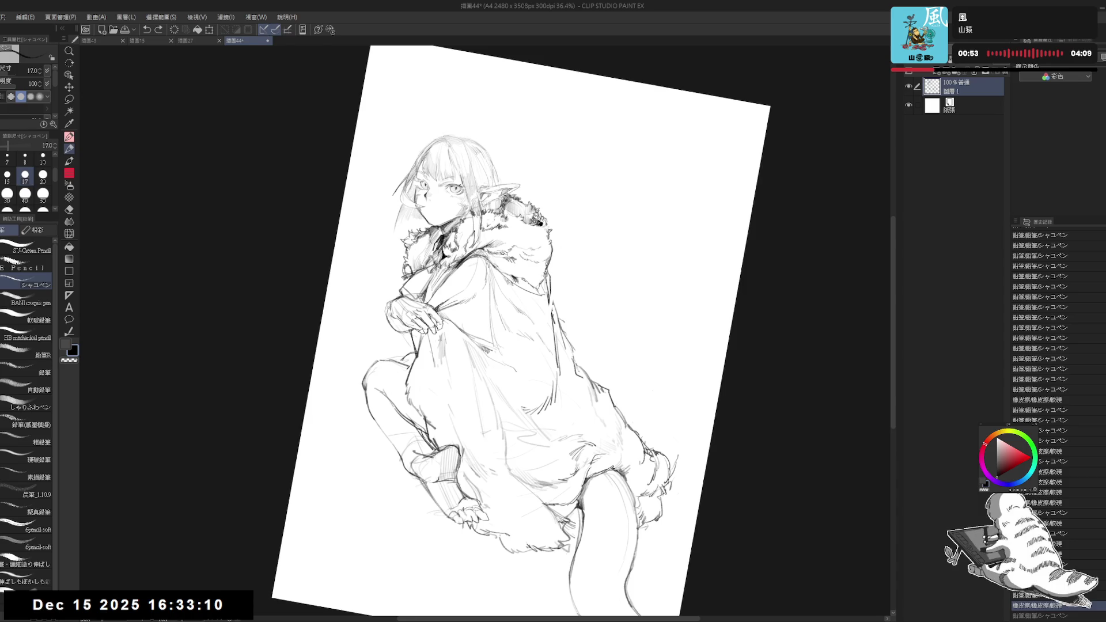
key("ctrl+@")
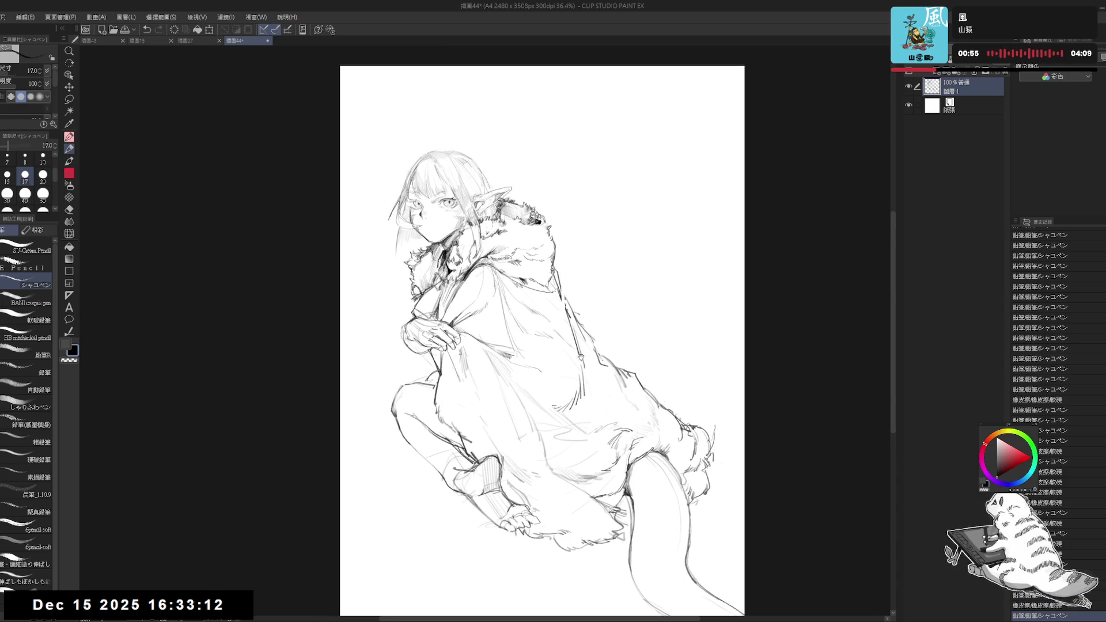
Zoom in to 67.5% and reduce the soft eraser size to 60
key("e")
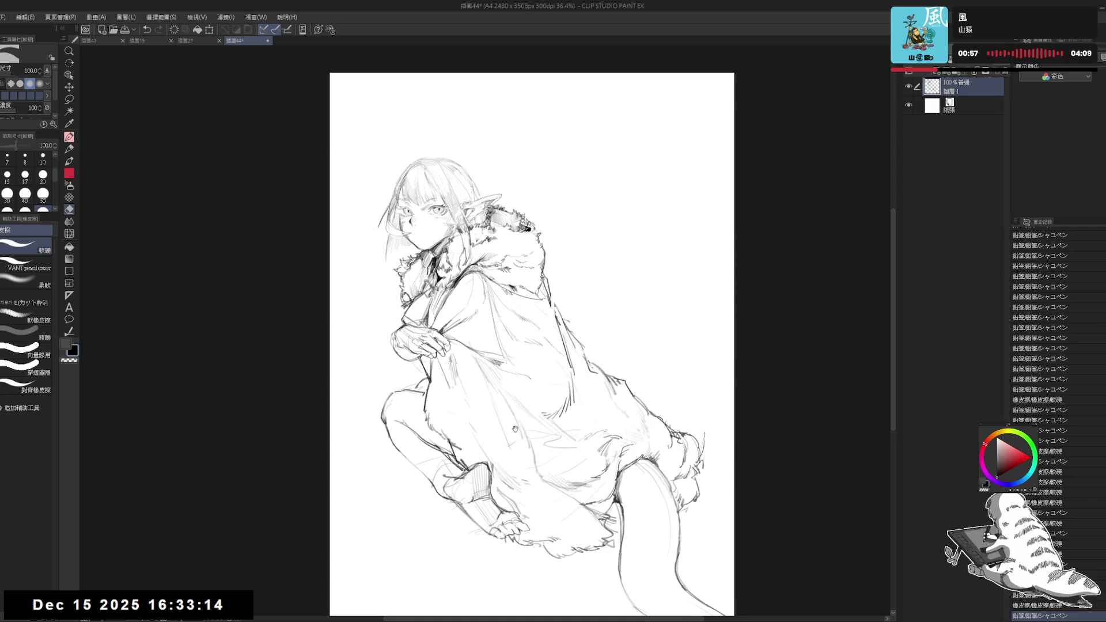
scroll(384, 219, "up", 3)
mouse_move(515, 265)
left_mouse_down()
mouse_move(510, 283)
mouse_move(526, 278)
mouse_move(510, 299)
left_mouse_up()
key("bracketleft")
key("bracketleft")
key("bracketleft")
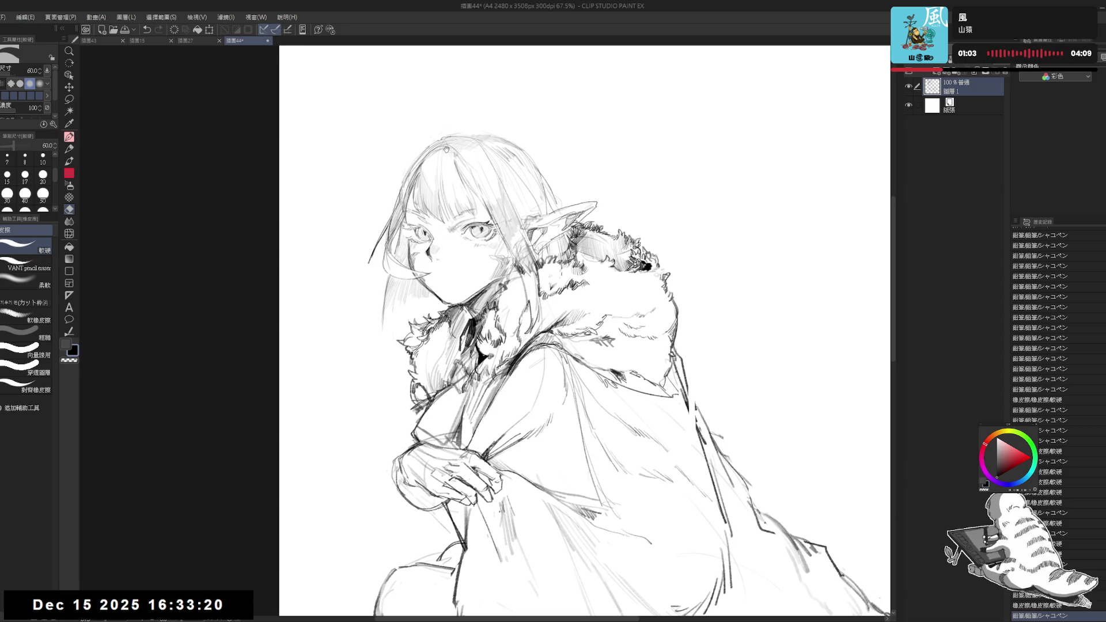
Lighten spots in the fur beside the ear with the soft eraser at sizes 40 and 30
key("p")
key("e")
key("bracketleft")
key("bracketleft")
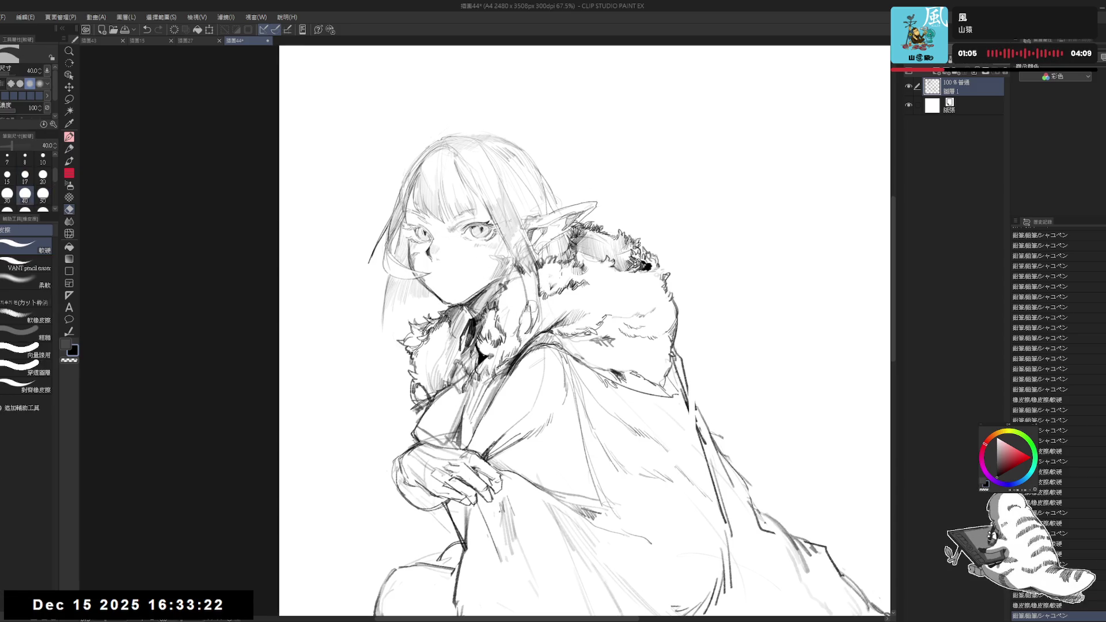
left_click_drag(541, 275, 529, 278)
mouse_move(530, 279)
left_mouse_down()
mouse_move(516, 280)
mouse_move(521, 292)
left_mouse_up()
key("bracketleft")
left_click_drag(517, 251, 527, 297)
Try size-15 pencil strokes in the fur, checking with a flipped view and a 9° tilt
key("p")
left_click_drag(516, 248, 523, 307)
key("ctrl+z")
key("h")
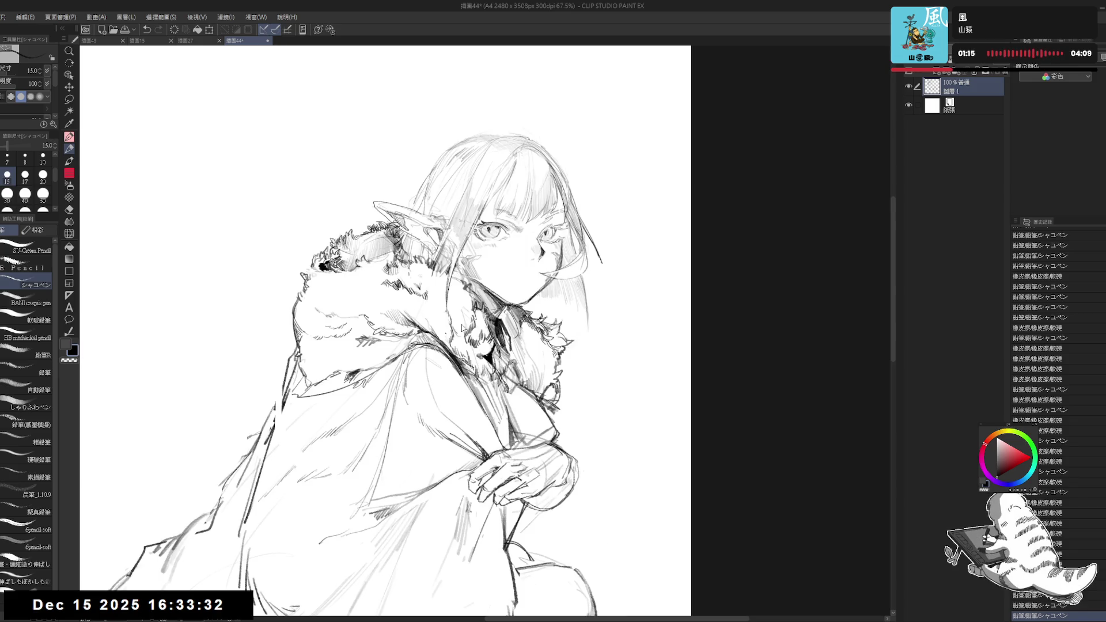
key("h")
left_click_drag(461, 328, 484, 369)
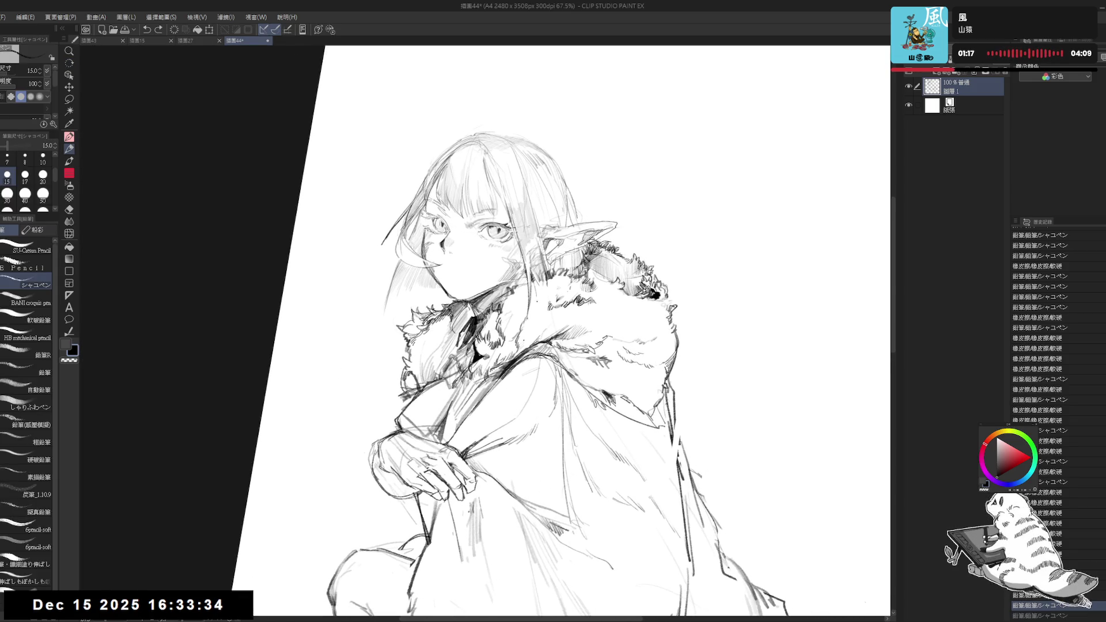
mouse_move(536, 277)
left_mouse_down()
mouse_move(552, 309)
mouse_move(541, 309)
left_mouse_up()
key("ctrl+z")
key("ctrl+z")
key("ctrl+z")
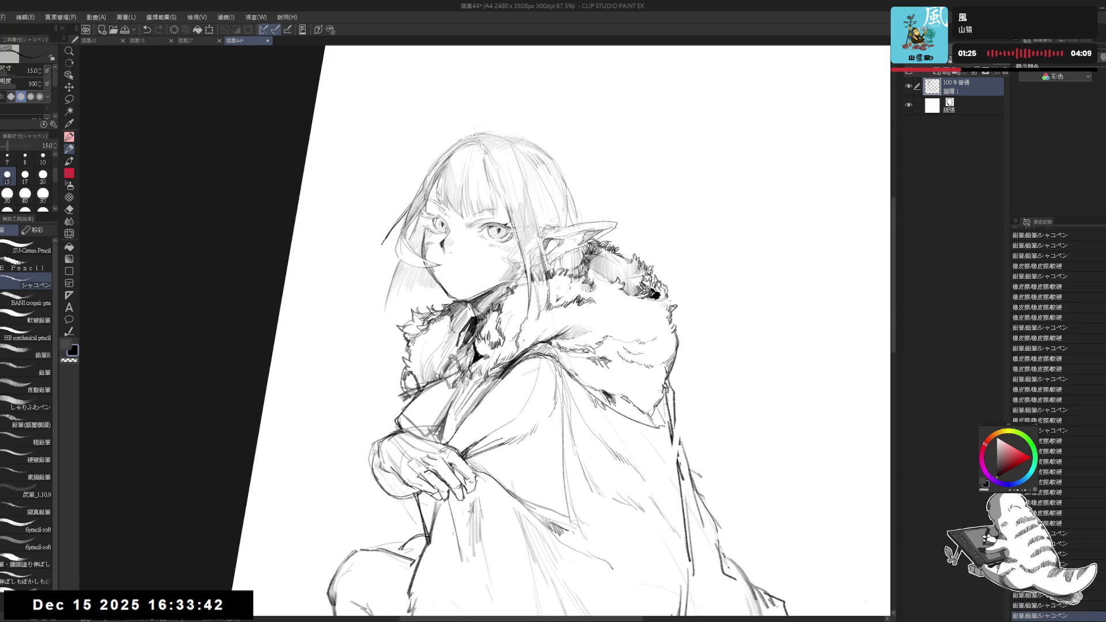
Erase small bits of the fur collar and add a pencil stroke near it
key("e")
left_click_drag(532, 269, 549, 298)
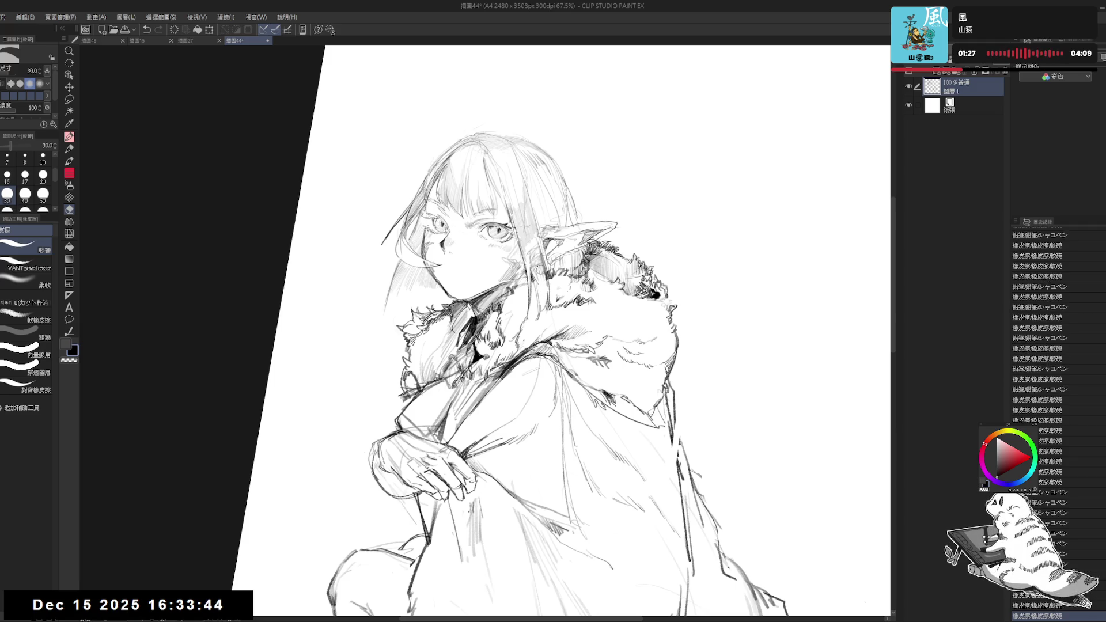
key("p")
left_click_drag(541, 247, 543, 291)
Straighten and mirror the view, undo the last stroke, and center the face at 100% zoom
key("ctrl+@")
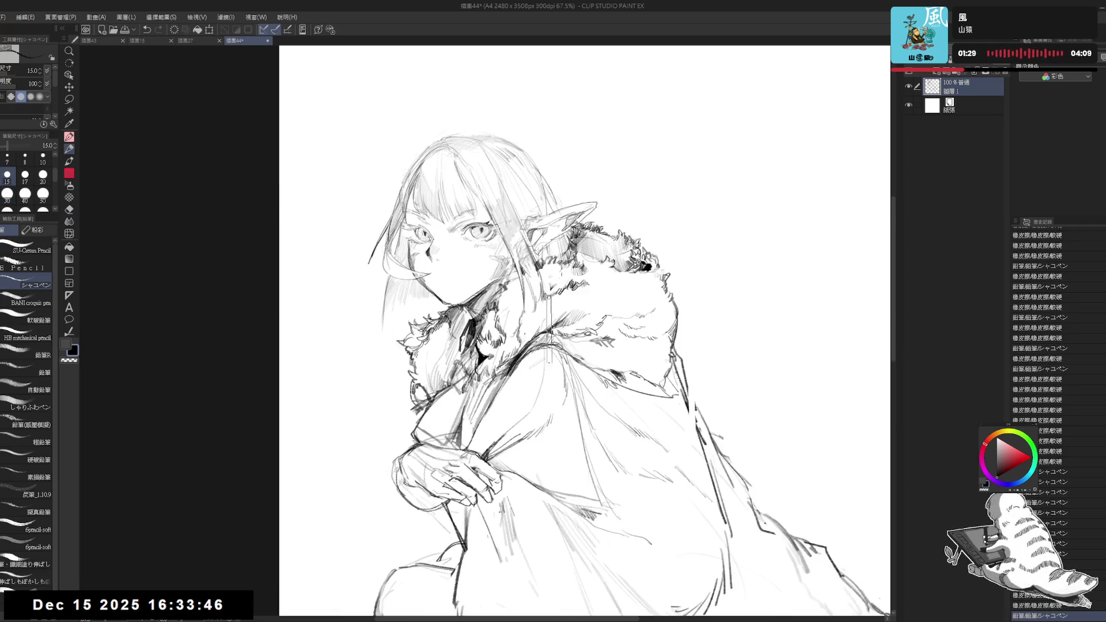
key("h")
key("ctrl+alt+0")
key("ctrl+z")
left_click_drag(447, 348, 411, 352)
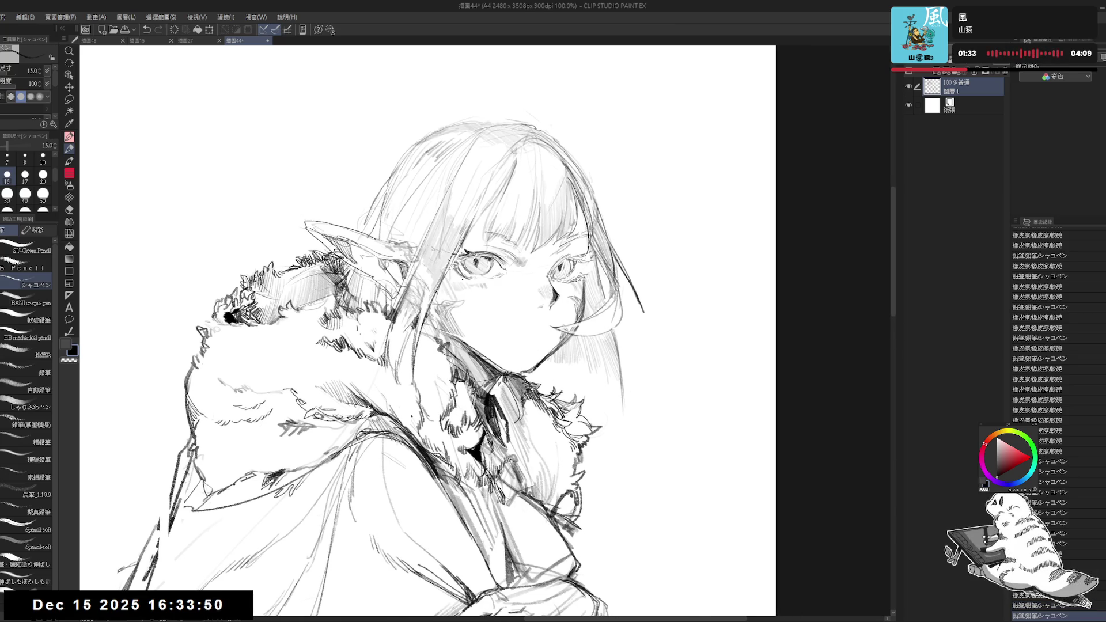
Erase and rework small strokes by the left eye and on the left cheek
key("e")
mouse_move(444, 265)
left_mouse_down()
mouse_move(458, 279)
mouse_move(450, 297)
left_mouse_up()
key("p")
key("ctrl+z")
left_click_drag(460, 254, 449, 316)
key("ctrl+z")
Redraw the left cheek stroke several times until it sits right
key("e")
key("p")
left_click_drag(461, 271, 452, 321)
key("ctrl+z")
key("e")
left_click_drag(461, 242, 447, 305)
key("p")
key("ctrl+z")
mouse_move(449, 256)
left_mouse_down()
mouse_move(448, 304)
mouse_move(503, 322)
mouse_move(443, 351)
left_mouse_up()
Check the face in a mirrored view, then add blush marks on the left cheek at pencil size 12
key("h")
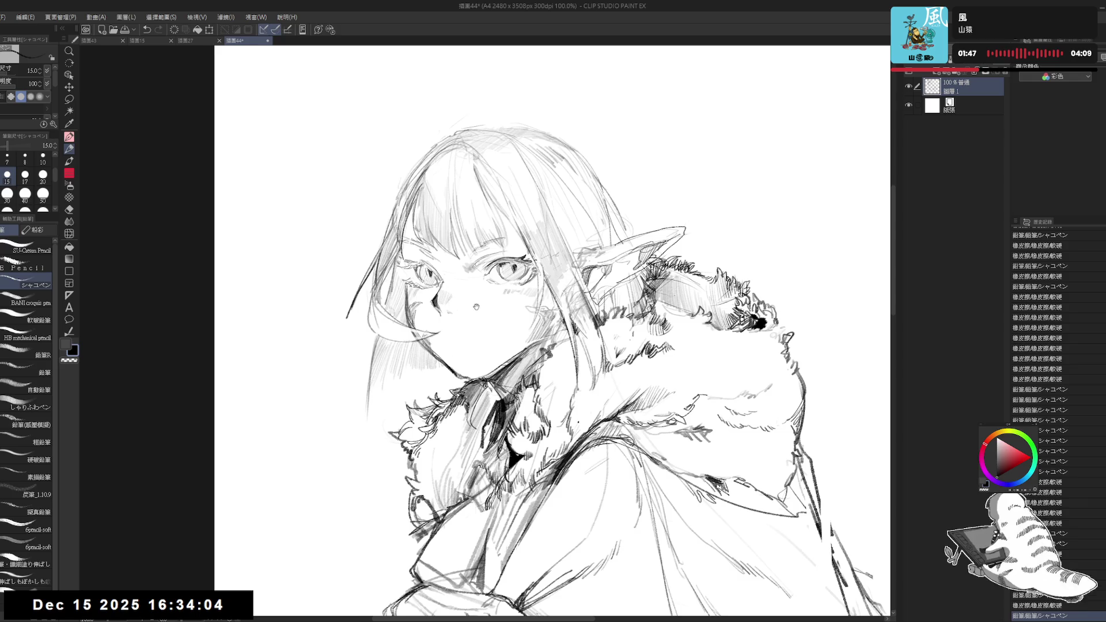
left_click_drag(476, 306, 471, 299)
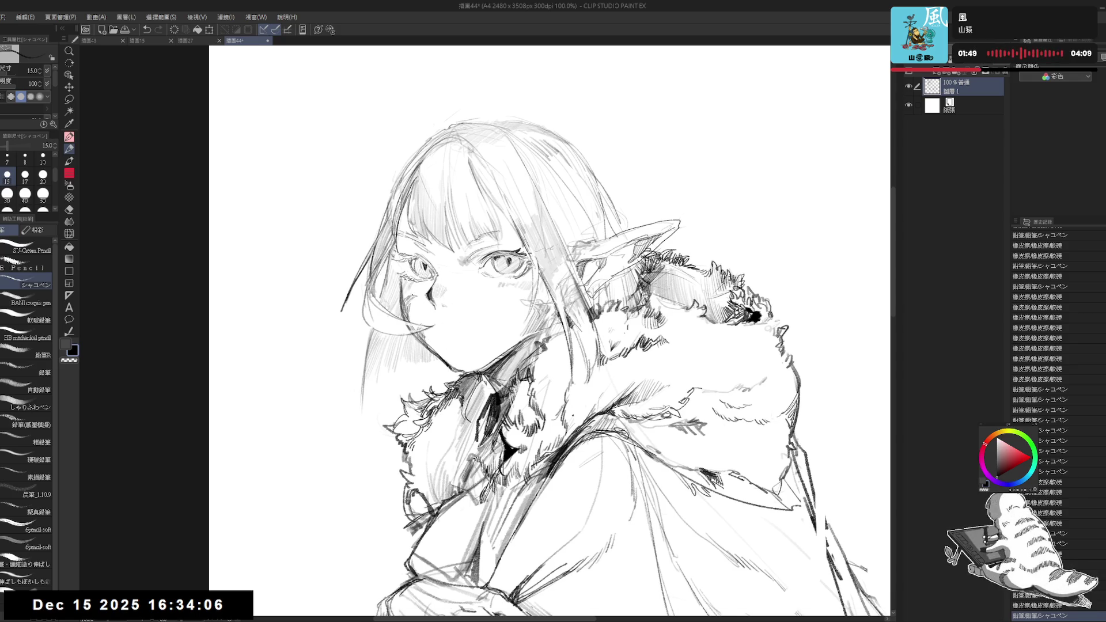
key("bracketleft")
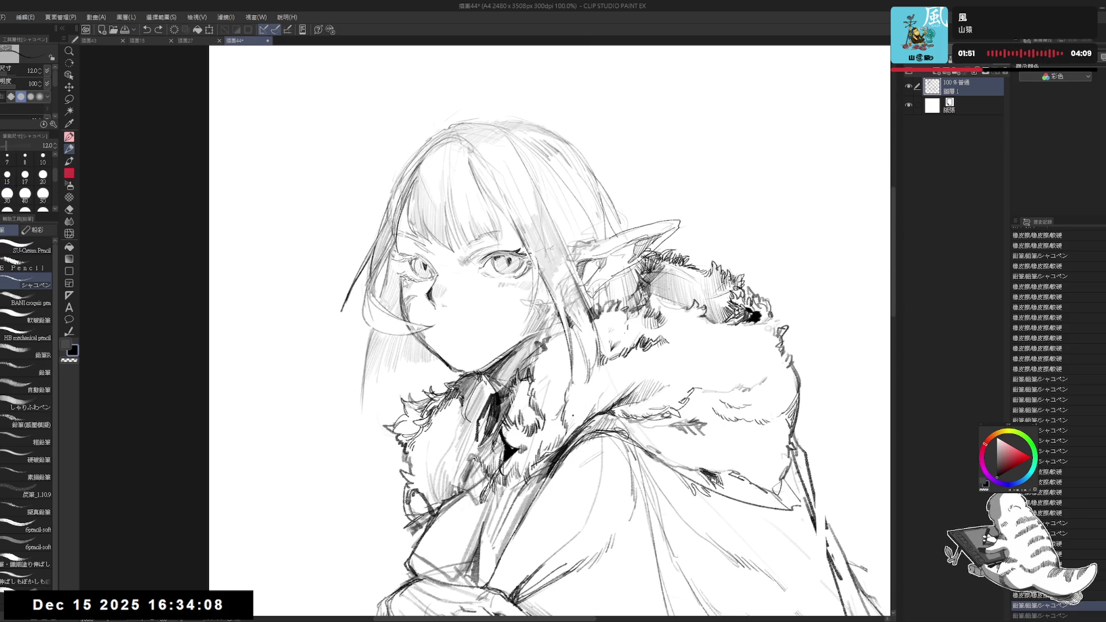
key("e")
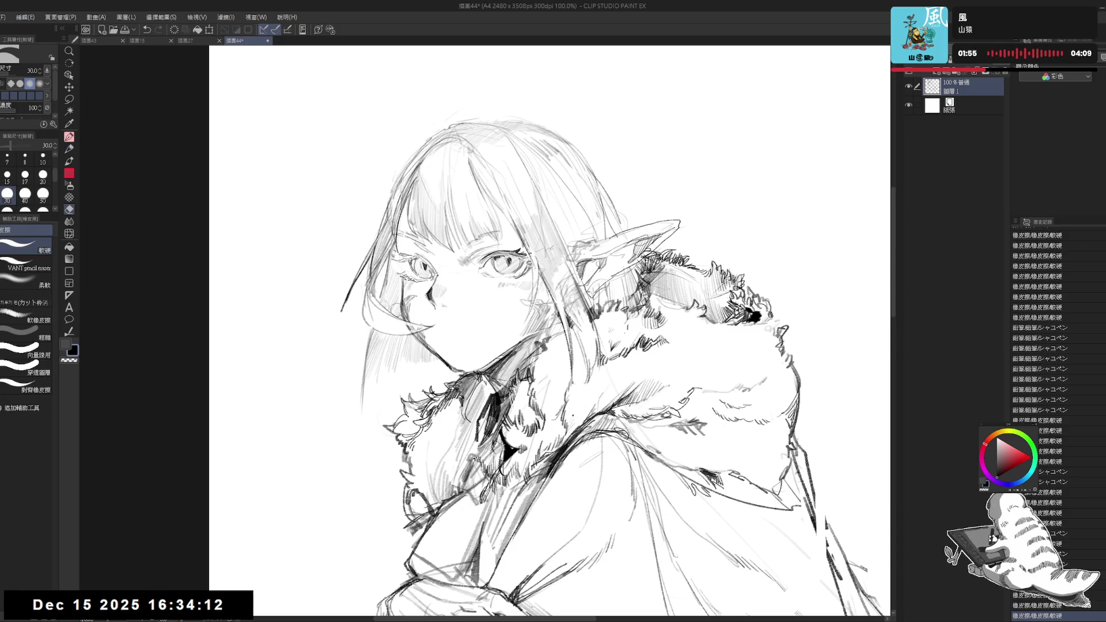
key("p")
mouse_move(402, 306)
left_mouse_down()
mouse_move(401, 280)
mouse_move(407, 294)
left_mouse_up()
Touch up the left cheek, try and undo a short hair stroke, and mirror the view to check the face
key("e")
key("p")
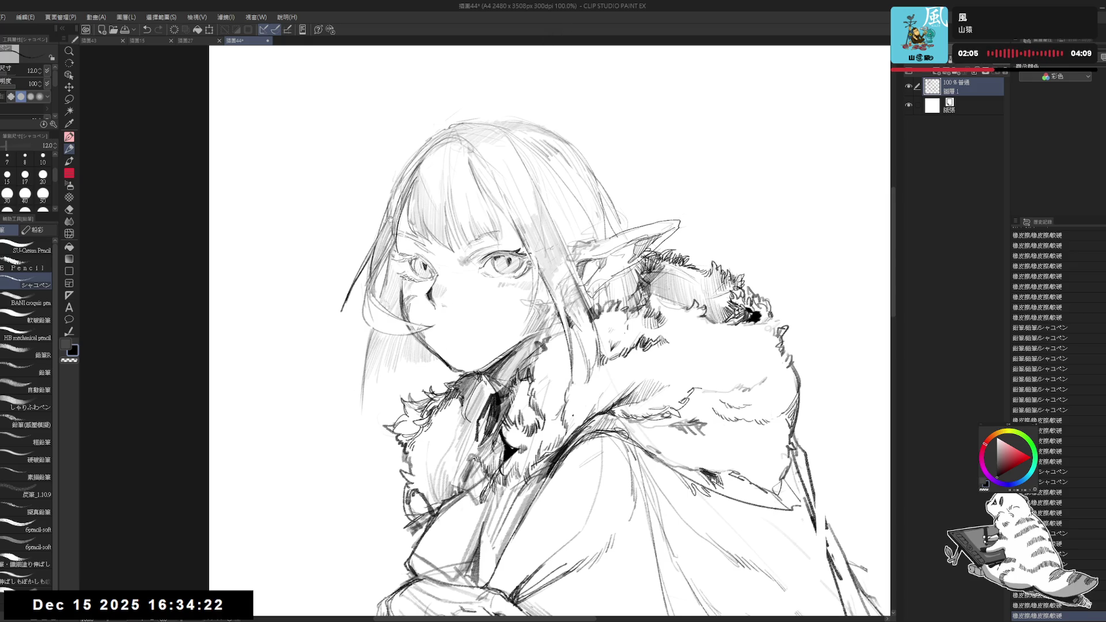
left_click_drag(400, 251, 409, 255)
left_click_drag(412, 214, 406, 280)
key("ctrl+z")
key("ctrl+z")
key("h")
key("h")
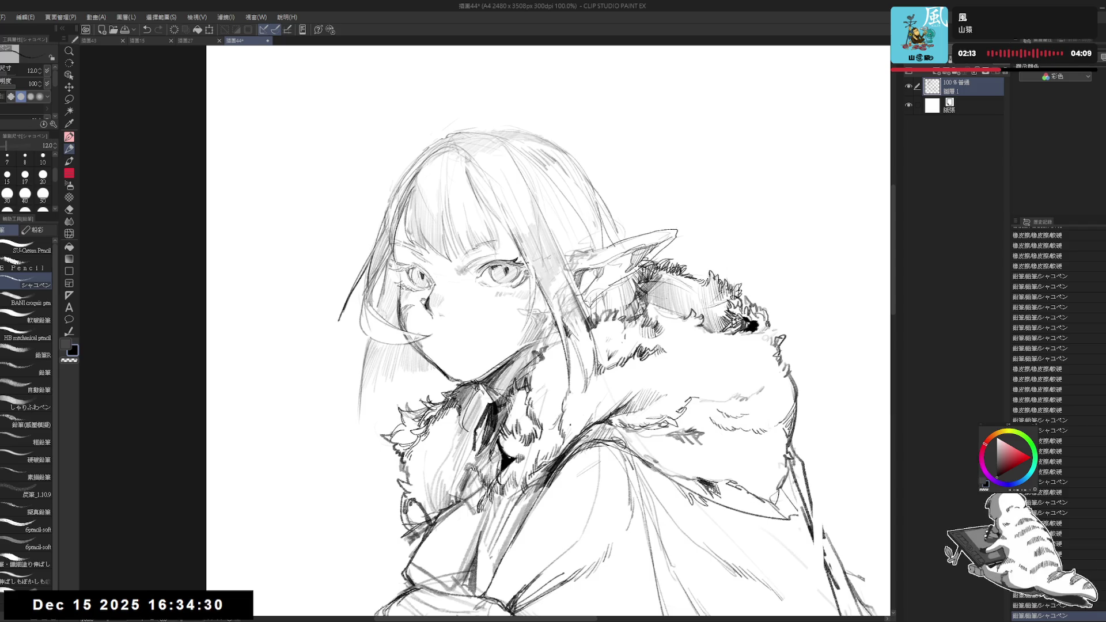